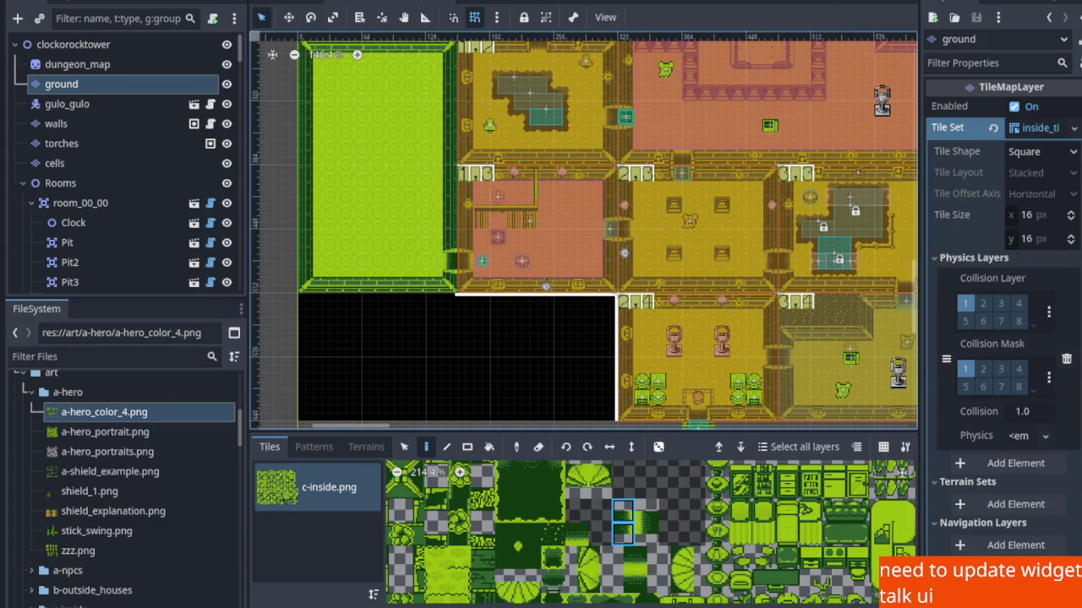
Save the clock tower scene with Ctrl+S.
key(ctrl+s)
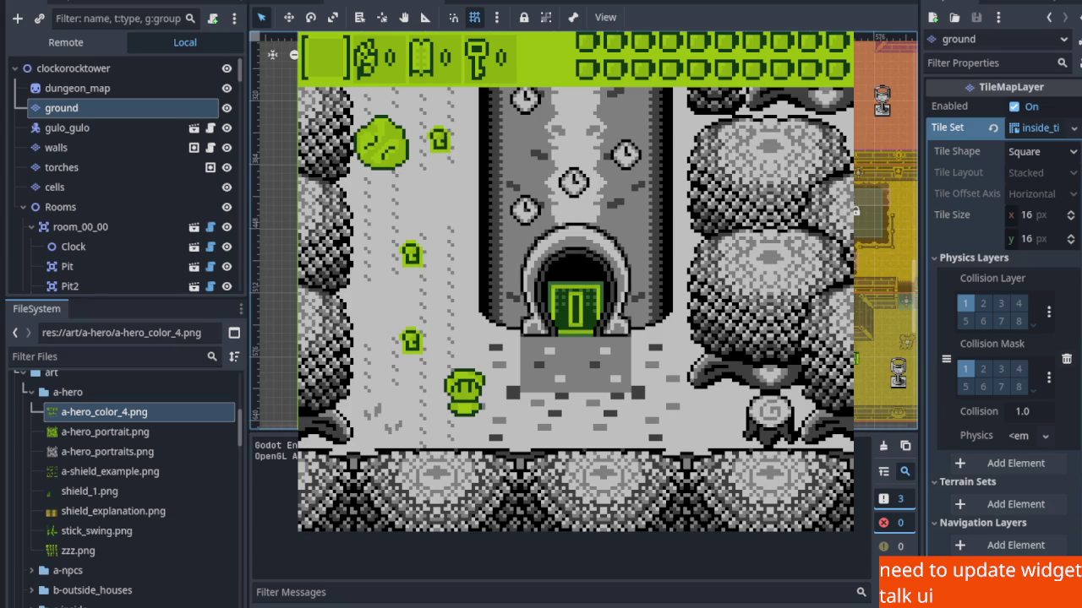
Walk the hero into the tower, across the first room and through the top doorway.
key(Left)
key(Right)
key(Up)
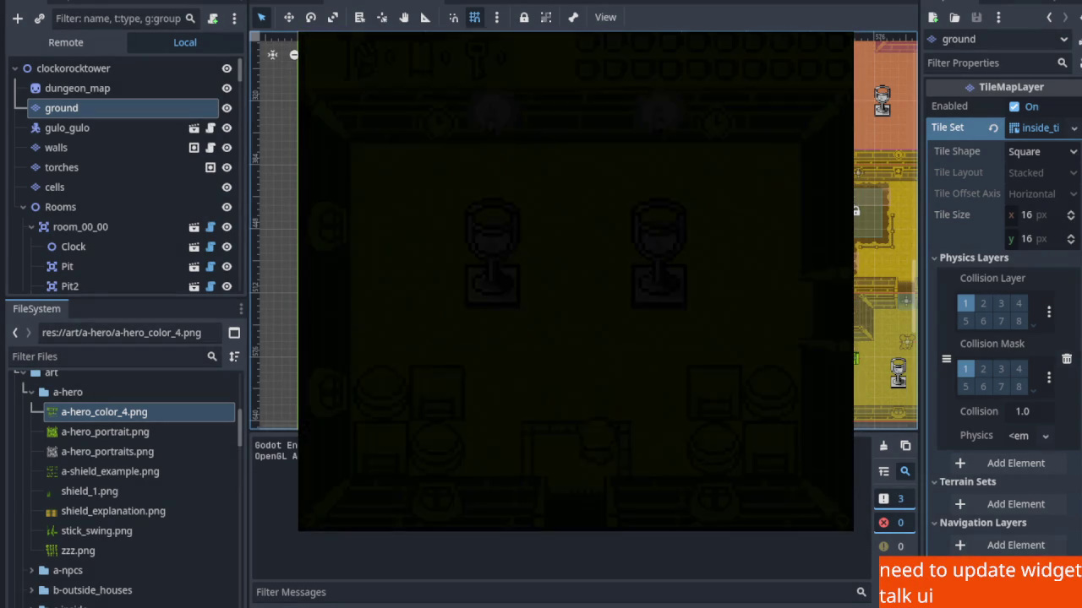
key(Left)
key(Right)
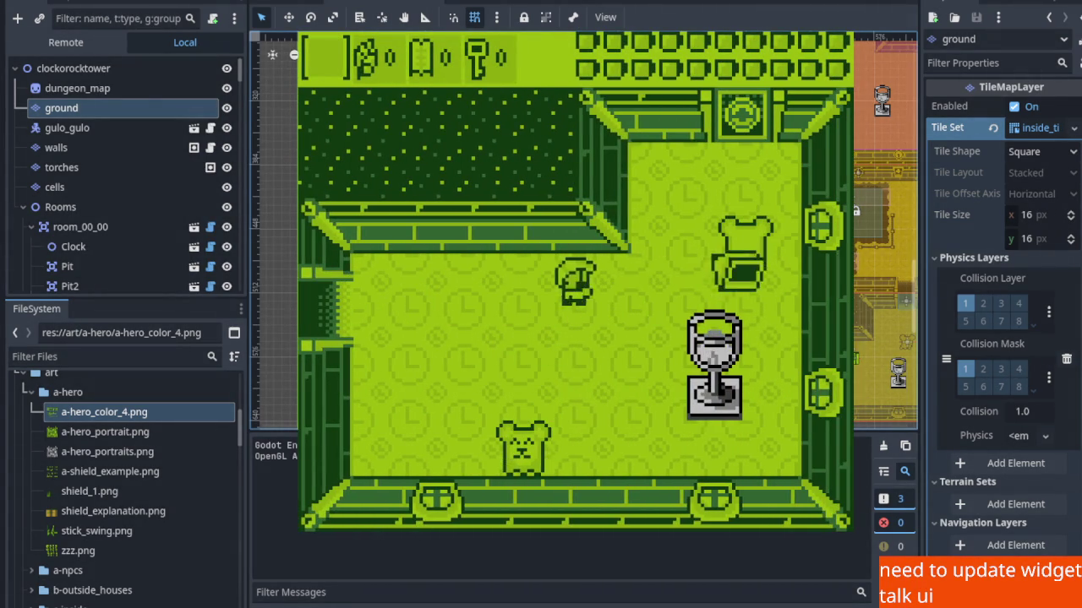
key(Up)
key(Right)
key(Up)
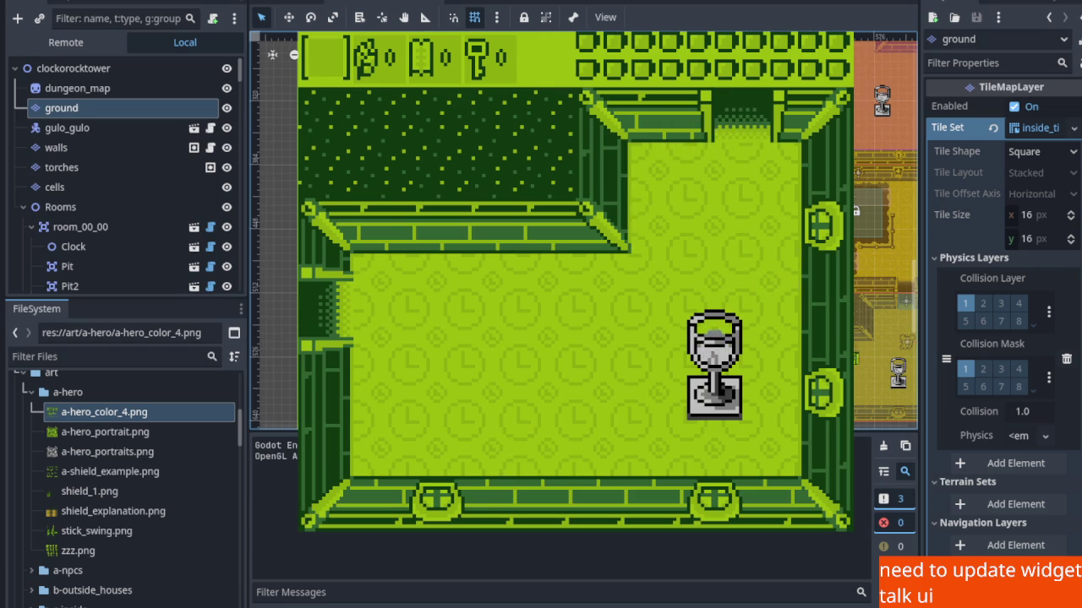
Cross the top plank bridge, collapse the bridges and head into the four-block room.
key(Up)
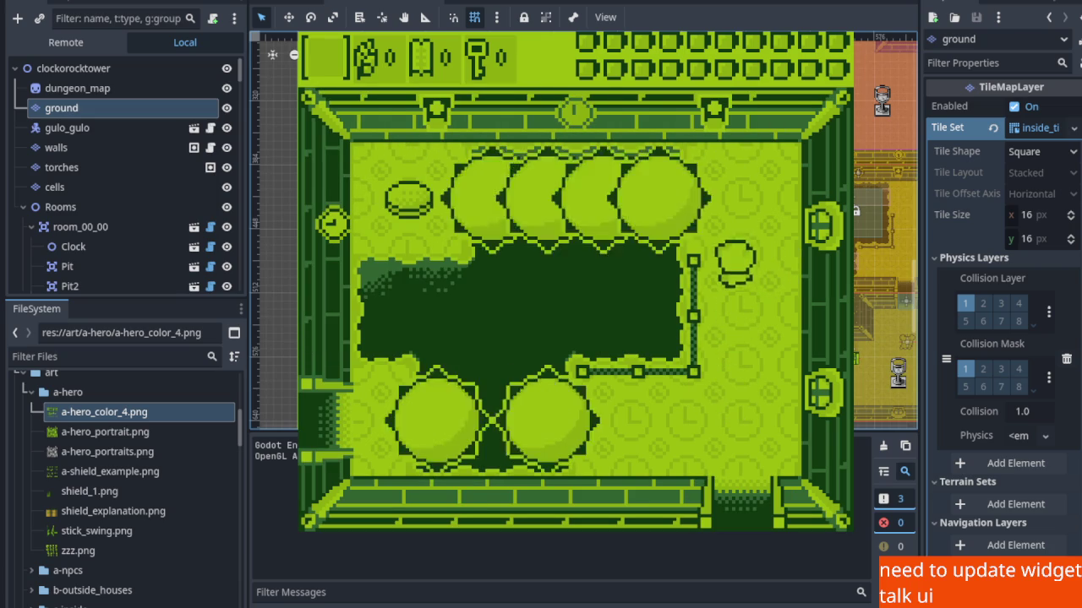
key(Left)
key(Right)
key(Down)
key(Down)
key(Left)
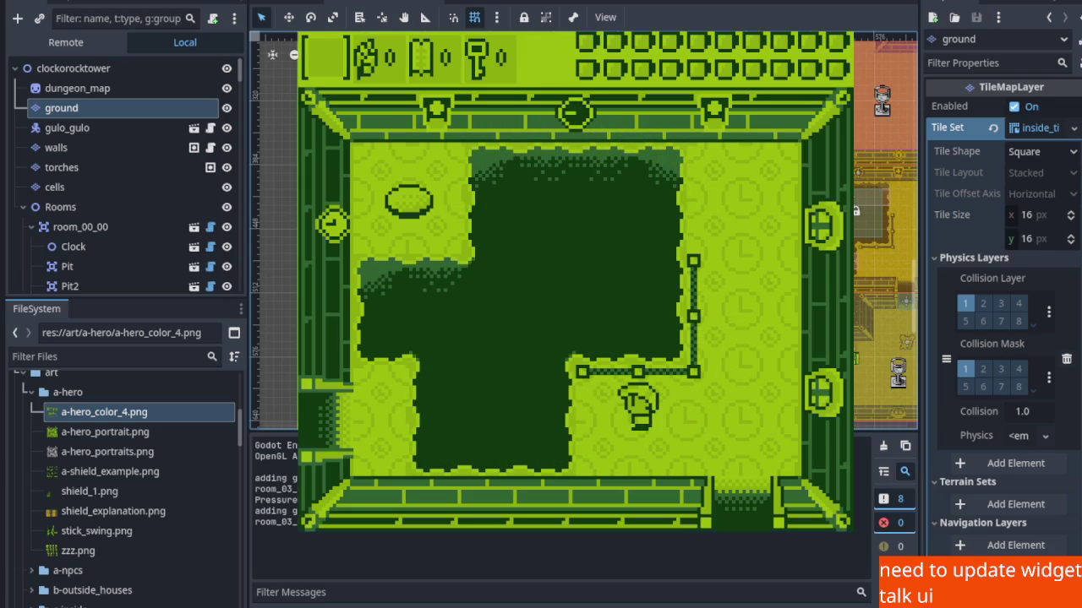
key(Left)
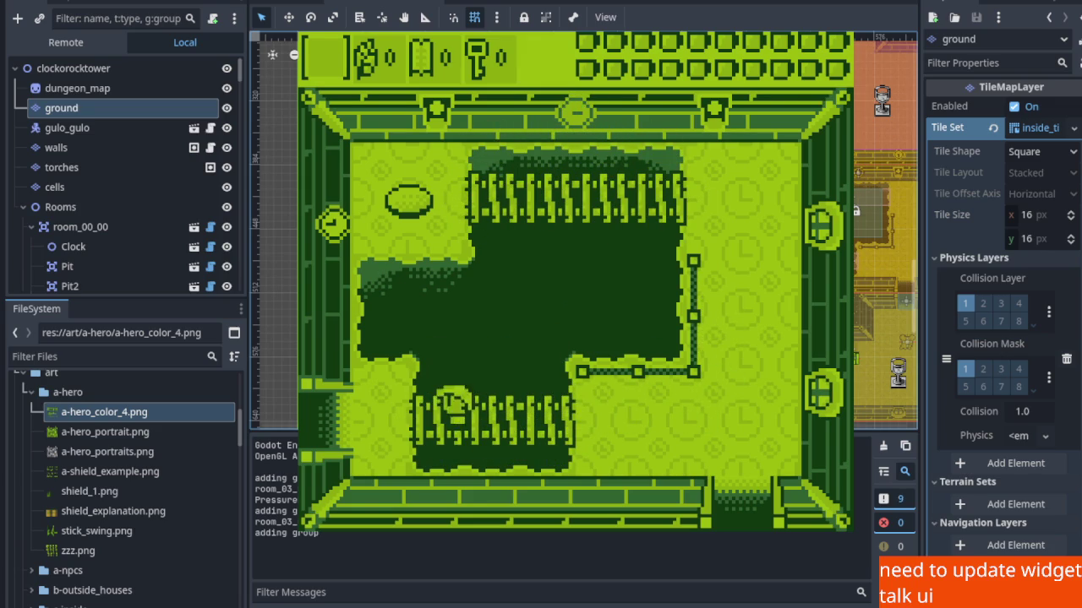
key(Down)
key(Left)
key(Left)
Explore the room beyond the left doorway, then return up through the four-block room.
key(Up)
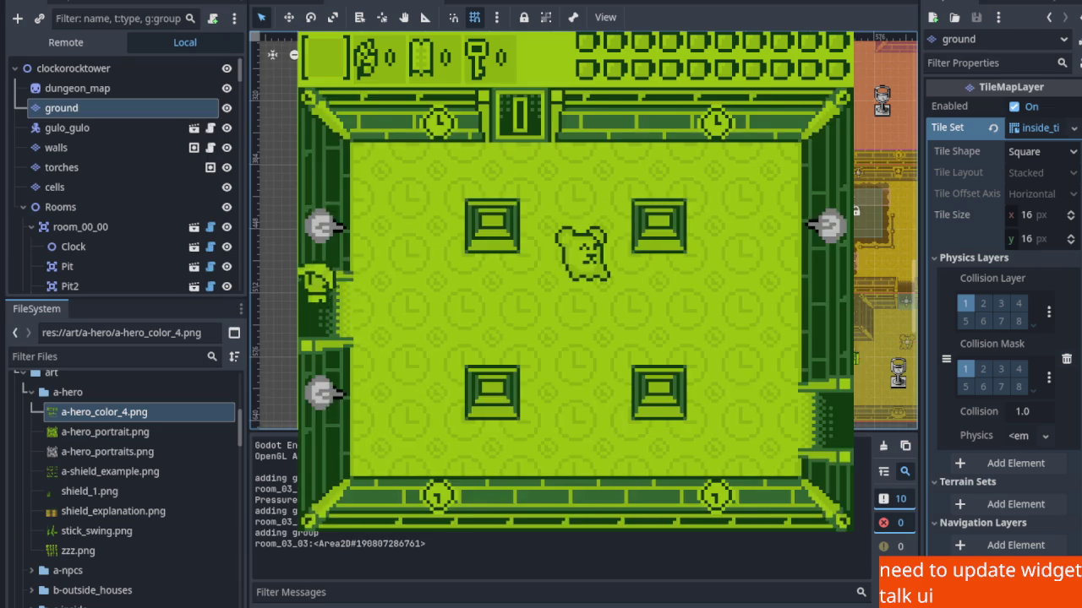
key(Left)
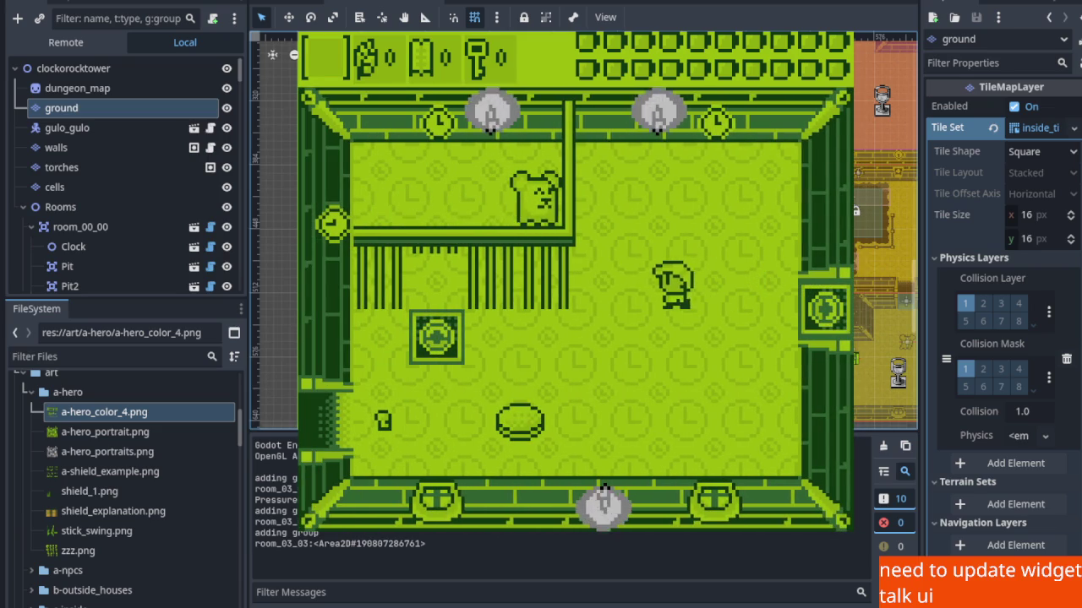
key(Right)
key(Up)
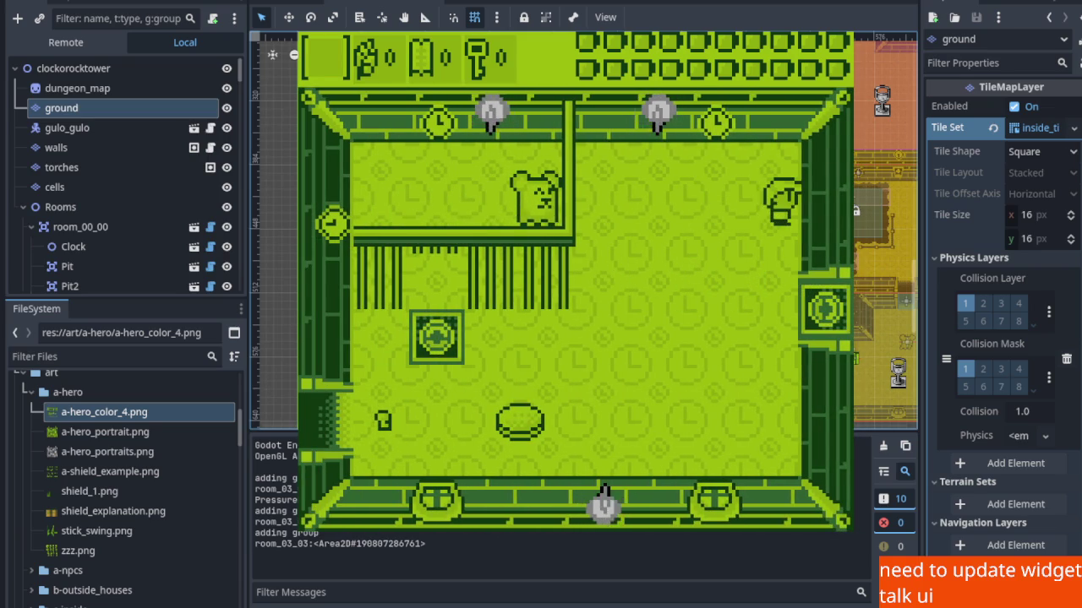
key(Right)
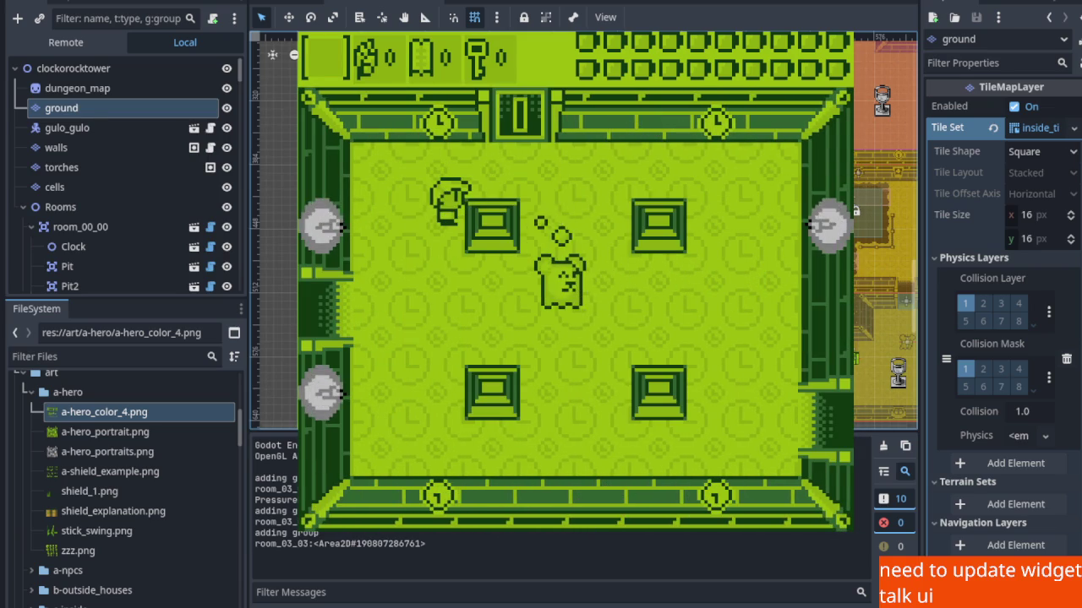
key(Up)
key(Up)
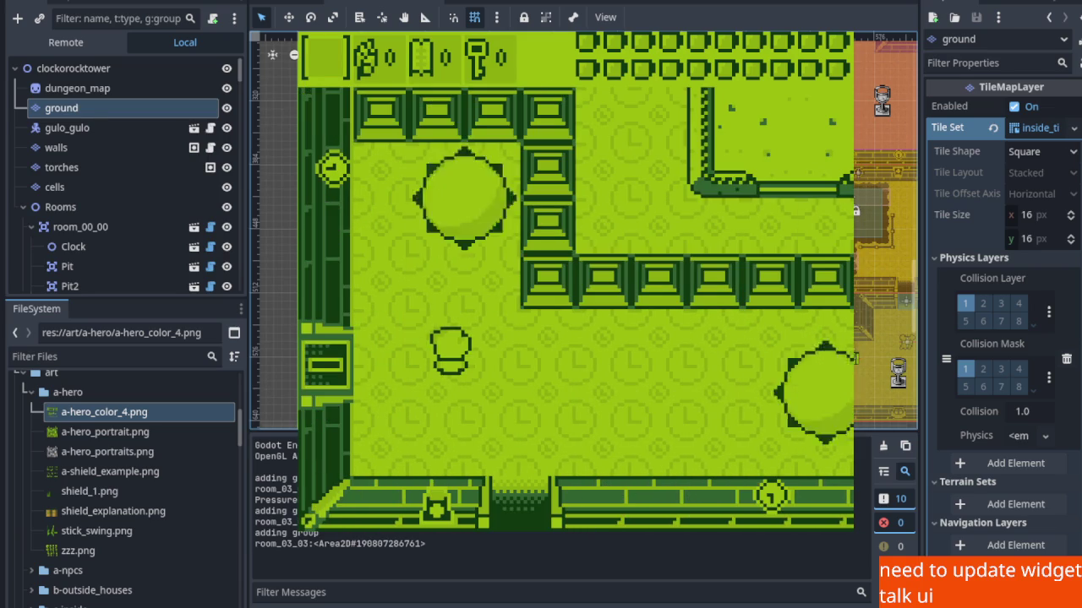
key(Left)
key(Up)
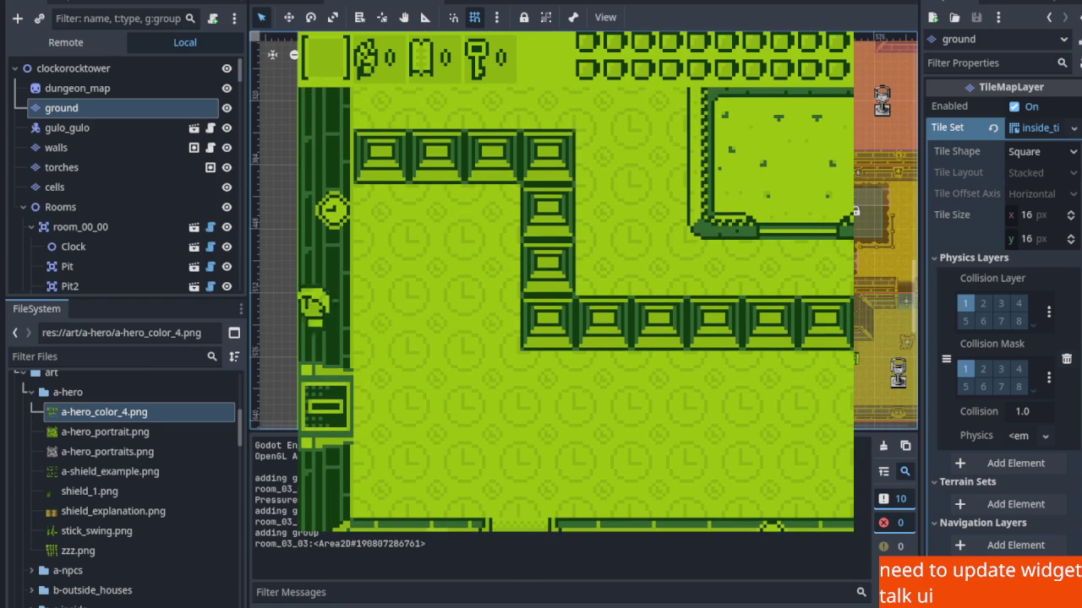
Walk through the pit room into the next room, then stop the game with F8.
key(Up)
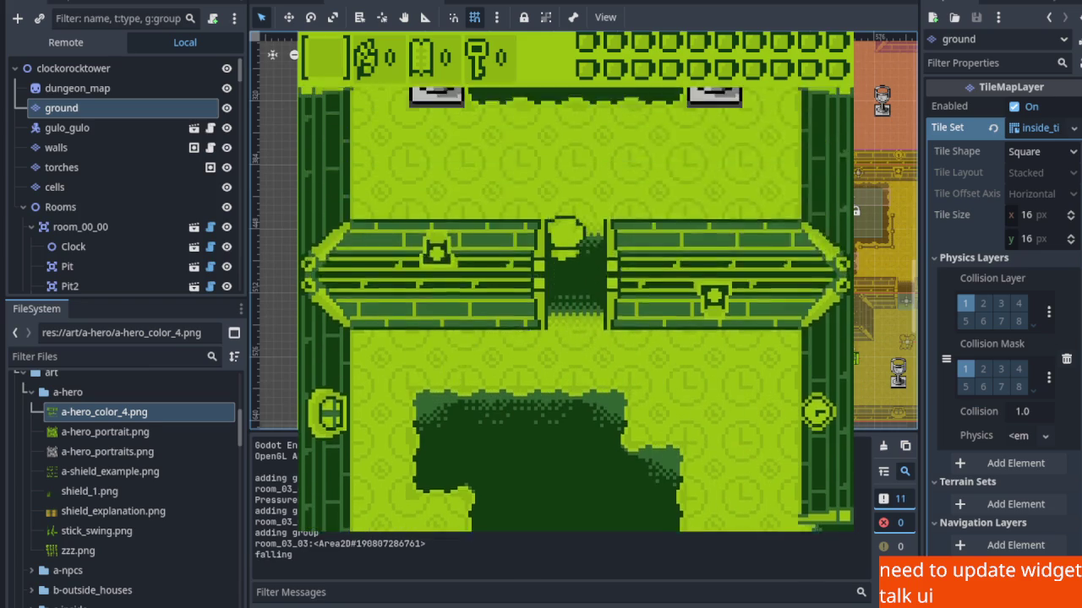
key(Left)
key(Up)
key(Up)
key(Right)
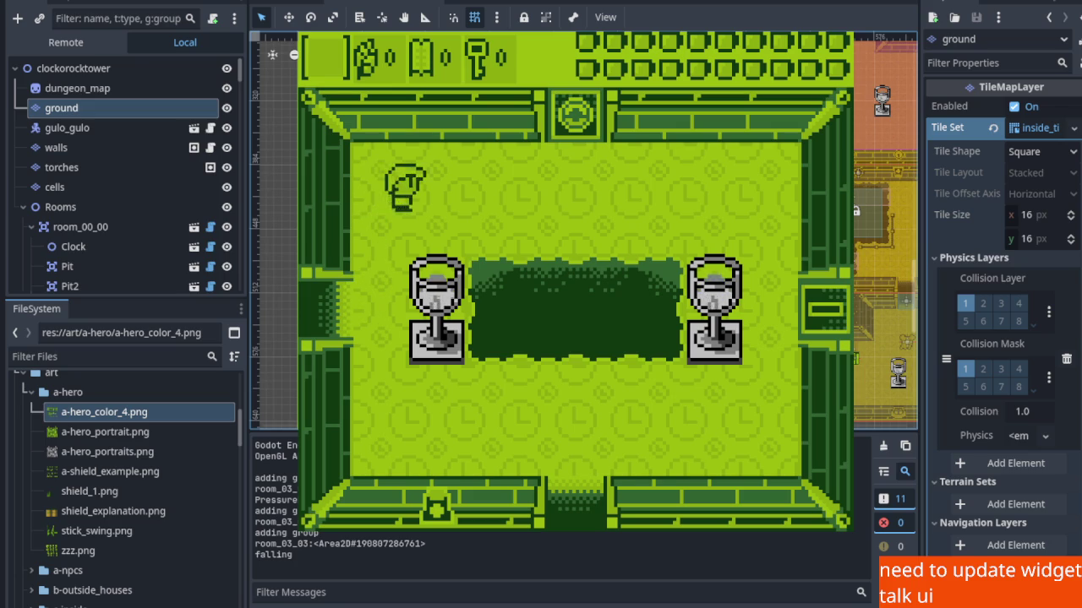
key(Up)
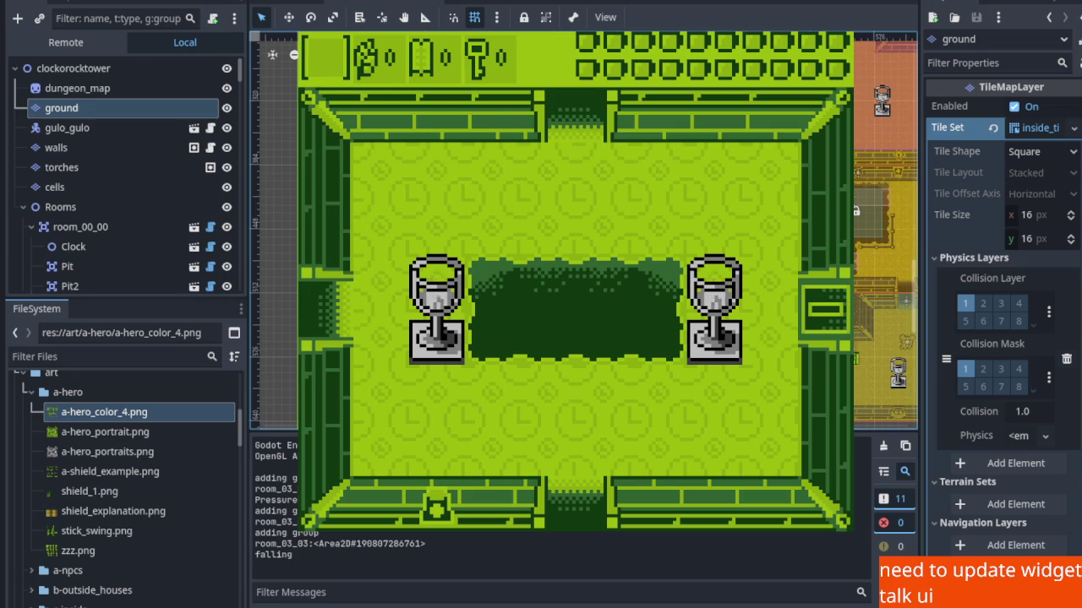
key(Right)
key(Down)
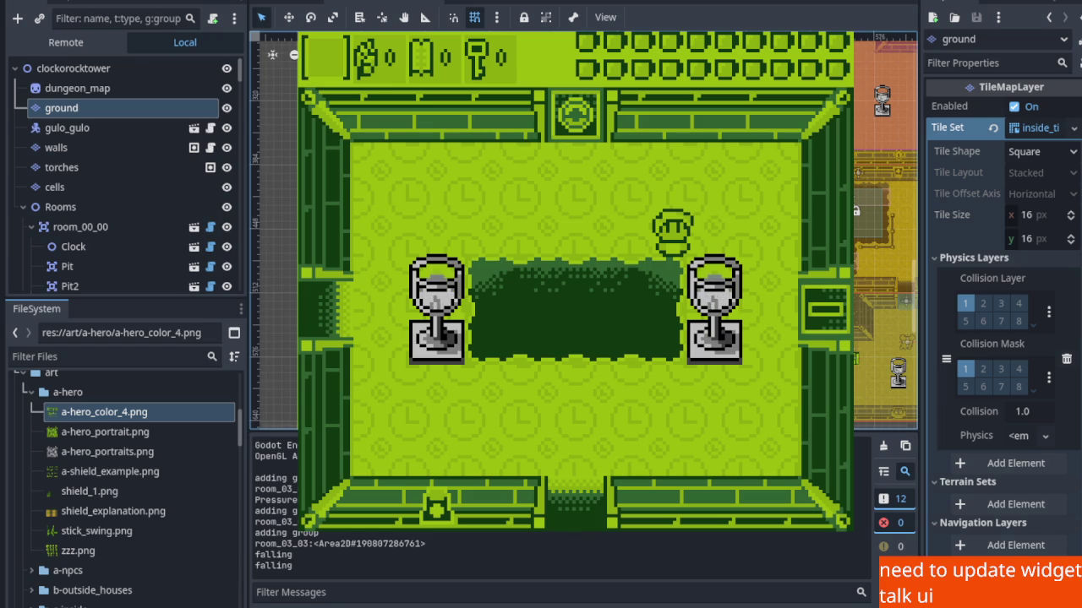
key(F8)
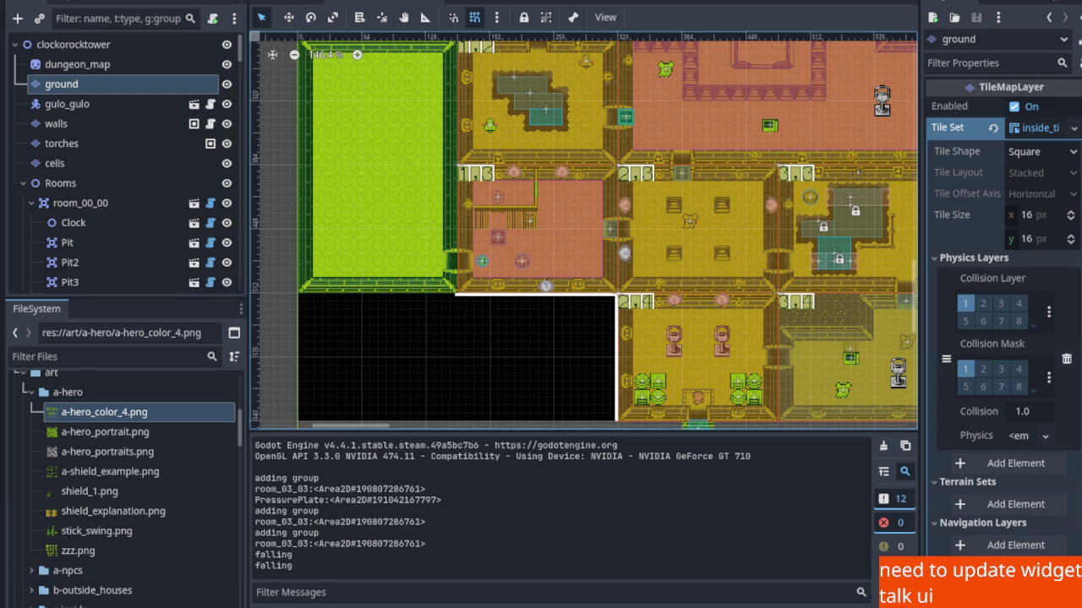
Scroll down the c-inside.png tileset in the ground layer's Tiles panel.
scroll(345, 249, down, 1)
Paint the first dark c-inside.png tiles on the green room floor, starting a column.
scroll(355, 254, up, 5)
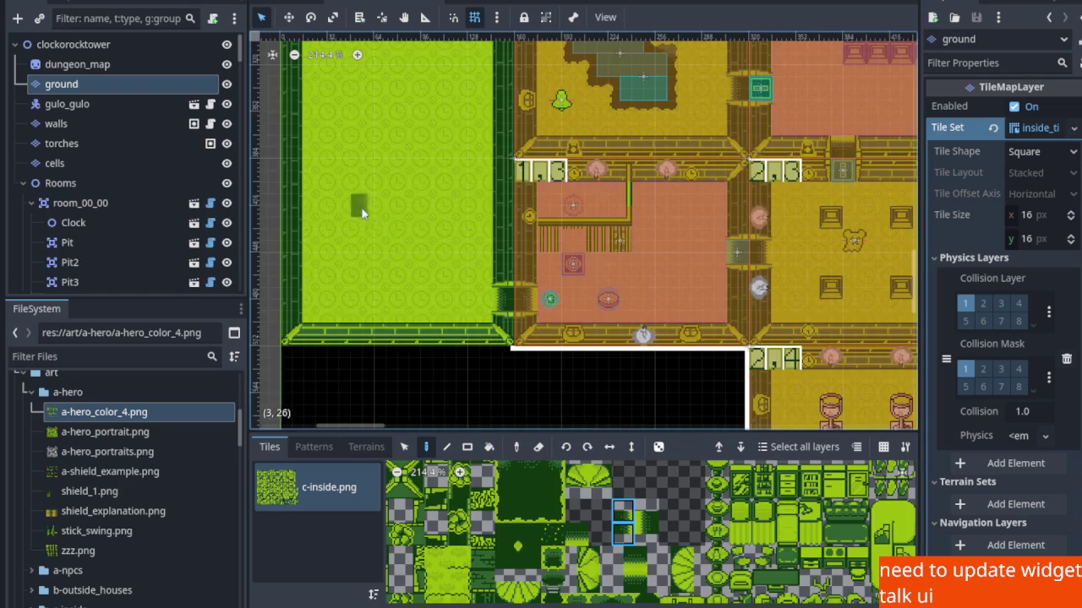
scroll(357, 213, down, 3)
scroll(548, 526, down, 2)
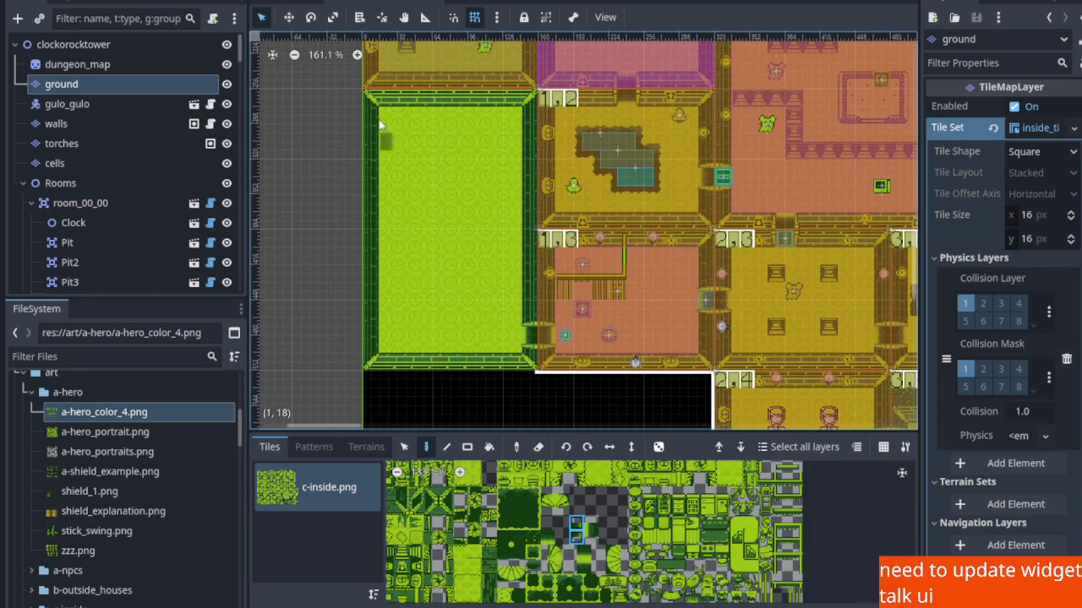
scroll(482, 266, up, 3)
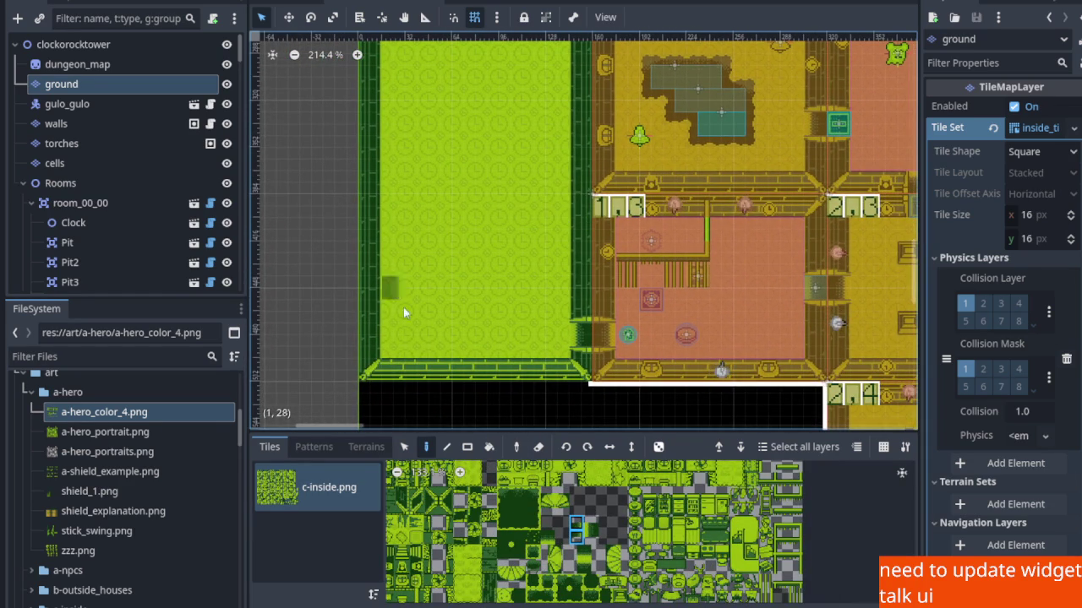
scroll(519, 527, up, 1)
click(520, 527)
scroll(419, 355, up, 1)
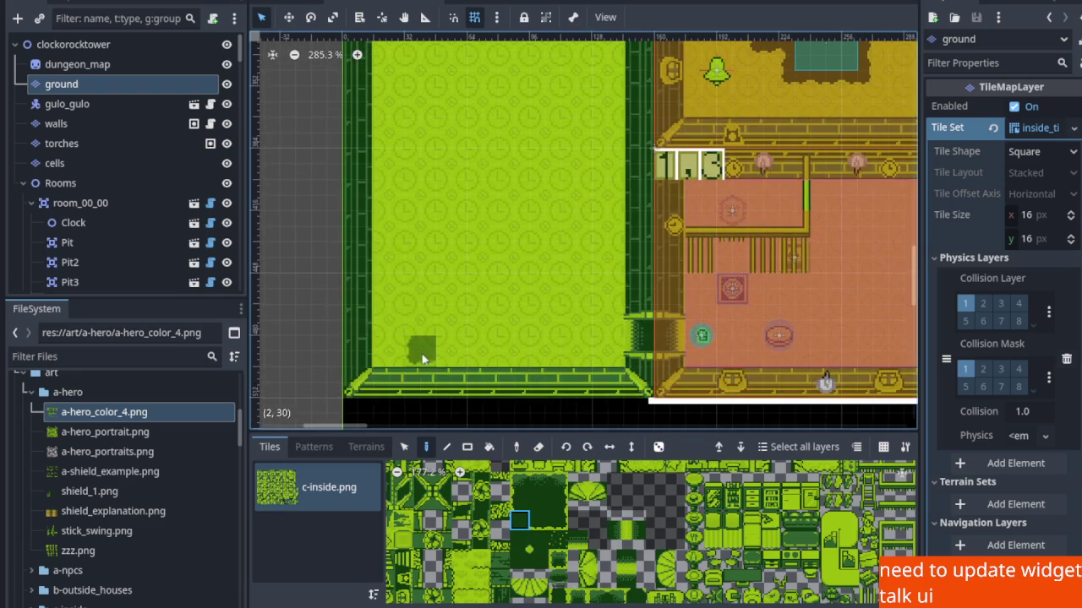
click(431, 360)
click(528, 499)
click(419, 271)
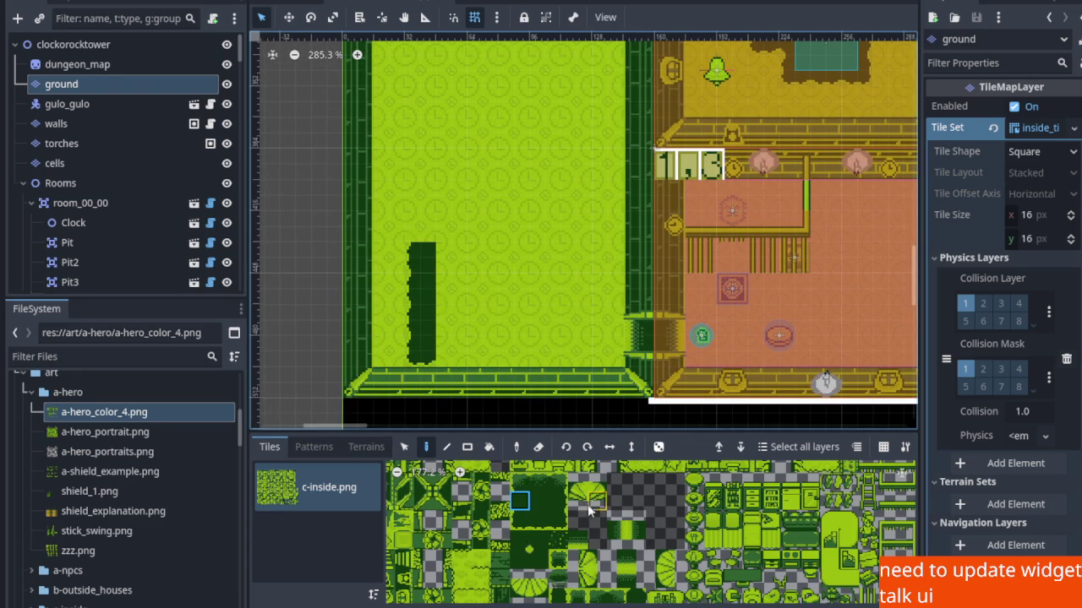
Add a leftward hook at the column's top and extend the column up the left wall.
scroll(532, 532, up, 7)
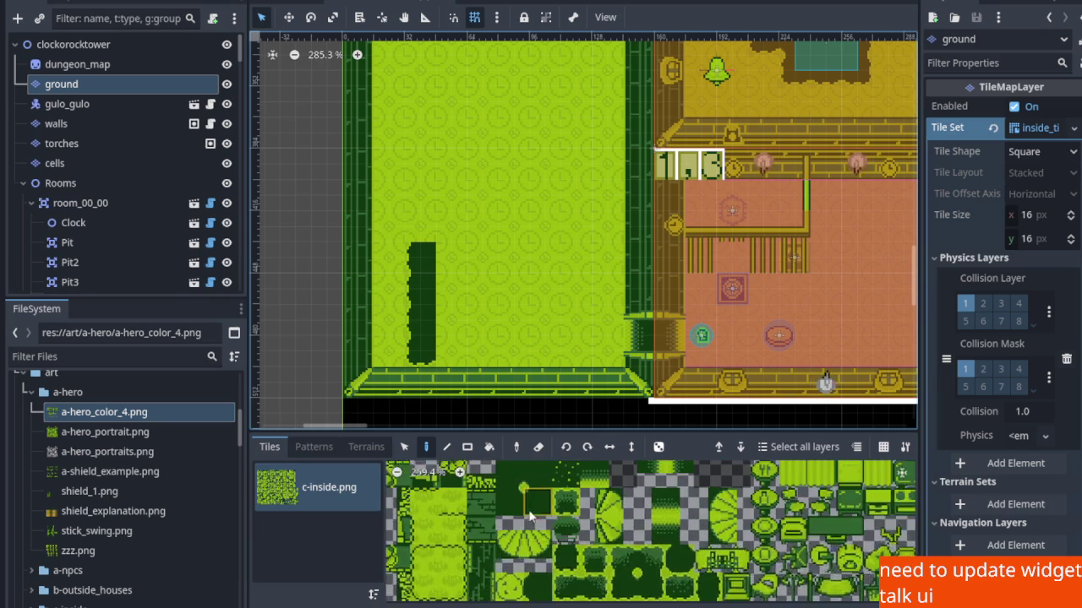
click(415, 266)
drag(534, 522, 534, 556)
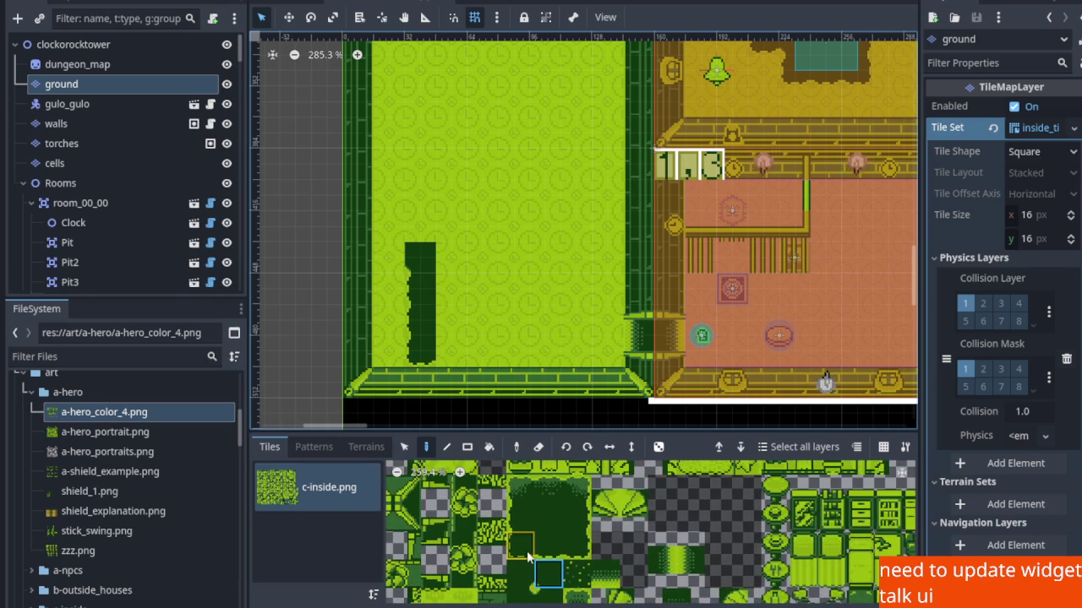
click(520, 545)
click(390, 257)
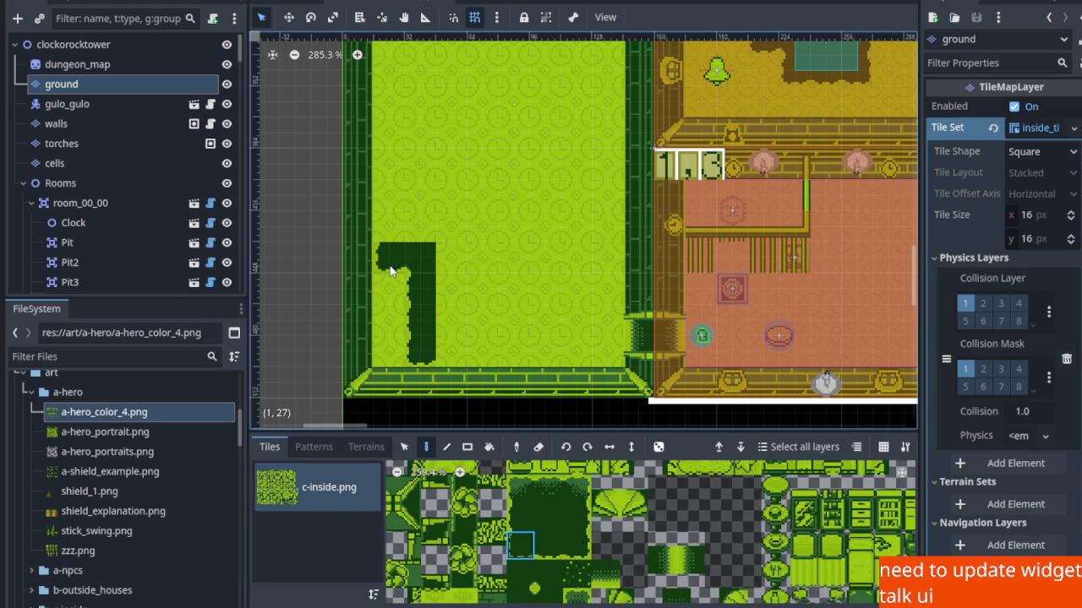
scroll(486, 405, down, 1)
scroll(490, 426, right, 2)
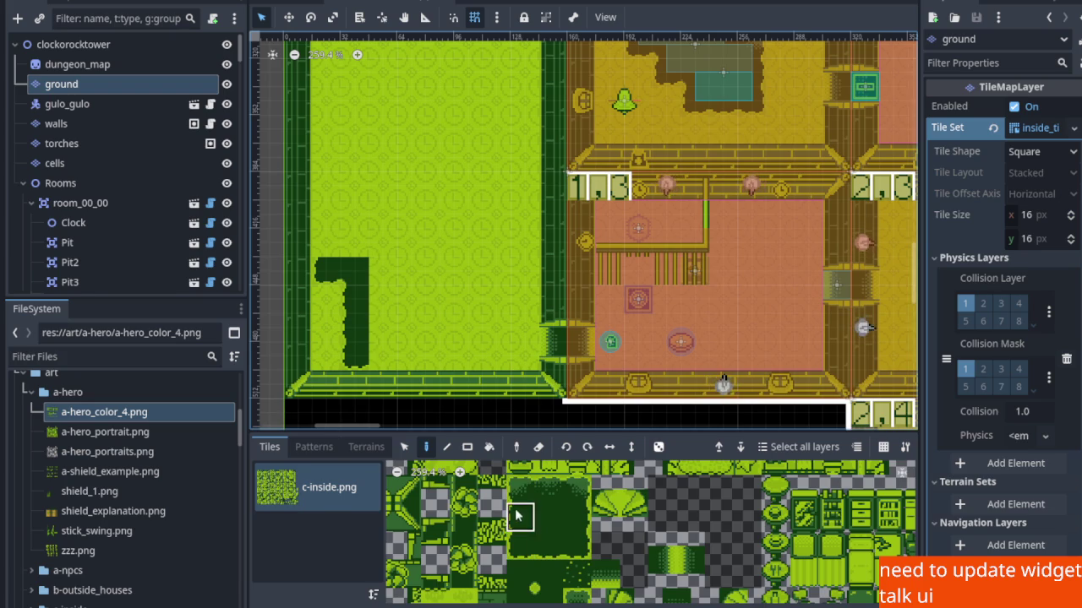
click(520, 518)
scroll(408, 330, up, 3)
scroll(409, 330, left, 1)
drag(387, 376, 380, 237)
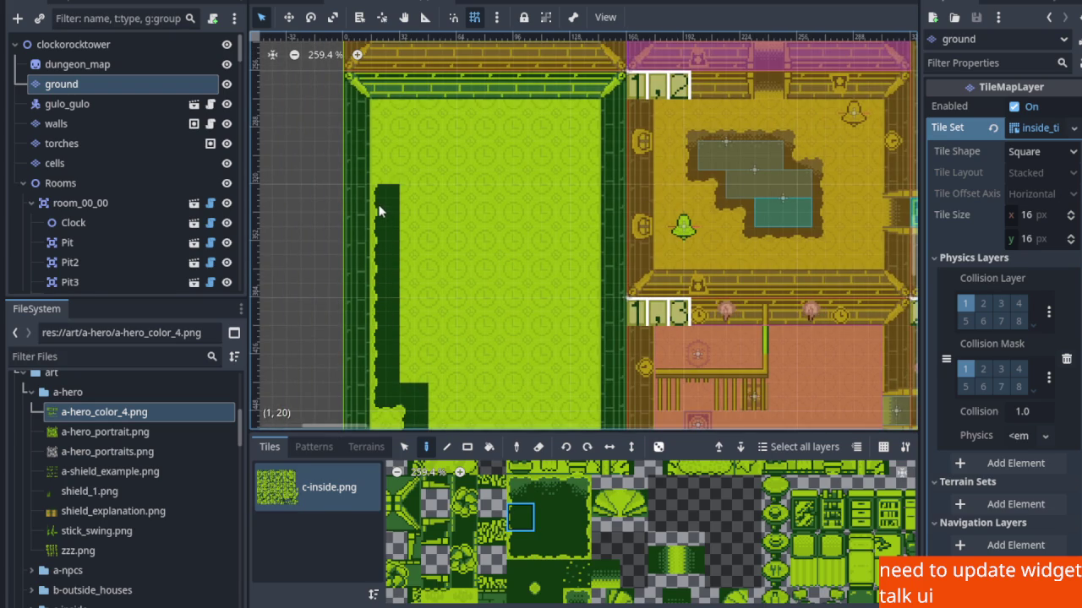
Paint a dark wall block in the green room, extended one tile left and two up.
scroll(379, 211, down, 3)
scroll(544, 522, up, 1)
click(540, 517)
scroll(434, 236, up, 3)
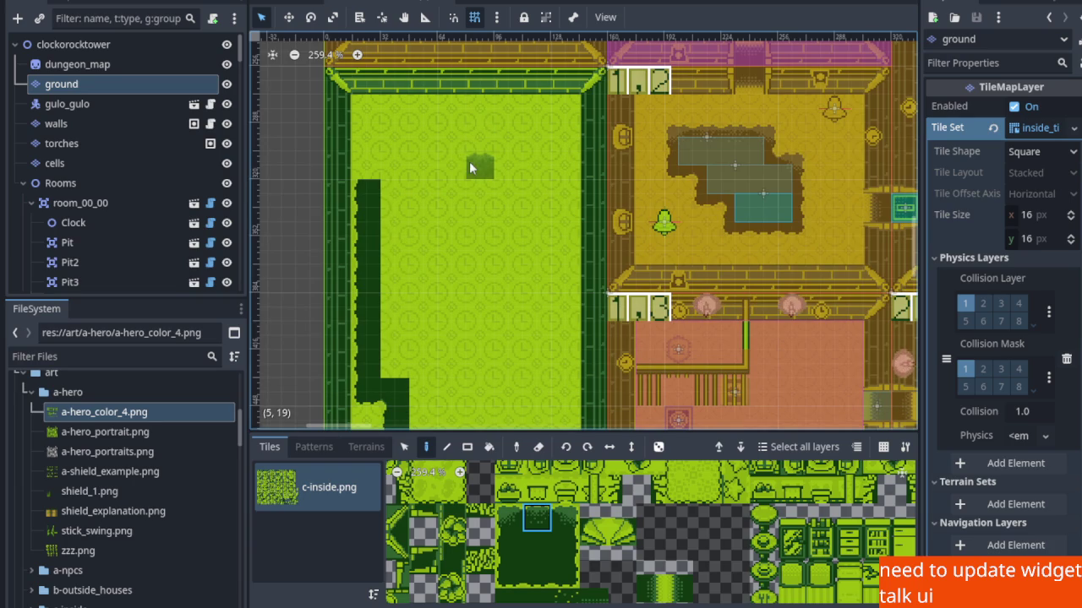
click(454, 186)
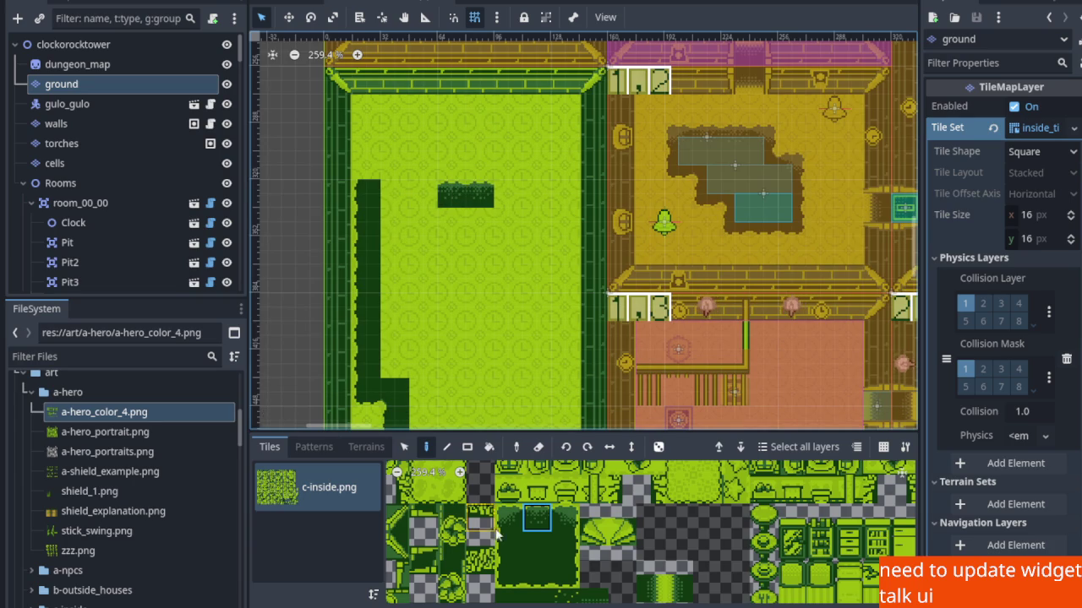
scroll(530, 582, down, 2)
scroll(453, 498, up, 2)
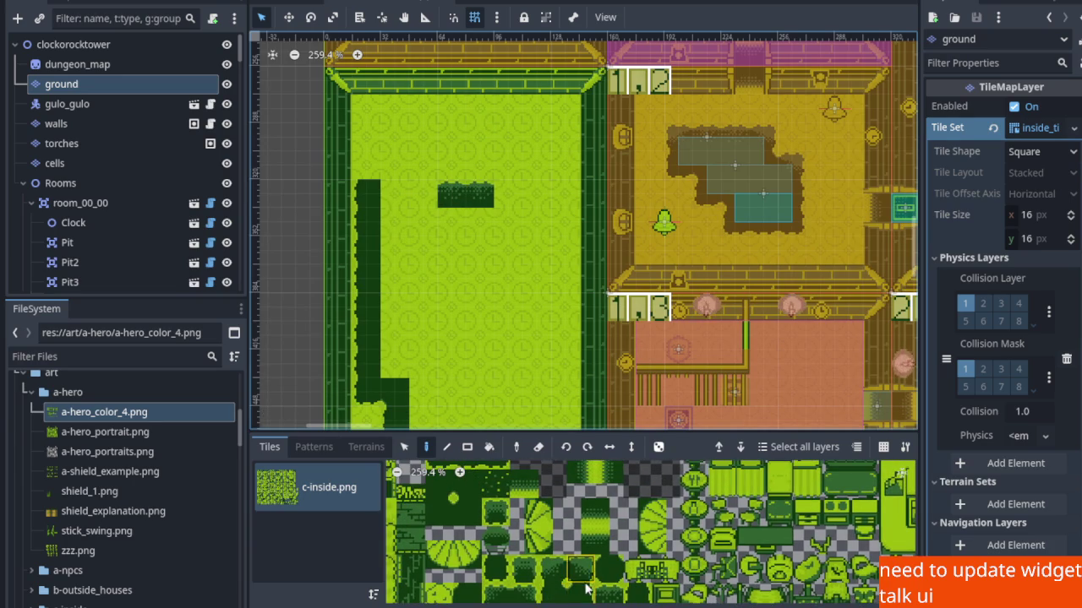
scroll(464, 503, up, 2)
click(425, 193)
scroll(528, 533, up, 2)
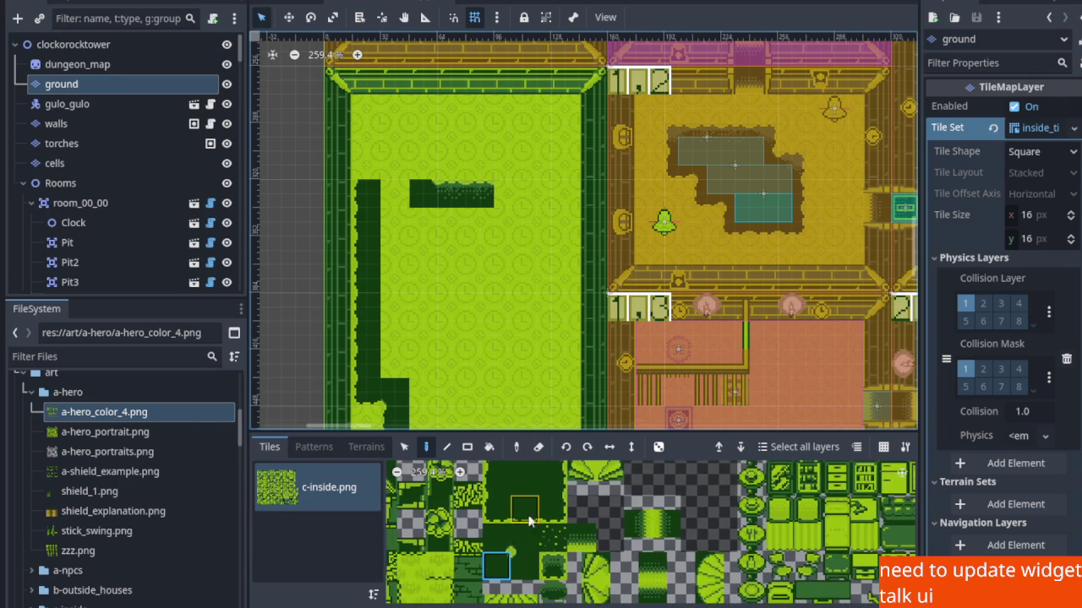
scroll(528, 533, up, 2)
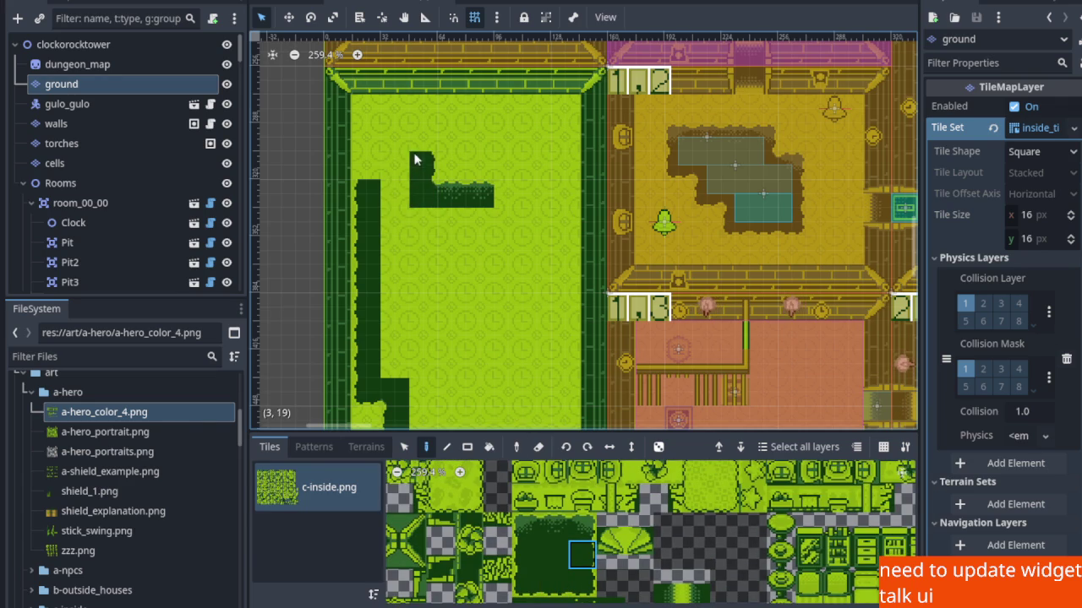
drag(414, 159, 414, 142)
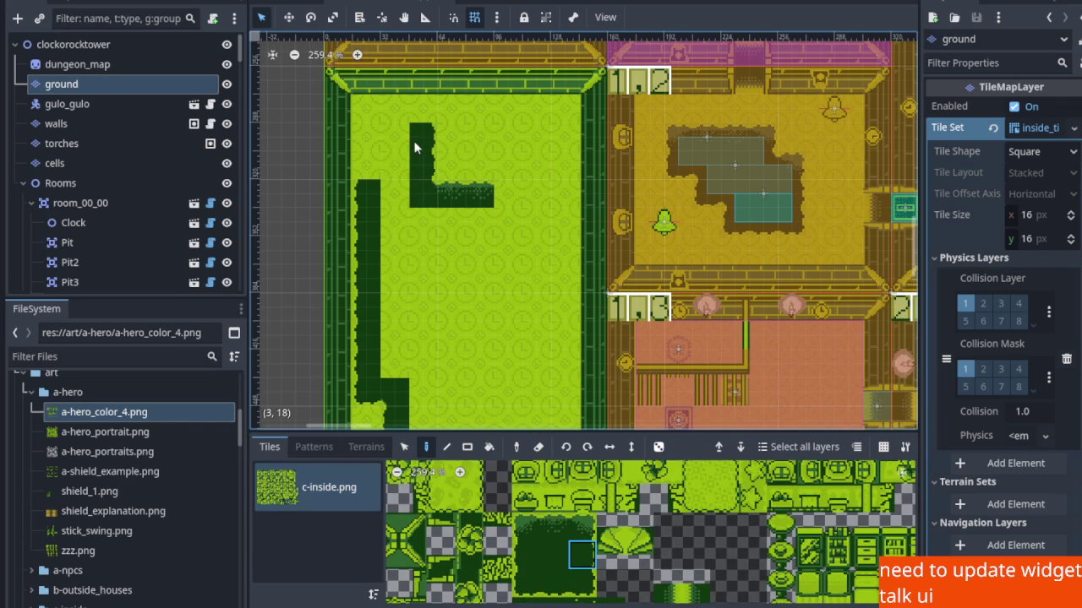
Add the top wall tile, a corner tile and a rounded cap on the right pillar.
click(583, 526)
click(423, 109)
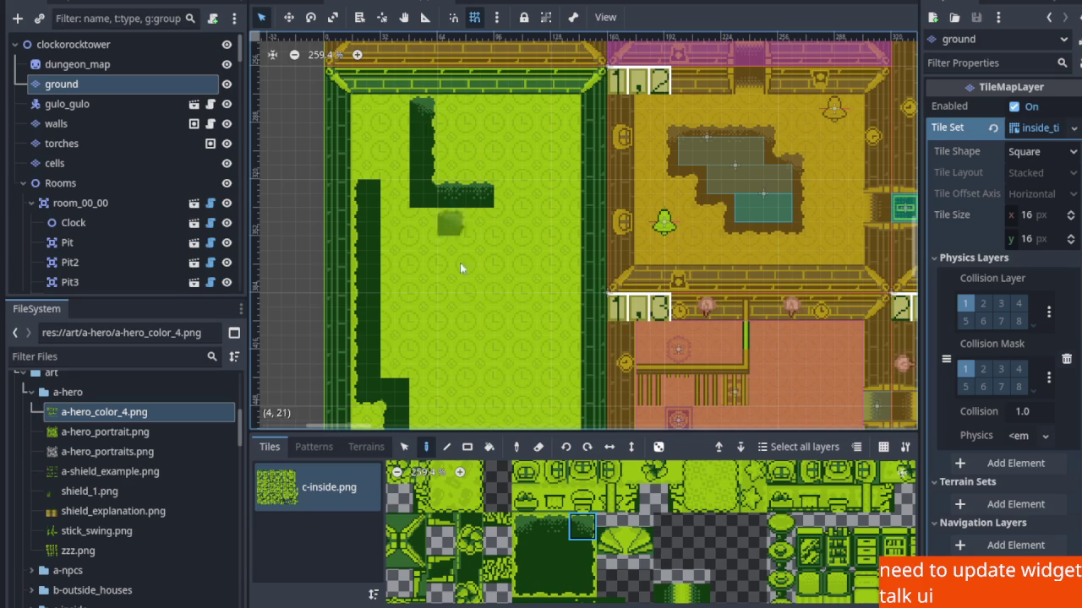
click(554, 526)
click(525, 527)
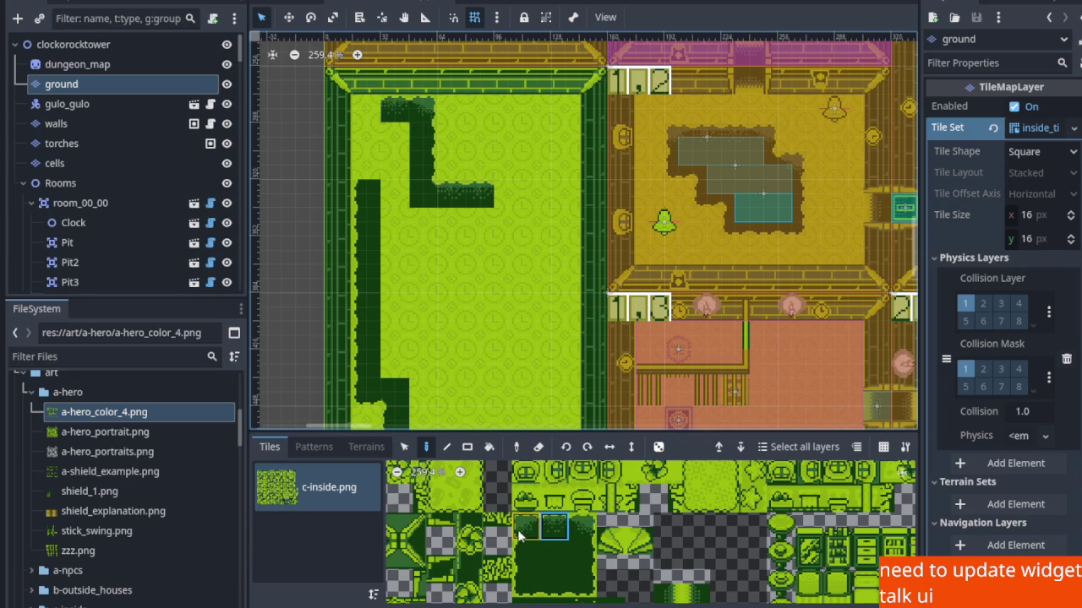
click(367, 109)
click(537, 543)
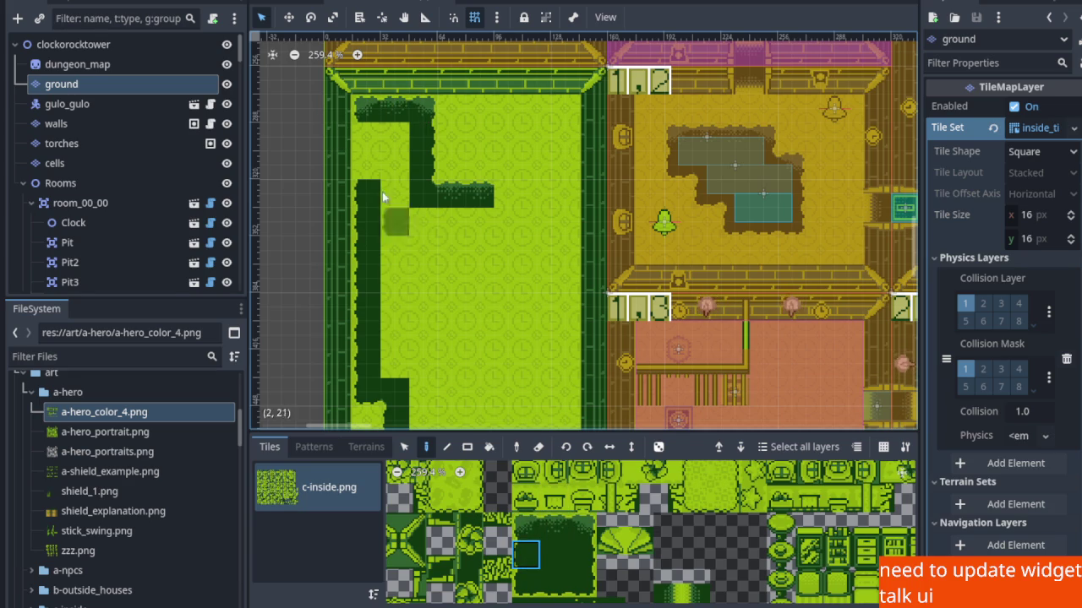
scroll(465, 241, down, 1)
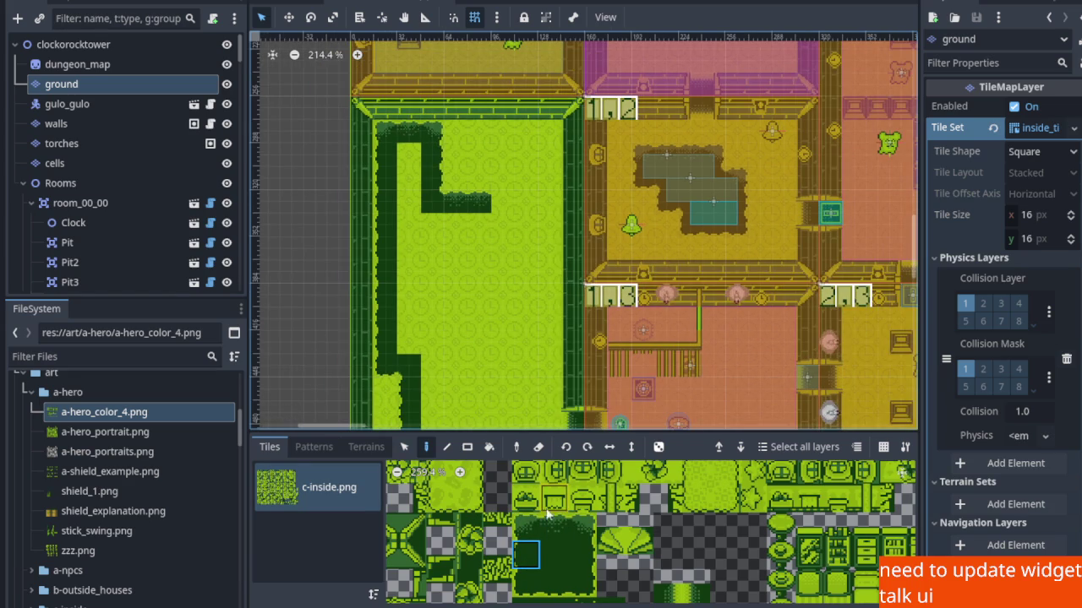
scroll(517, 579, down, 1)
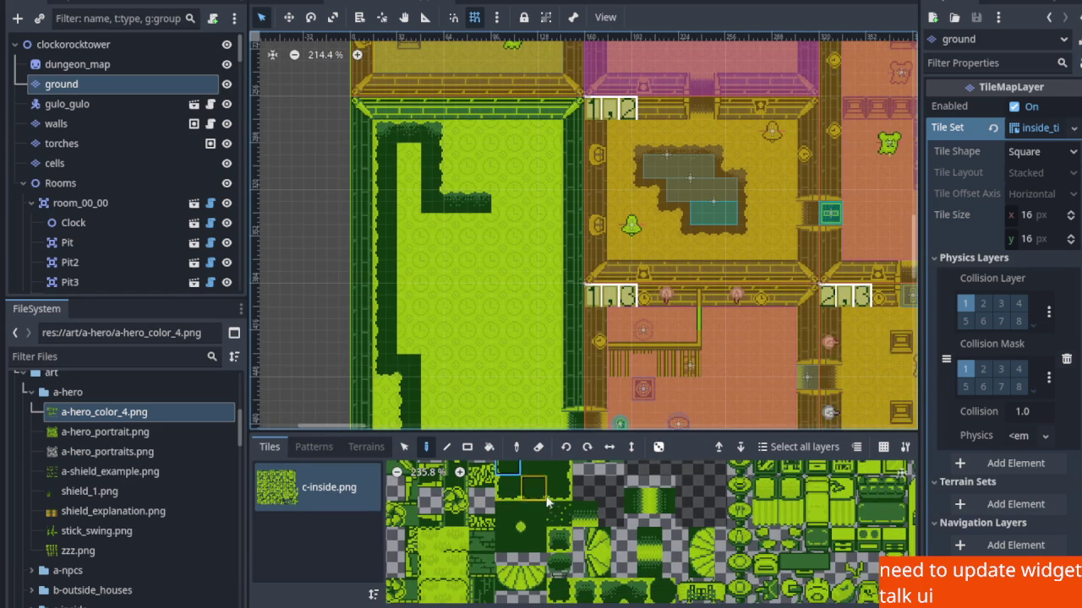
scroll(502, 199, up, 3)
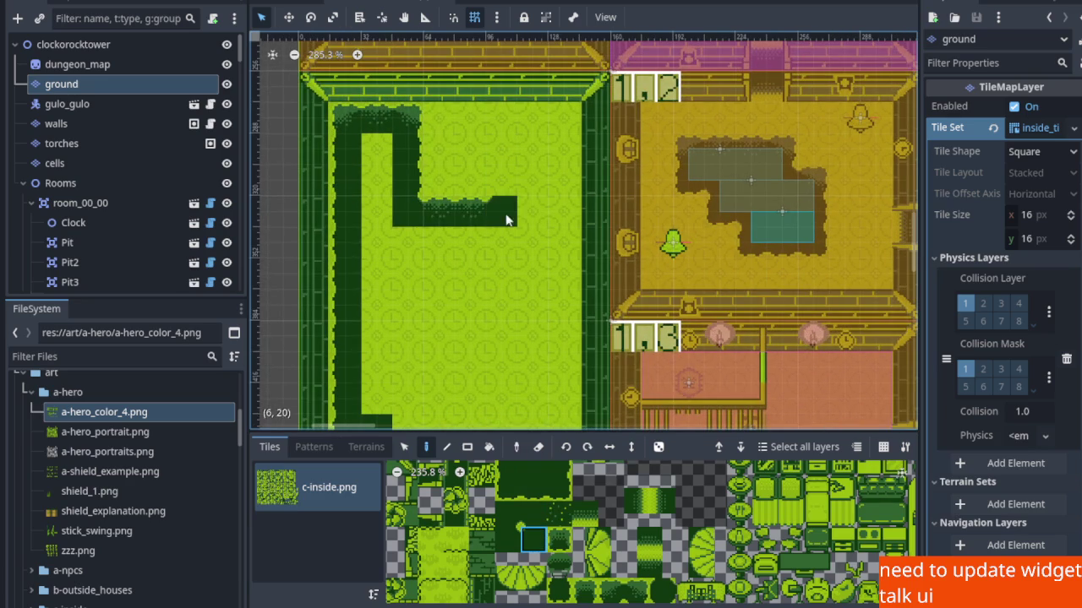
scroll(537, 489, down, 1)
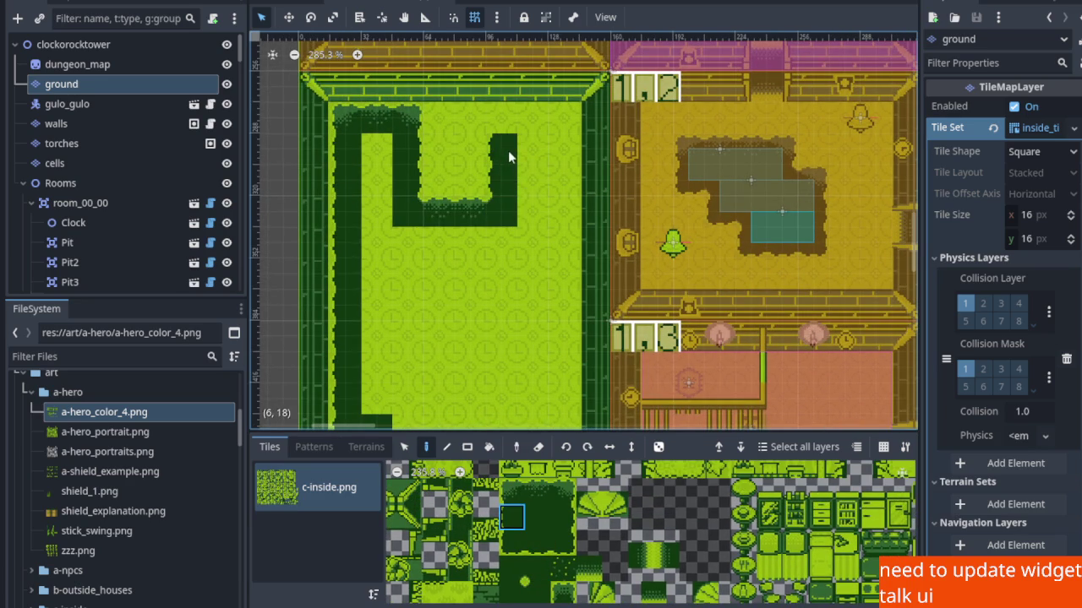
click(512, 491)
click(500, 115)
Paint a dark wall column down the green room's right side.
click(541, 491)
click(563, 491)
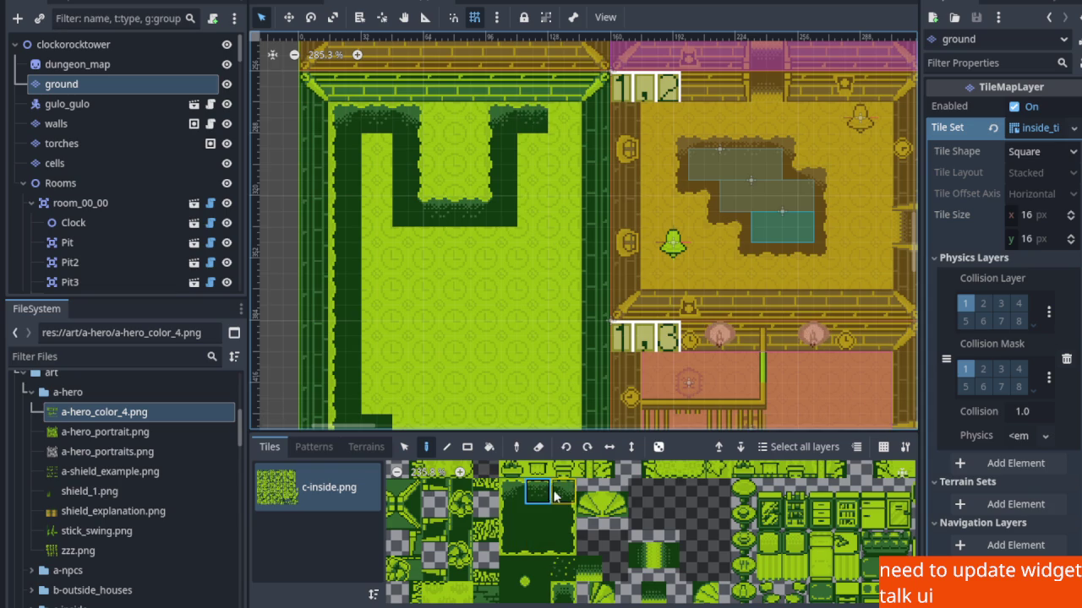
click(562, 518)
drag(563, 146, 564, 306)
scroll(565, 306, down, 5)
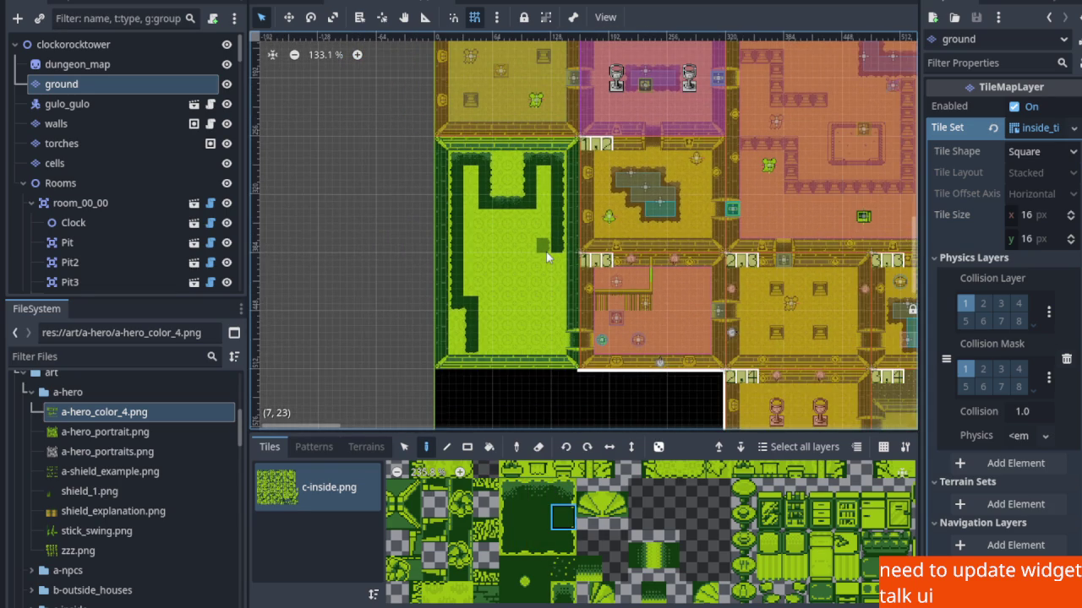
scroll(545, 252, up, 3)
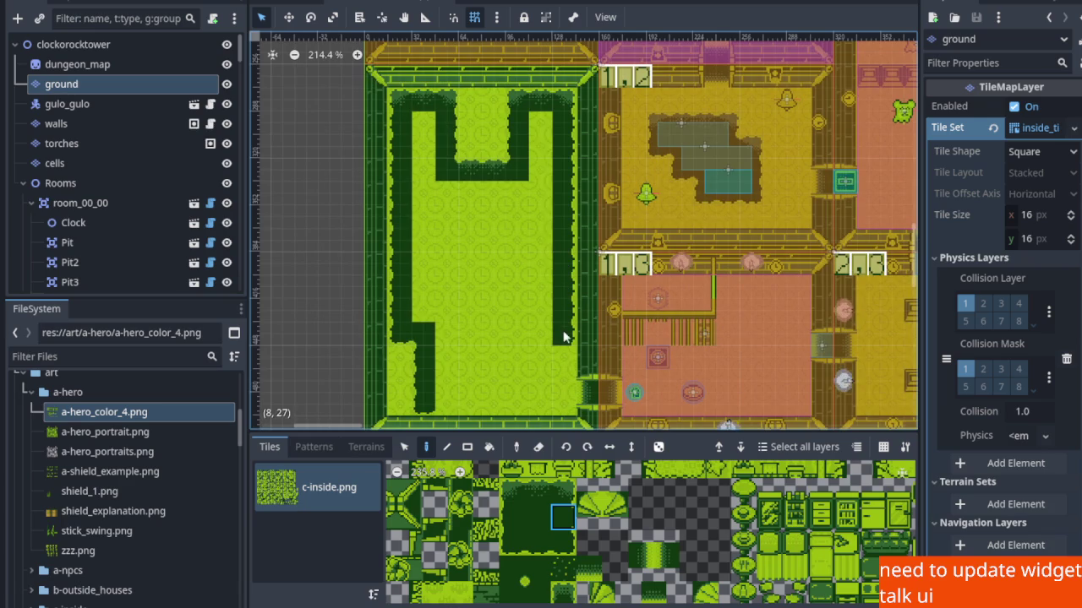
scroll(565, 322, up, 1)
scroll(579, 302, down, 2)
click(564, 549)
scroll(571, 283, up, 1)
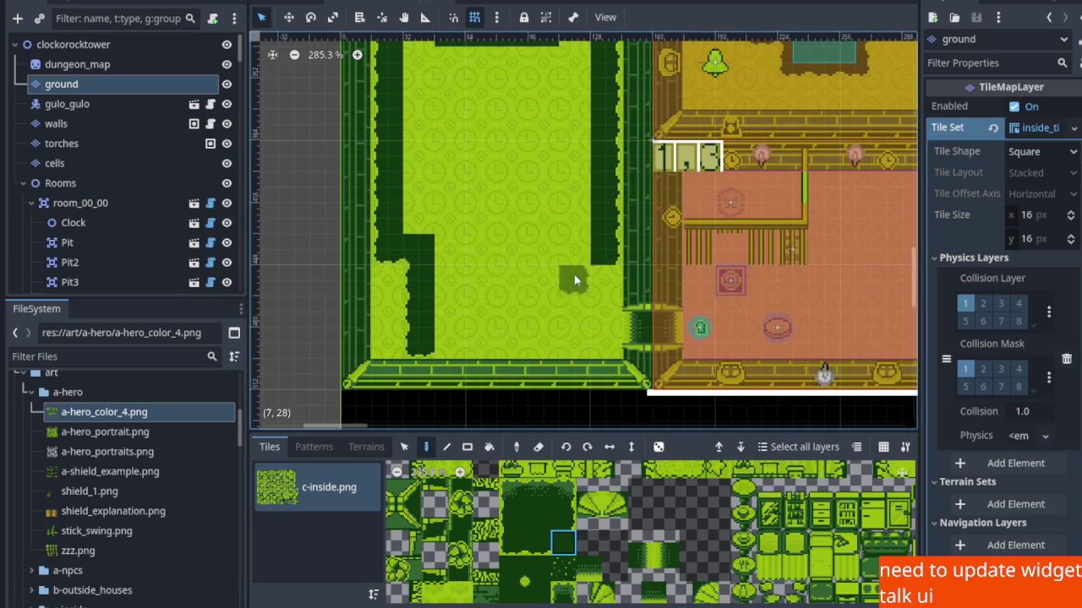
click(538, 542)
click(538, 447)
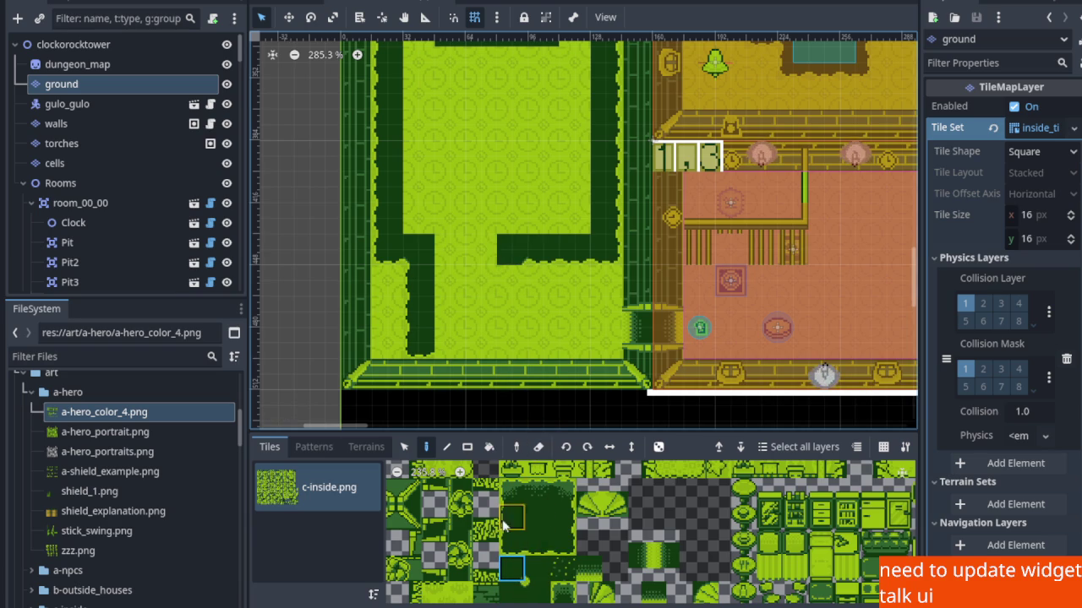
click(562, 517)
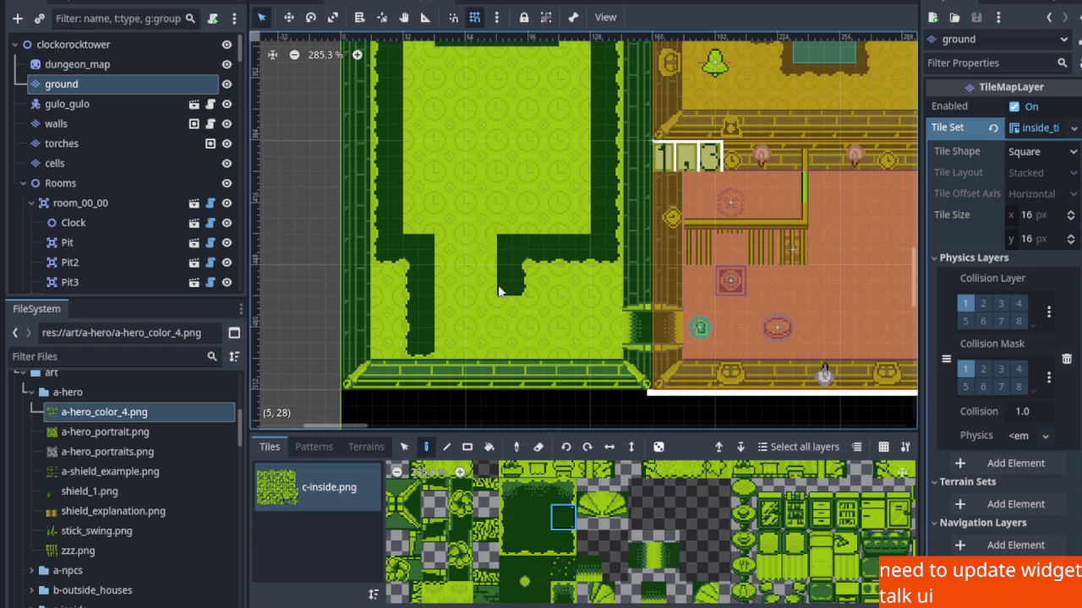
Cover the light floor rows, bottom row and left arm with the plain dark fill tile.
click(537, 545)
mouse_move(481, 342)
mouse_down()
mouse_move(452, 355)
mouse_move(482, 253)
mouse_up()
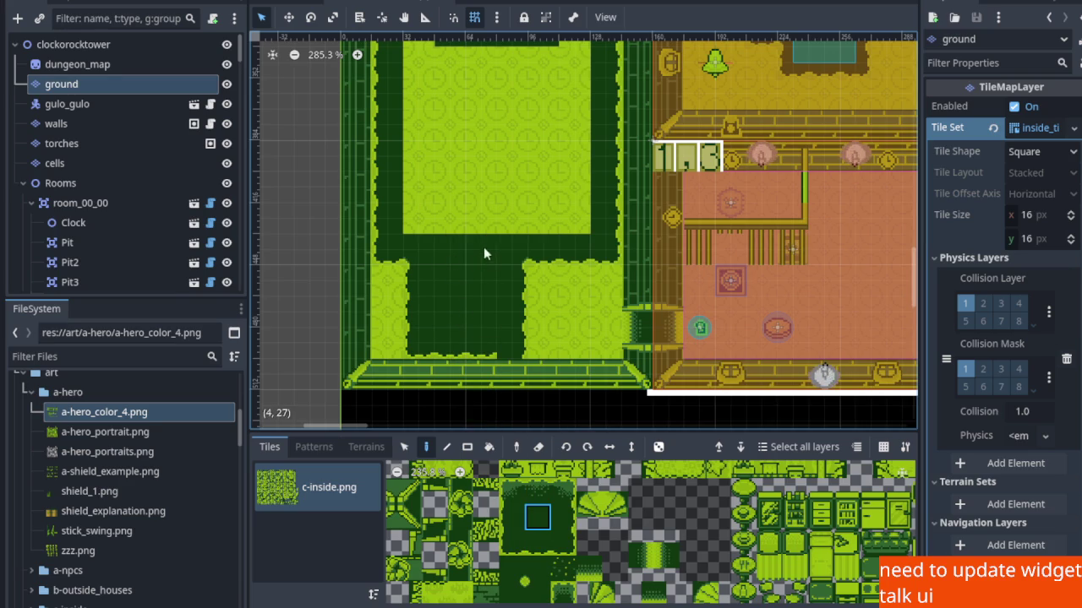
scroll(465, 270, up, 3)
scroll(414, 291, right, 1)
mouse_move(394, 295)
mouse_down()
mouse_move(554, 269)
mouse_move(393, 250)
mouse_move(520, 226)
mouse_up()
mouse_move(515, 188)
mouse_down()
mouse_move(512, 248)
mouse_move(539, 294)
mouse_up()
mouse_move(557, 254)
mouse_down()
mouse_move(446, 249)
mouse_move(410, 113)
mouse_move(454, 179)
mouse_move(515, 214)
mouse_move(570, 221)
mouse_move(563, 86)
mouse_up()
scroll(548, 196, down, 5)
scroll(527, 326, up, 3)
click(537, 549)
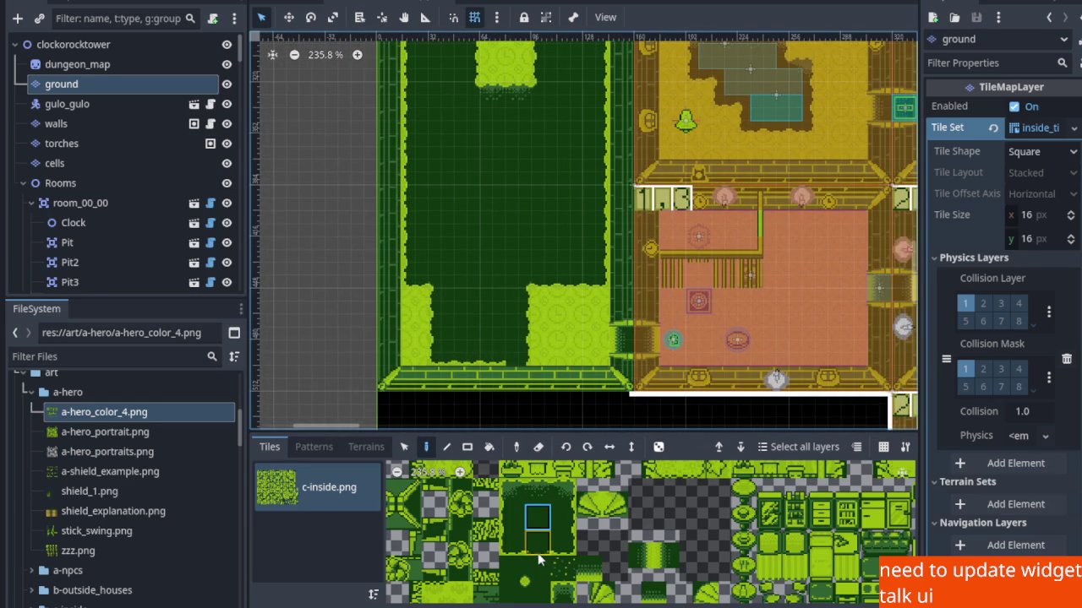
click(504, 98)
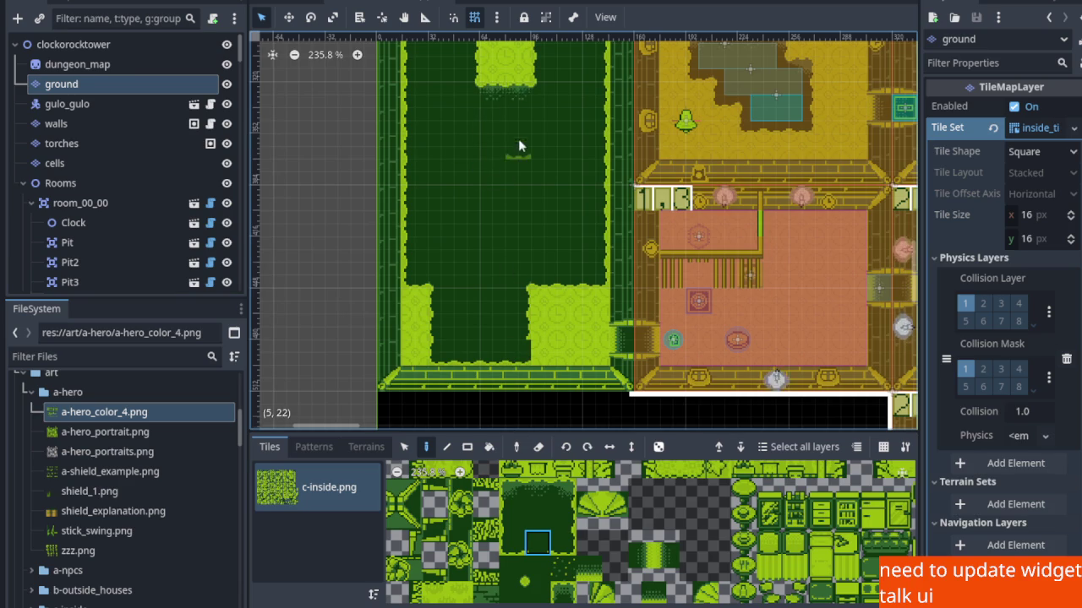
drag(518, 136, 488, 281)
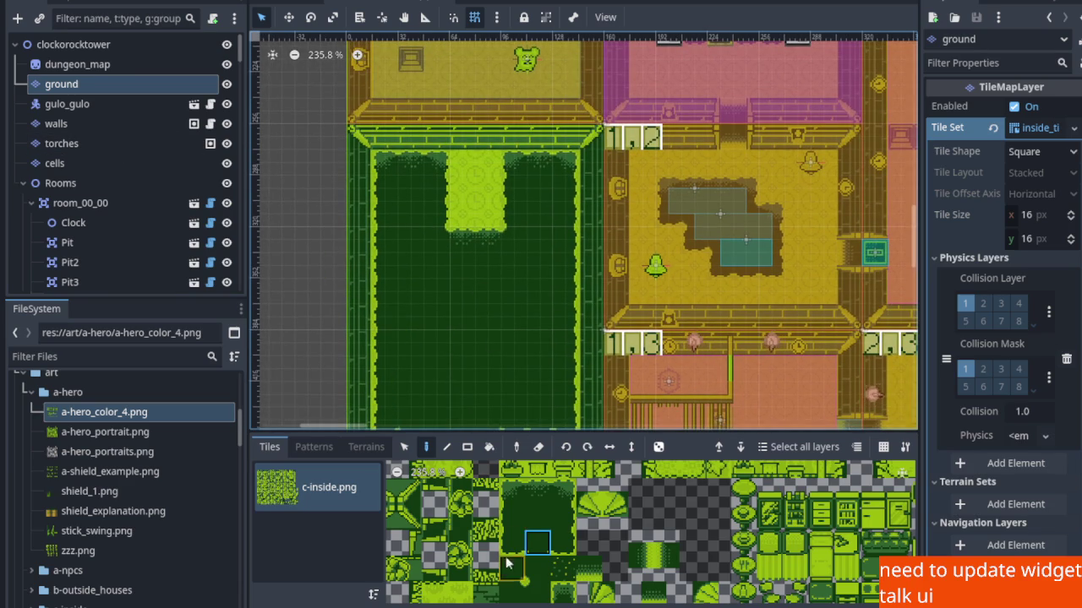
Paint a bright-left-edge border tile beside the light block at the room's top.
scroll(529, 510, down, 1)
scroll(530, 510, up, 2)
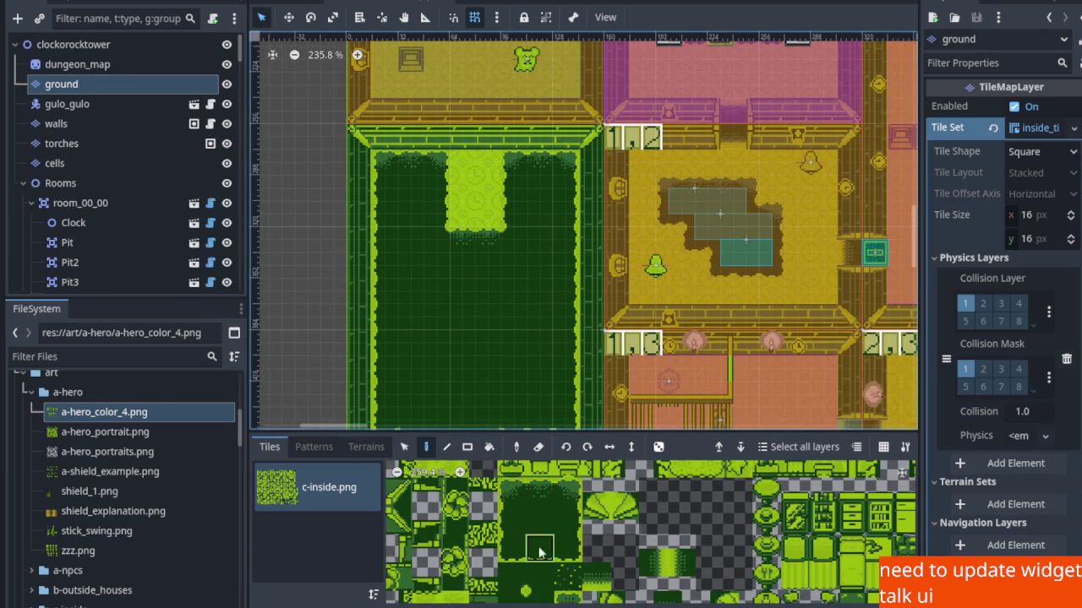
click(532, 566)
scroll(539, 258, up, 2)
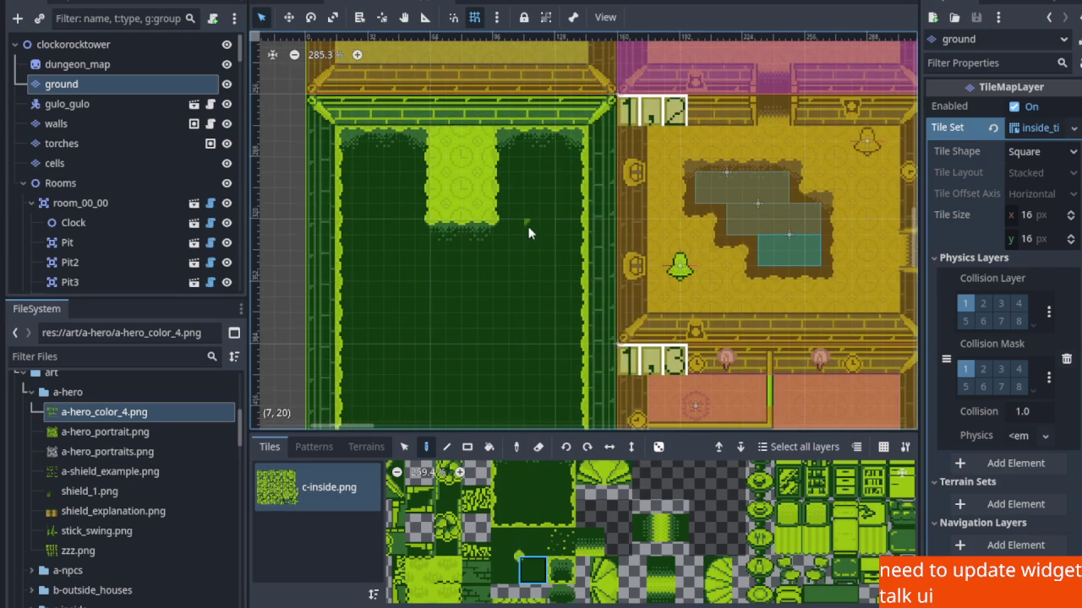
scroll(518, 515, up, 2)
click(532, 506)
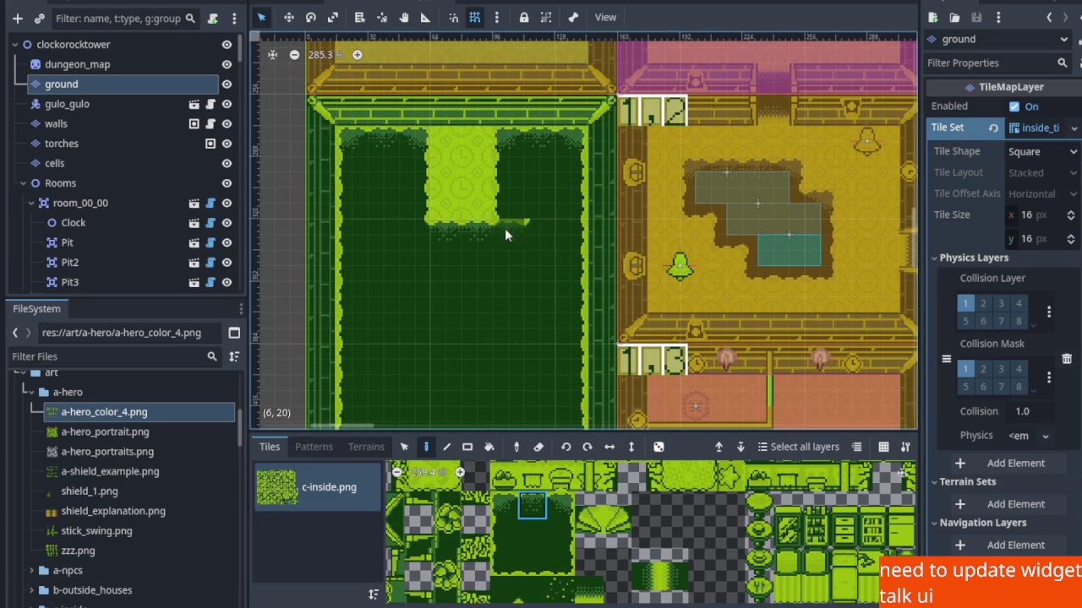
click(504, 534)
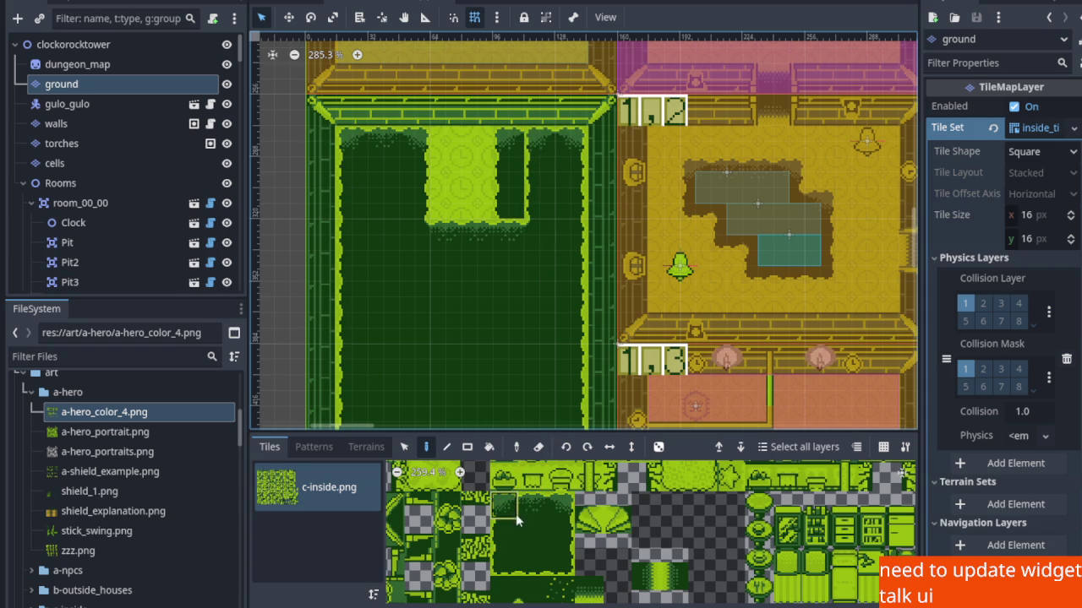
click(556, 512)
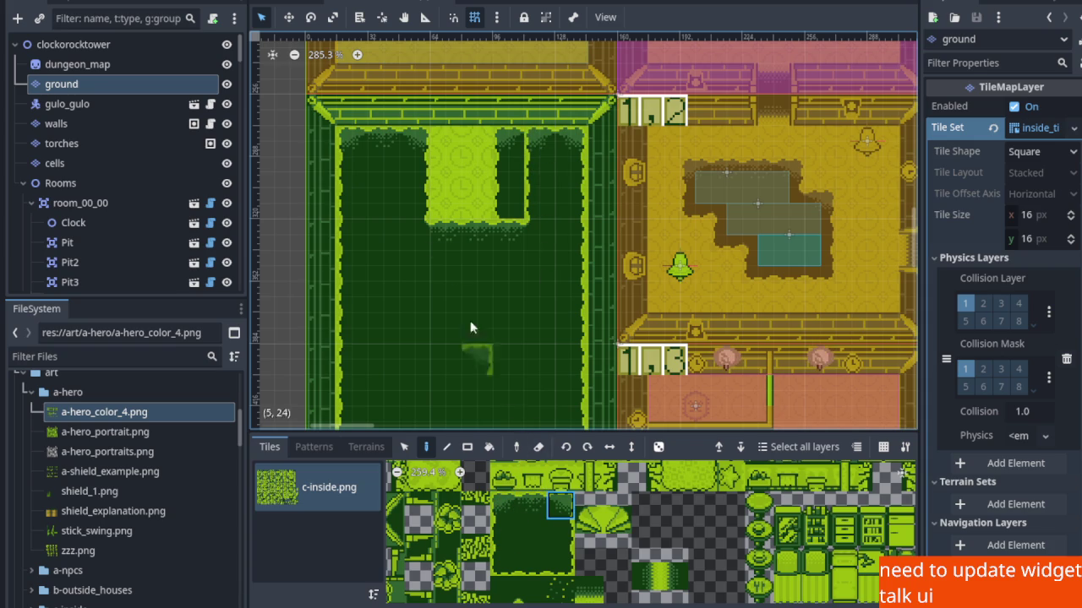
click(397, 148)
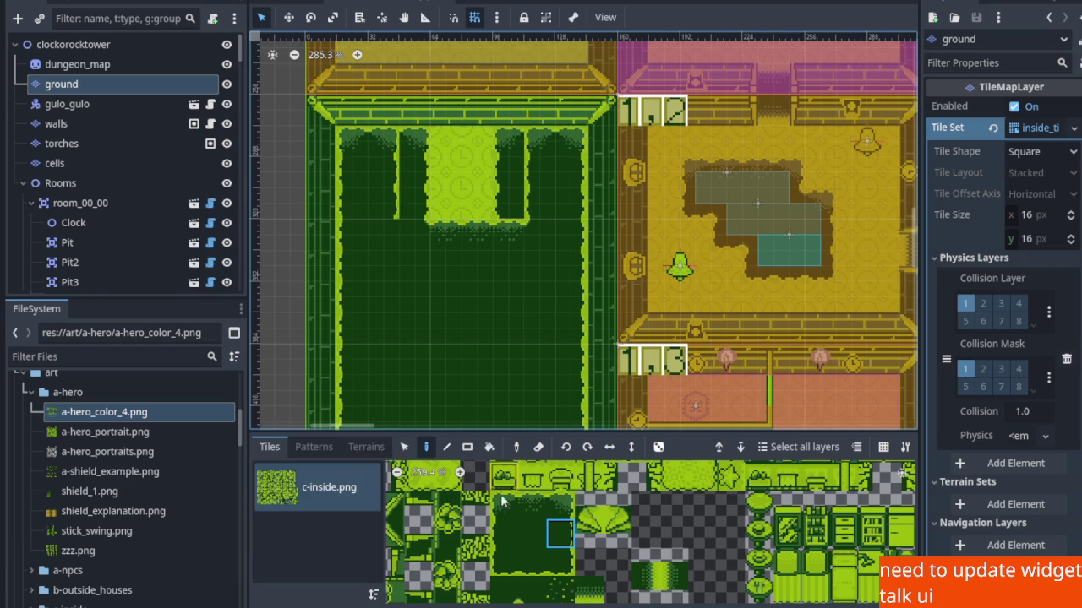
scroll(532, 586, down, 2)
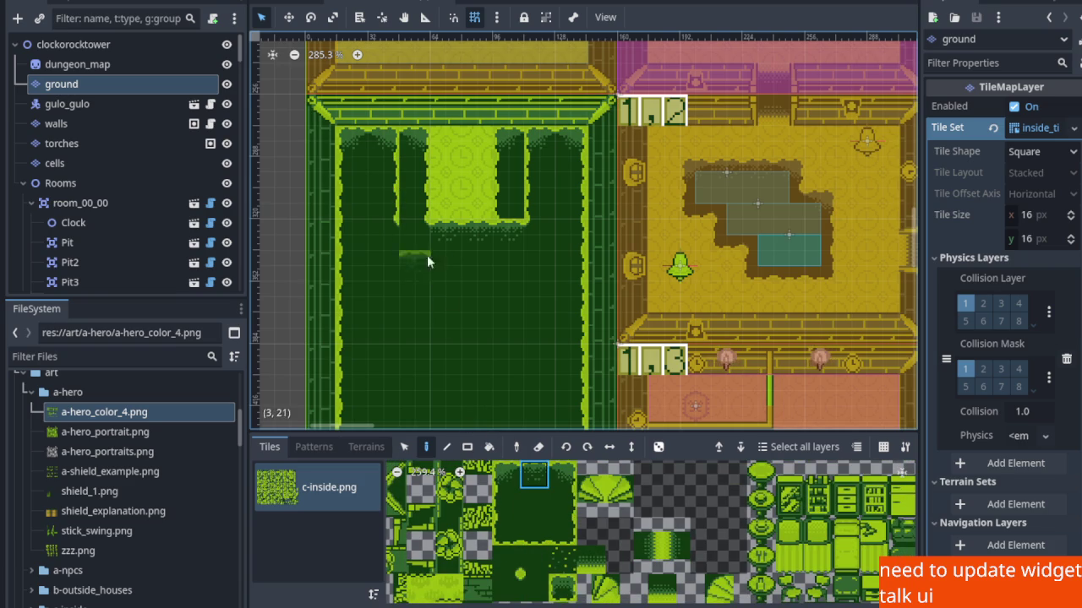
scroll(524, 528, down, 5)
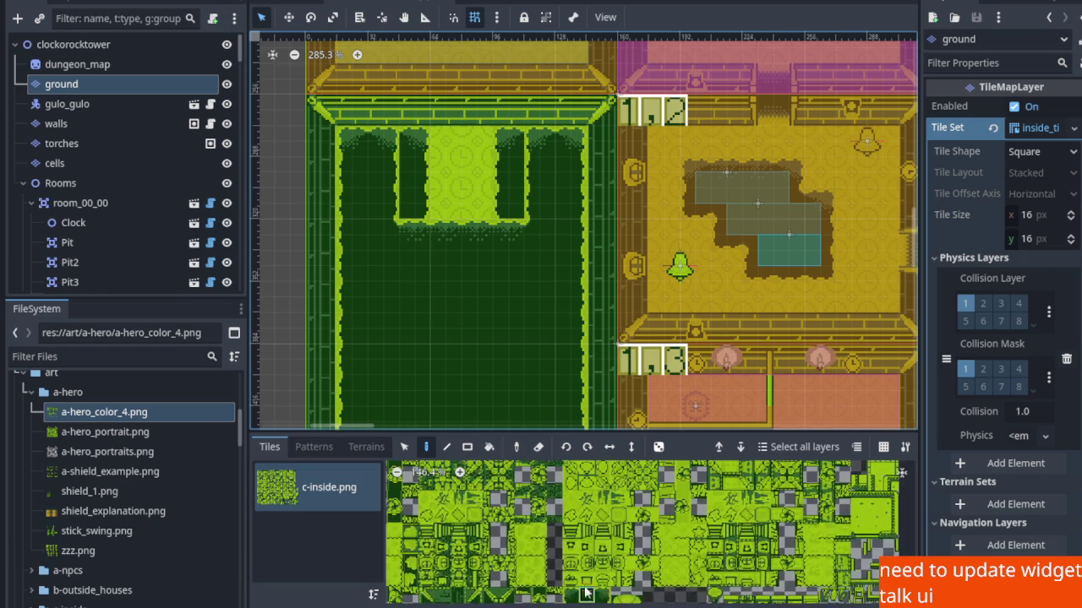
Paint light floor tiles over the left dark pillar in the upper light block.
scroll(596, 583, up, 10)
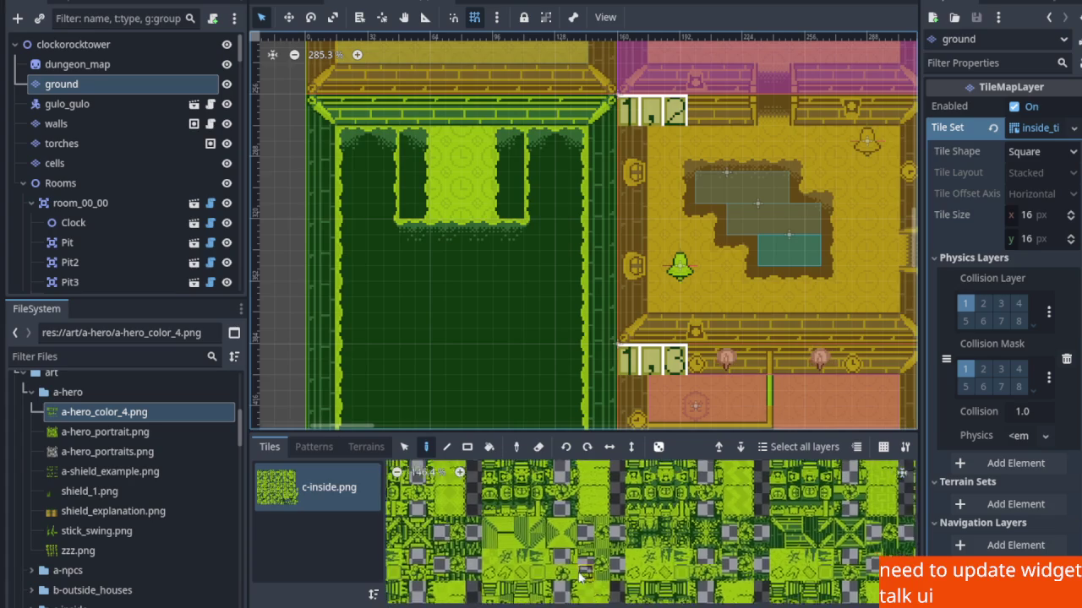
scroll(518, 549, up, 10)
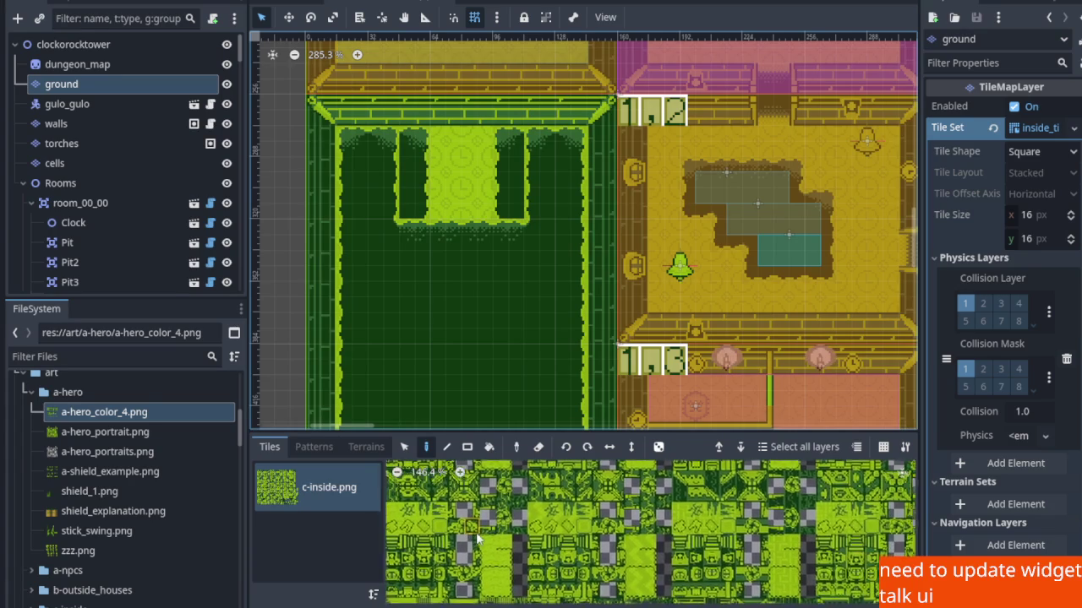
scroll(619, 577, up, 10)
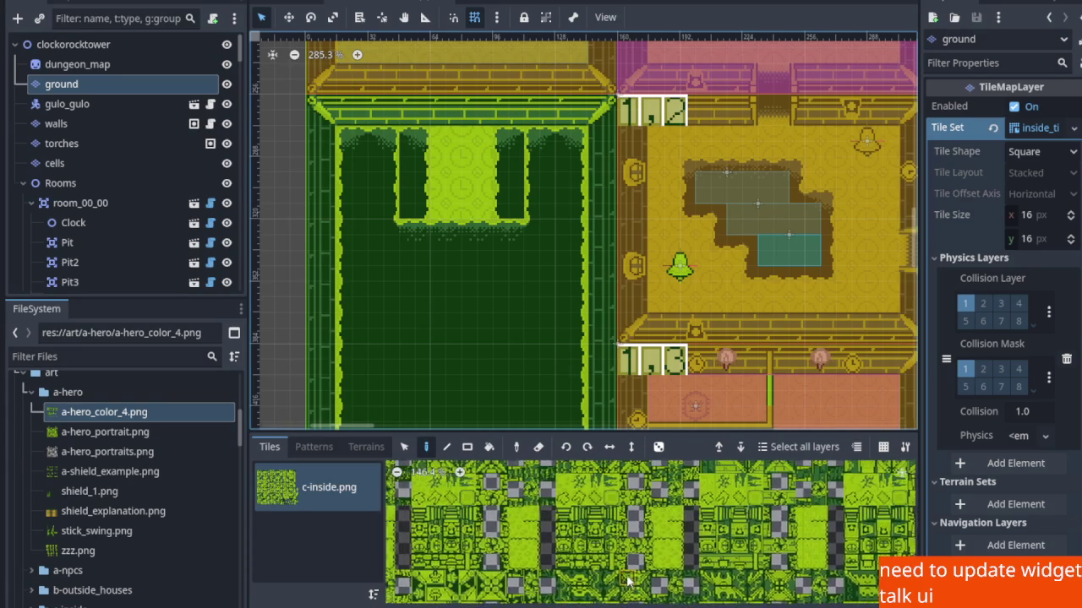
scroll(694, 534, up, 10)
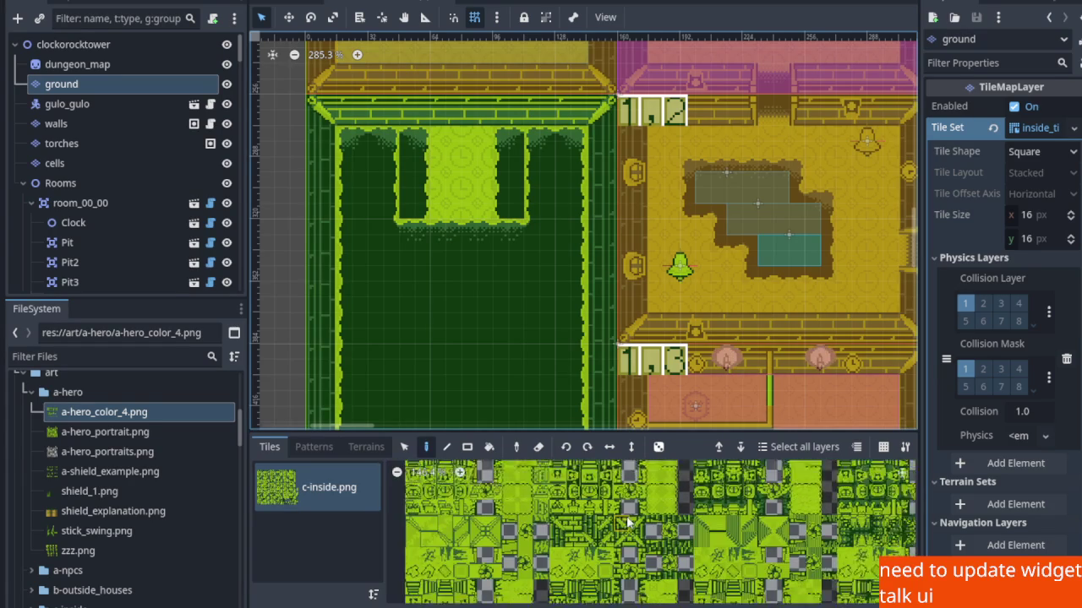
scroll(576, 471, right, 10)
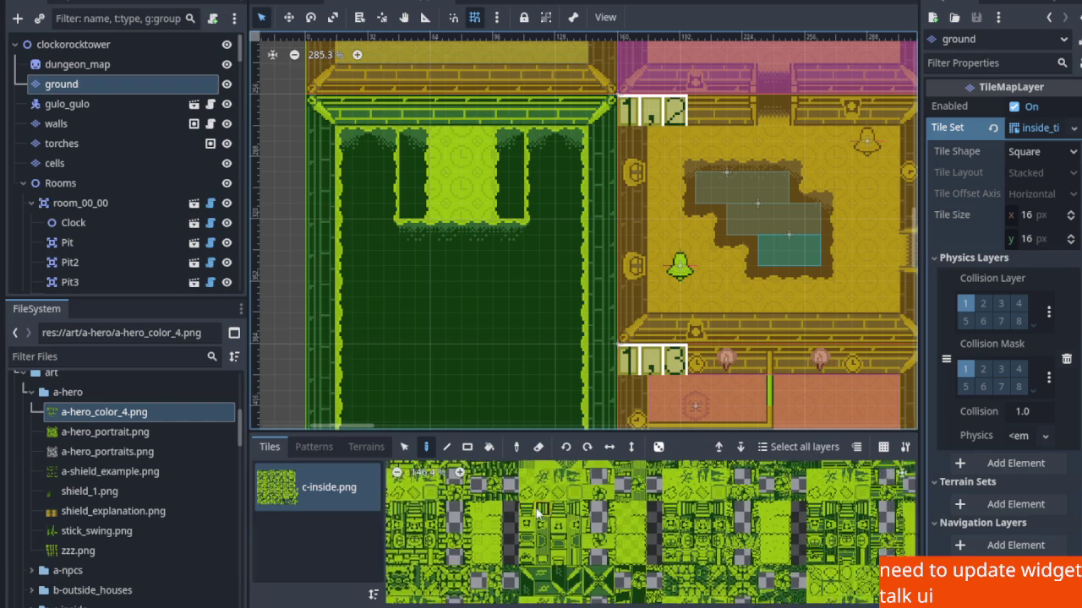
scroll(543, 535, right, 5)
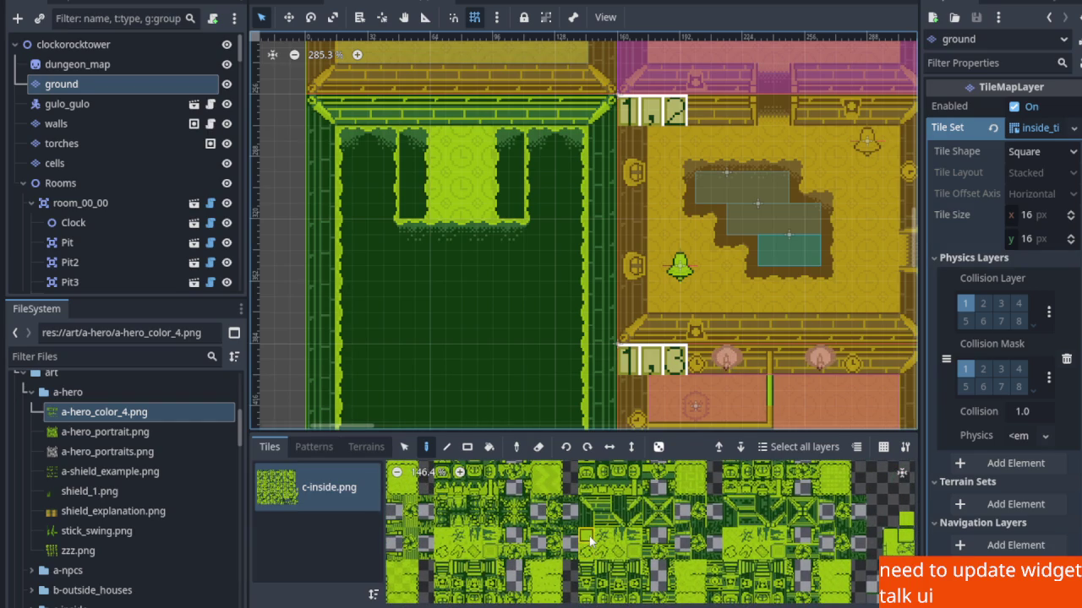
scroll(456, 168, up, 1)
click(407, 143)
click(410, 158)
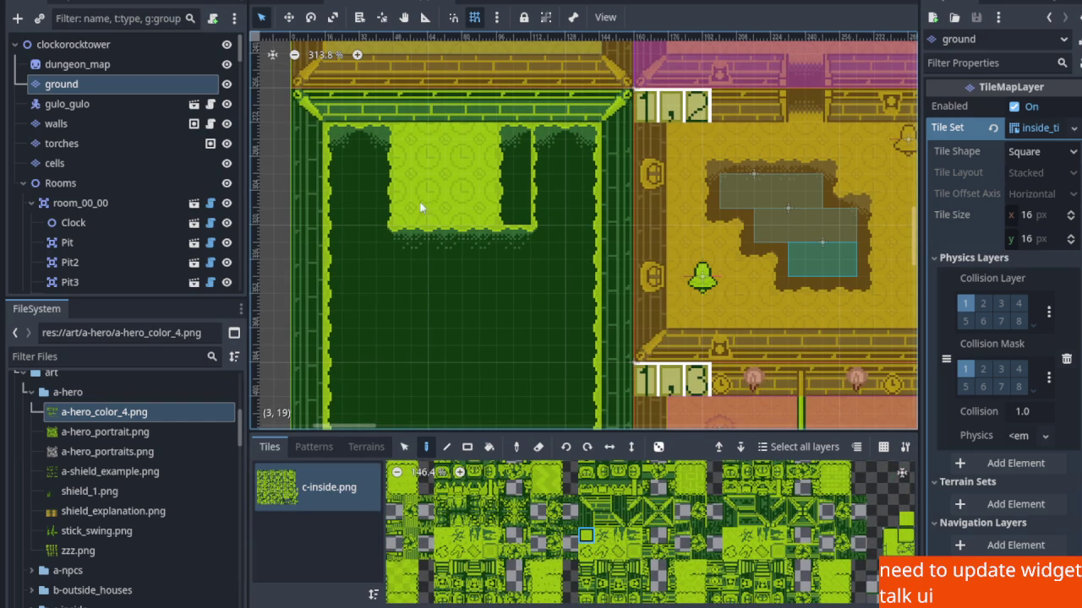
click(499, 196)
scroll(491, 197, down, 8)
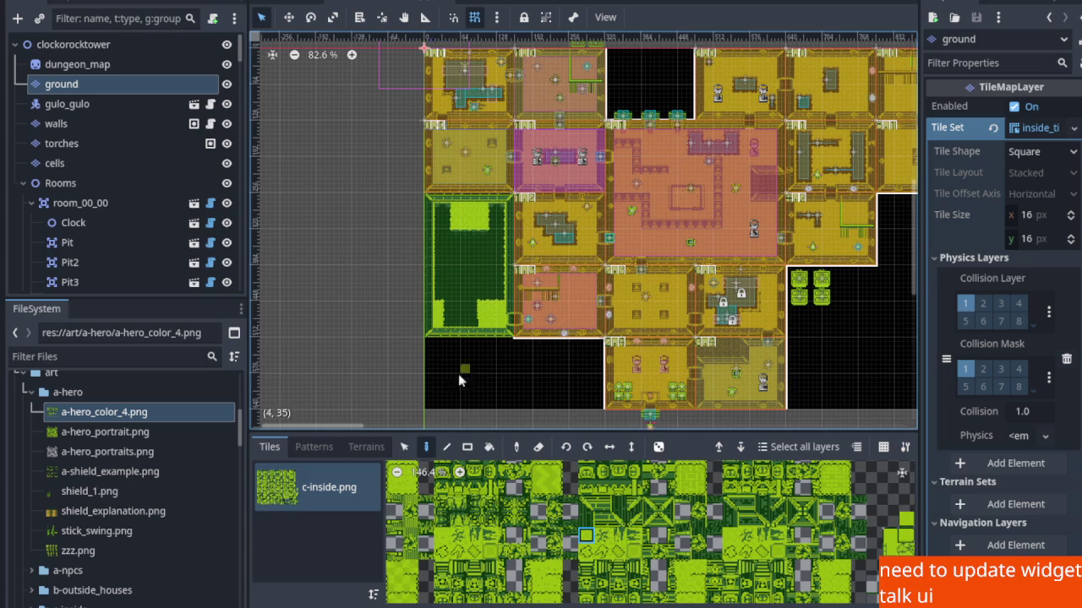
scroll(449, 291, up, 3)
scroll(463, 310, up, 10)
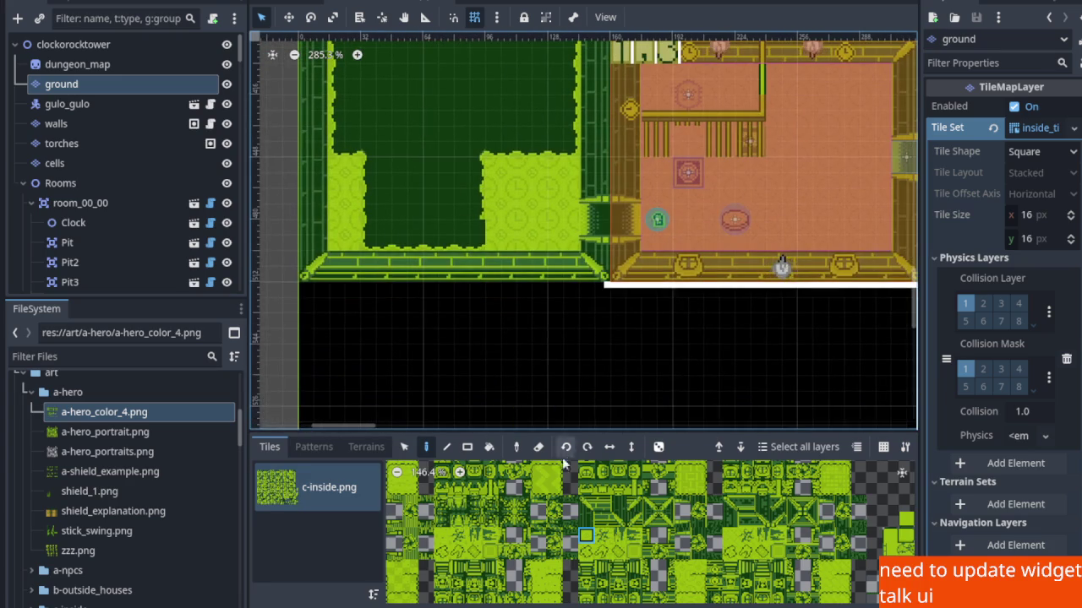
scroll(571, 558, down, 5)
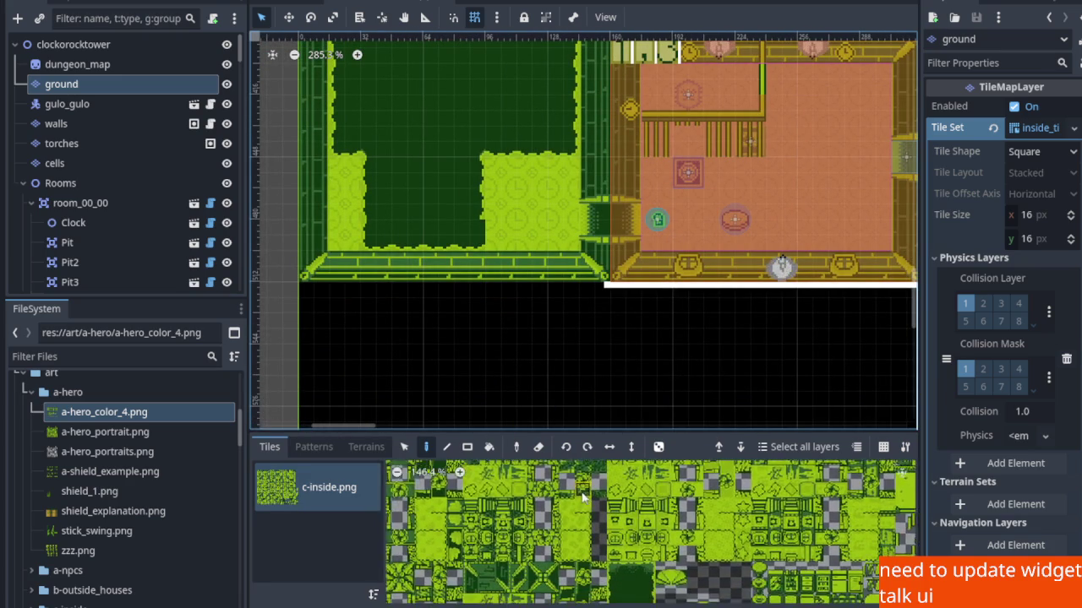
scroll(615, 515, down, 3)
scroll(484, 243, up, 2)
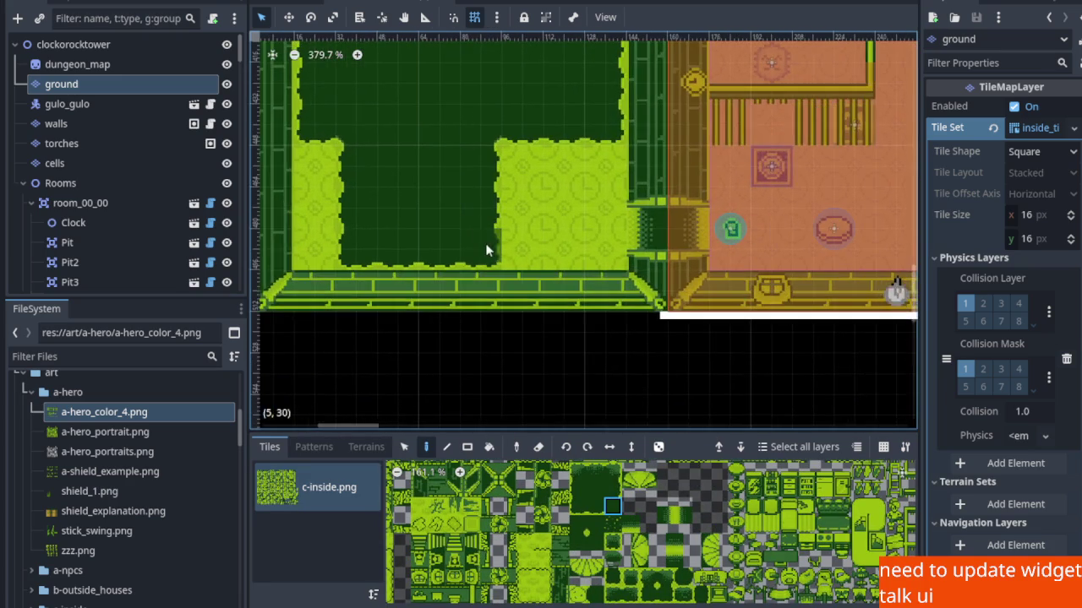
scroll(503, 248, down, 5)
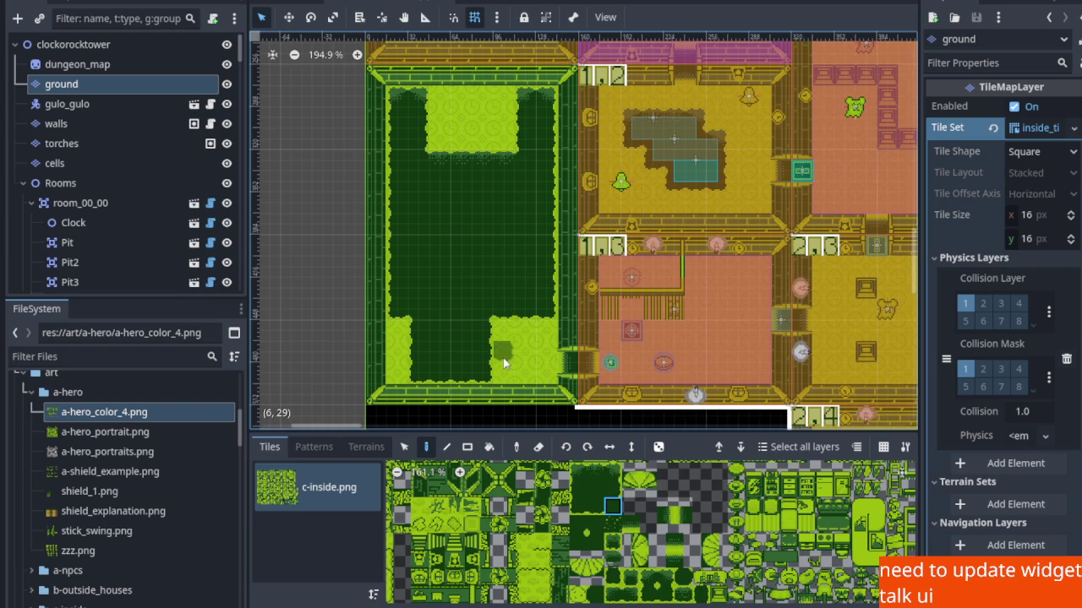
scroll(504, 363, up, 3)
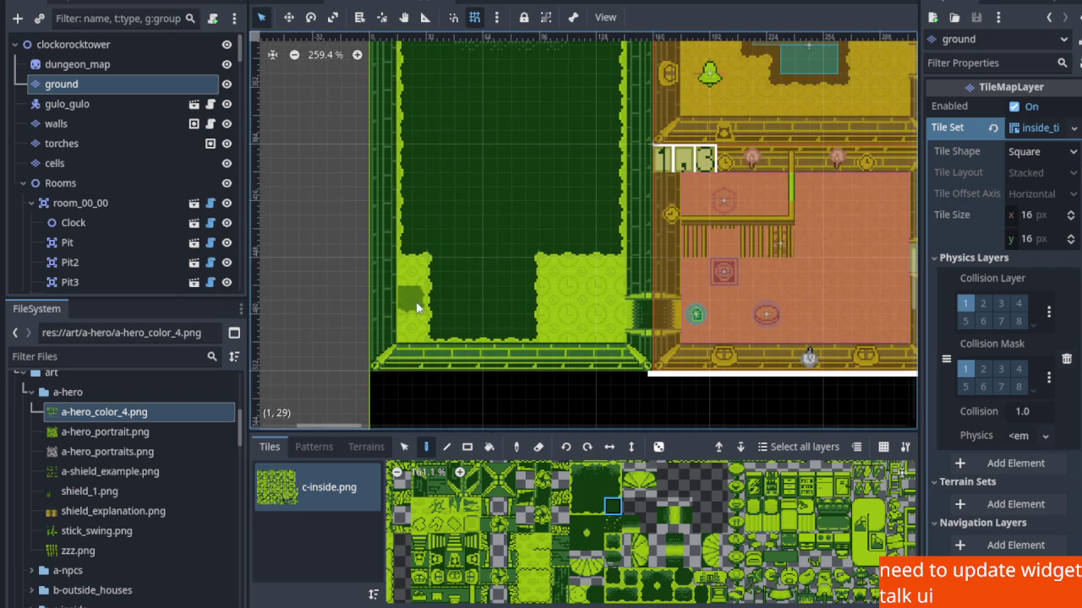
scroll(417, 307, down, 3)
scroll(591, 293, up, 3)
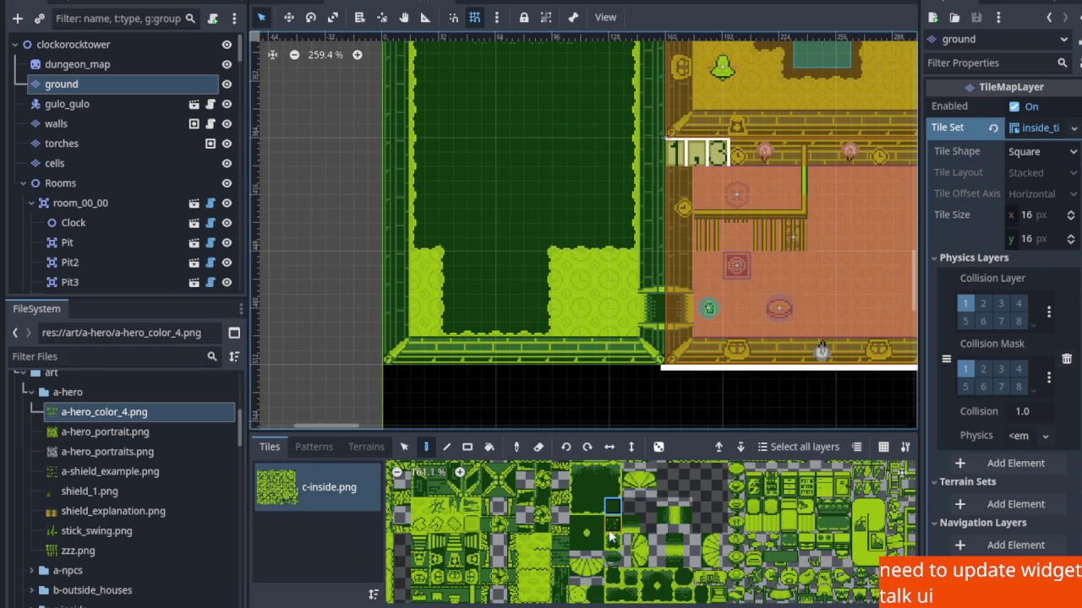
scroll(594, 511, up, 3)
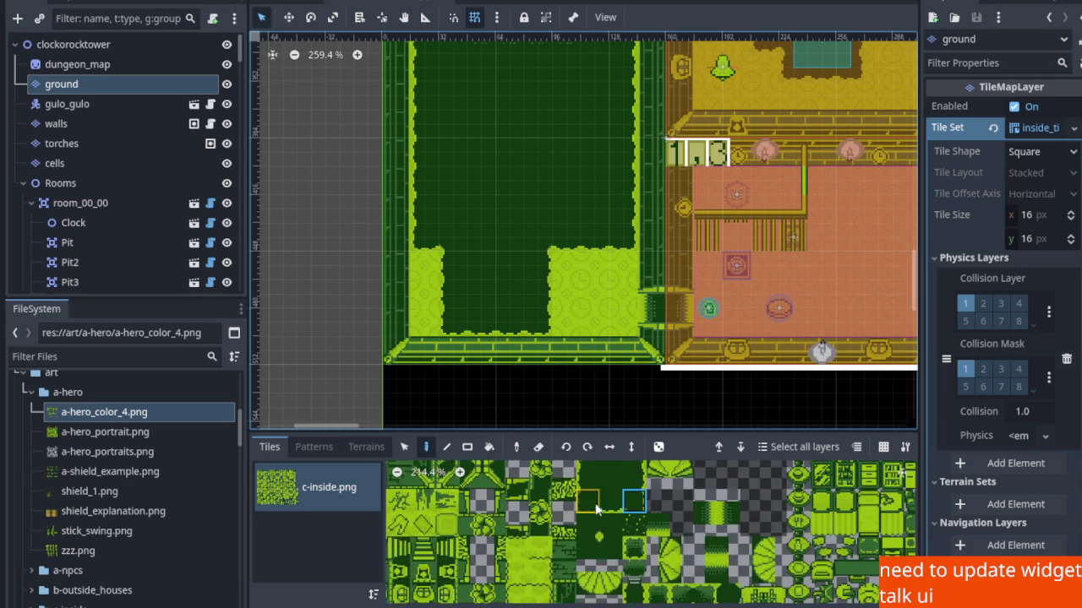
Fill the dark gap with a light-green floor tile, then pick another floor tile.
scroll(526, 291, up, 1)
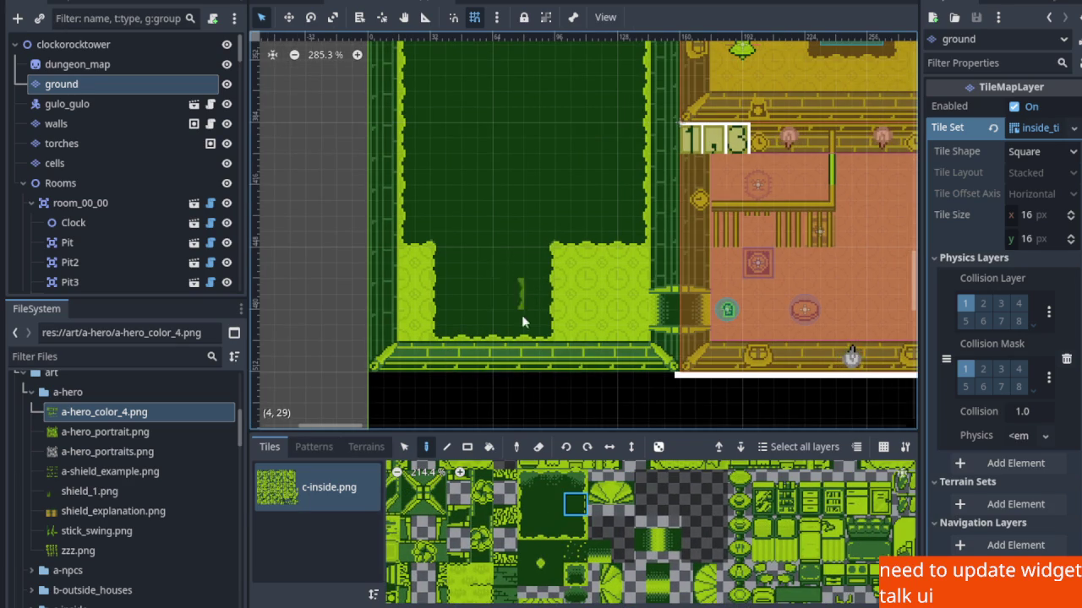
click(497, 313)
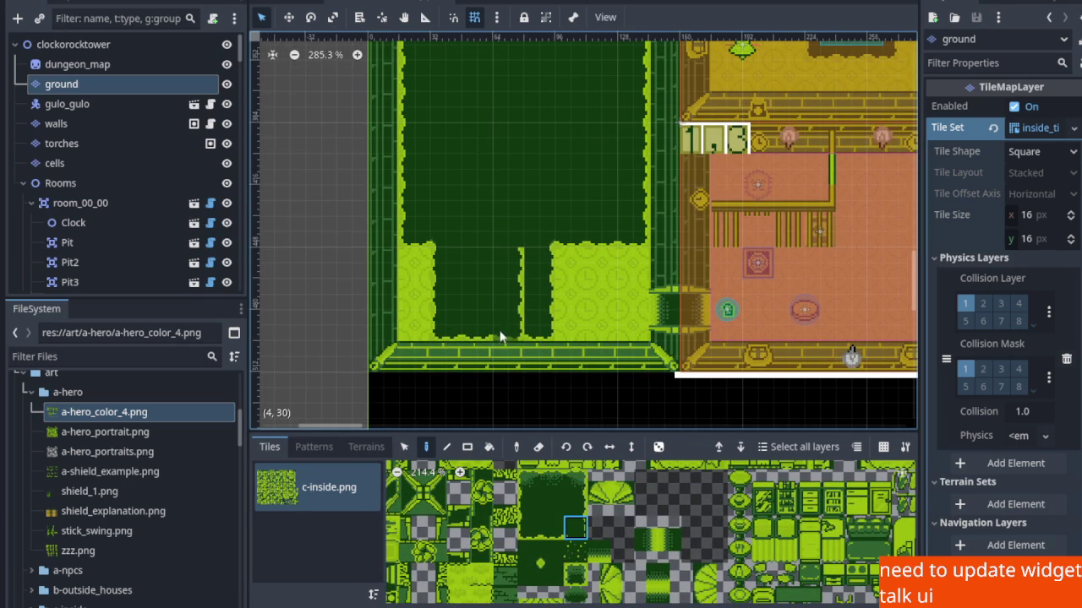
click(551, 526)
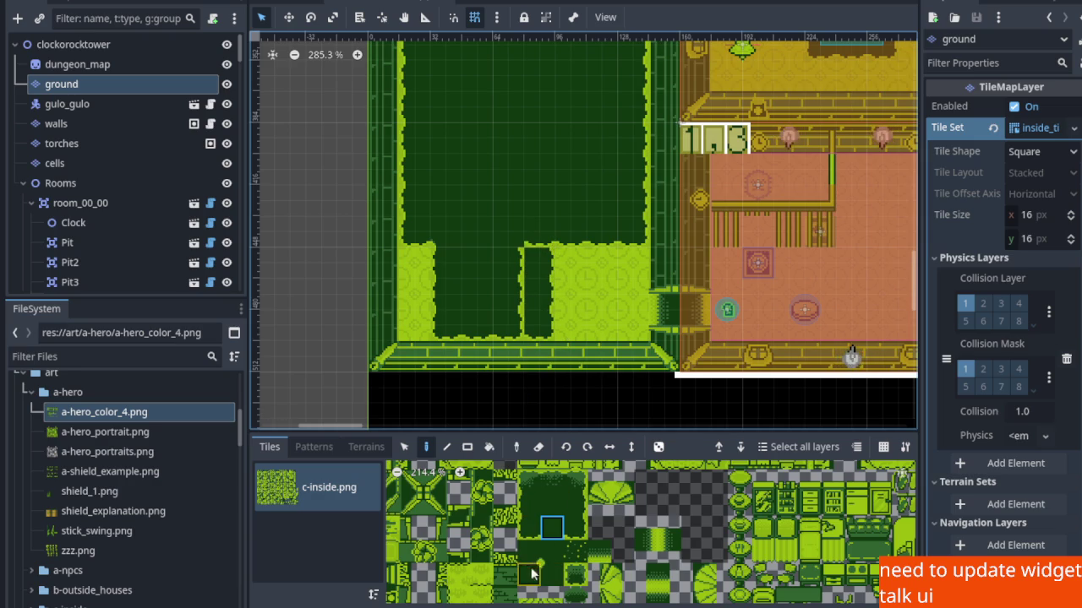
scroll(518, 498, down, 5)
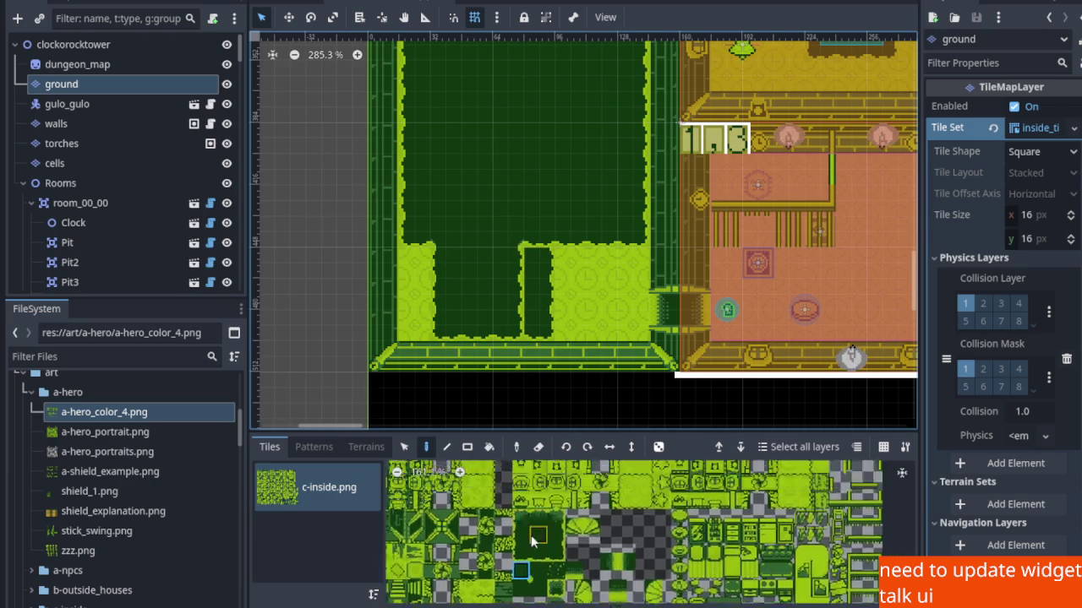
scroll(541, 532, up, 2)
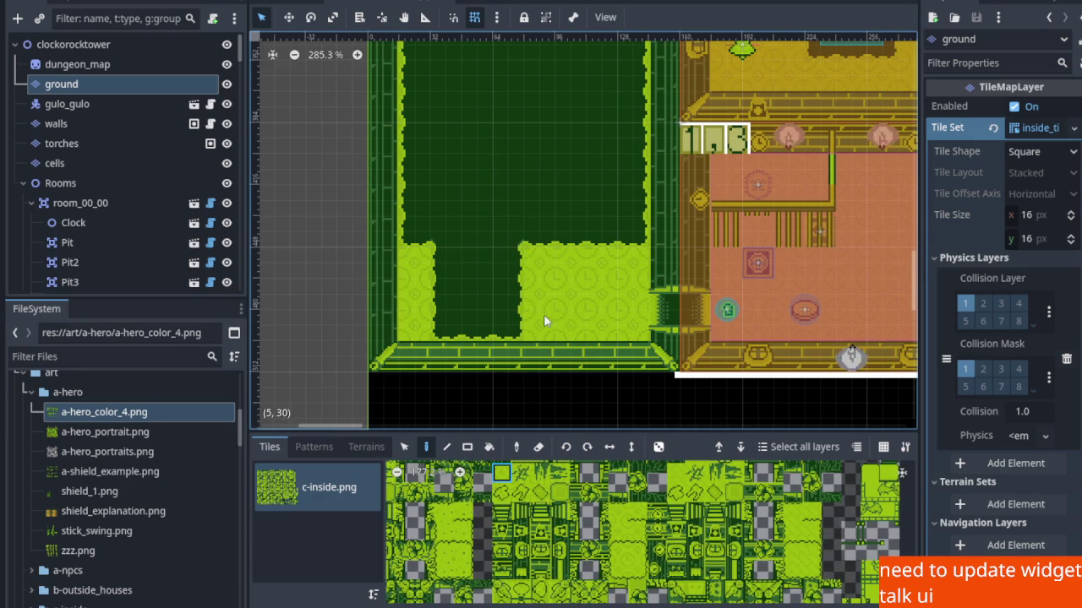
scroll(553, 288, down, 3)
scroll(556, 269, up, 3)
scroll(545, 279, down, 2)
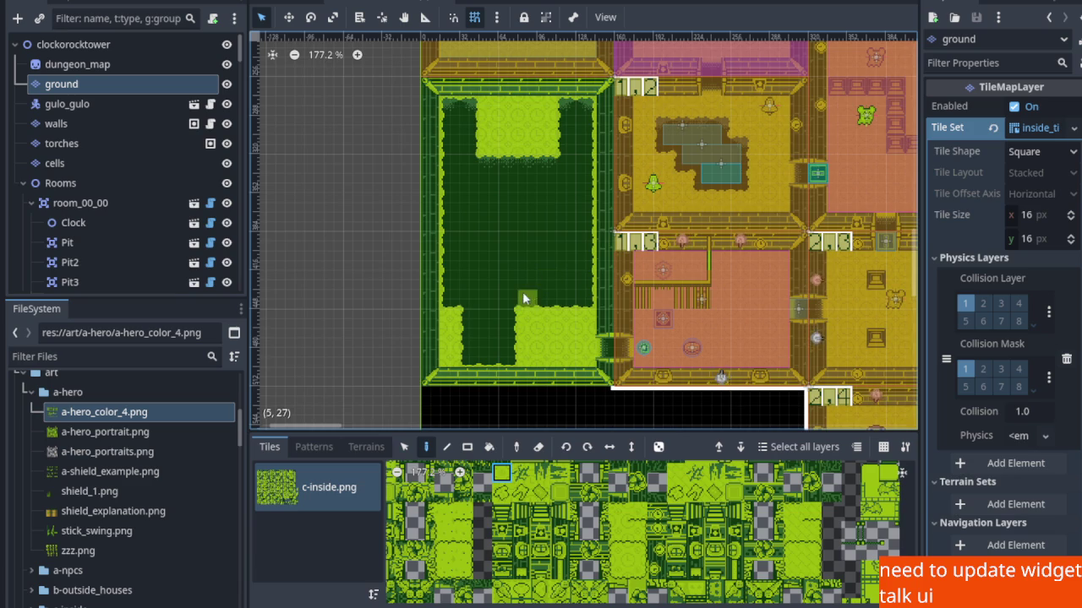
Save the clock tower scene and pan the map to show more rooms.
key(ctrl+s)
scroll(537, 338, up, 3)
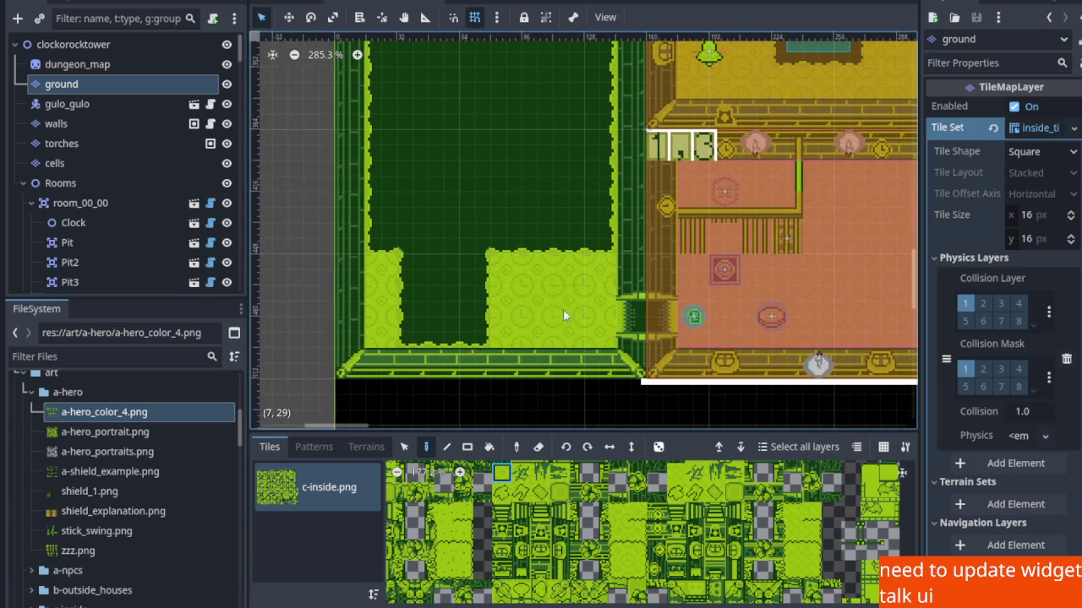
scroll(504, 505, down, 3)
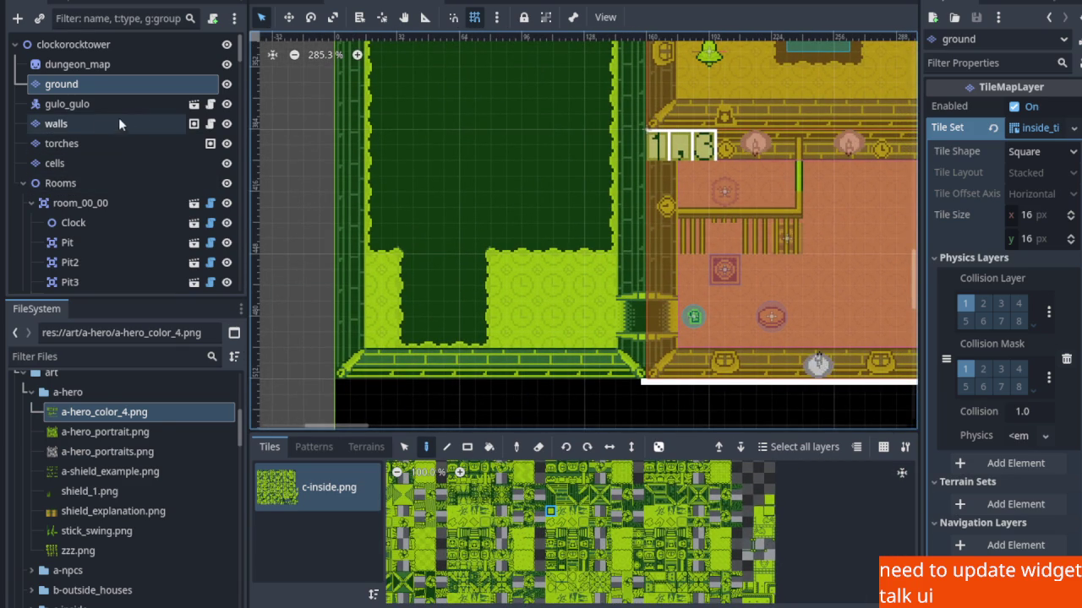
scroll(500, 251, down, 3)
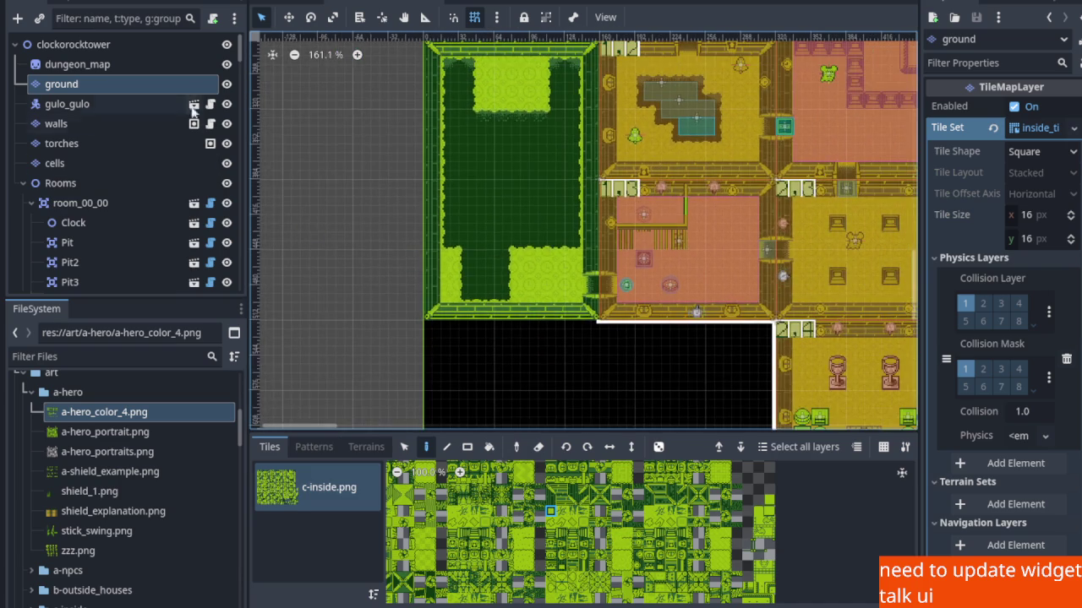
scroll(510, 186, down, 2)
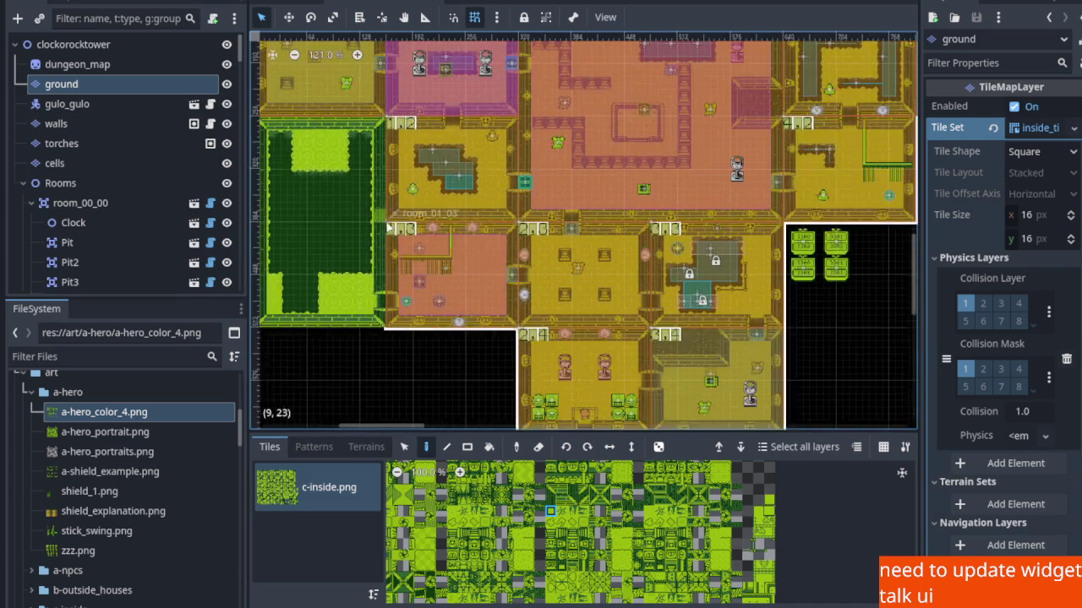
scroll(380, 224, down, 2)
mouse_move(380, 224)
mouse_down()
mouse_move(533, 309)
mouse_move(591, 309)
mouse_move(585, 230)
mouse_up()
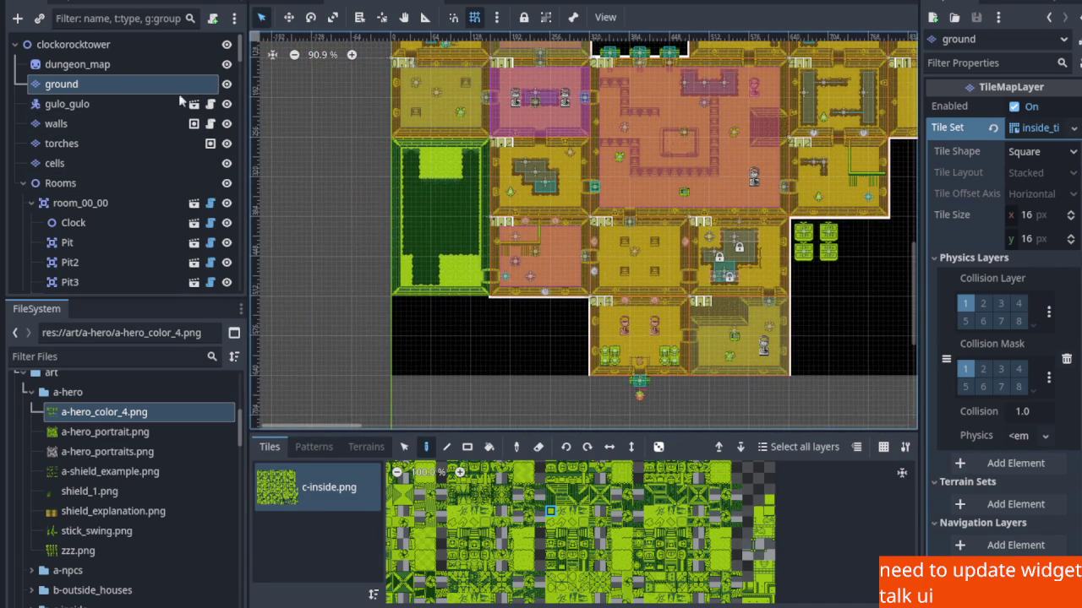
Select the Rooms node in the Scene dock and bring up its context menu.
click(77, 45)
click(95, 184)
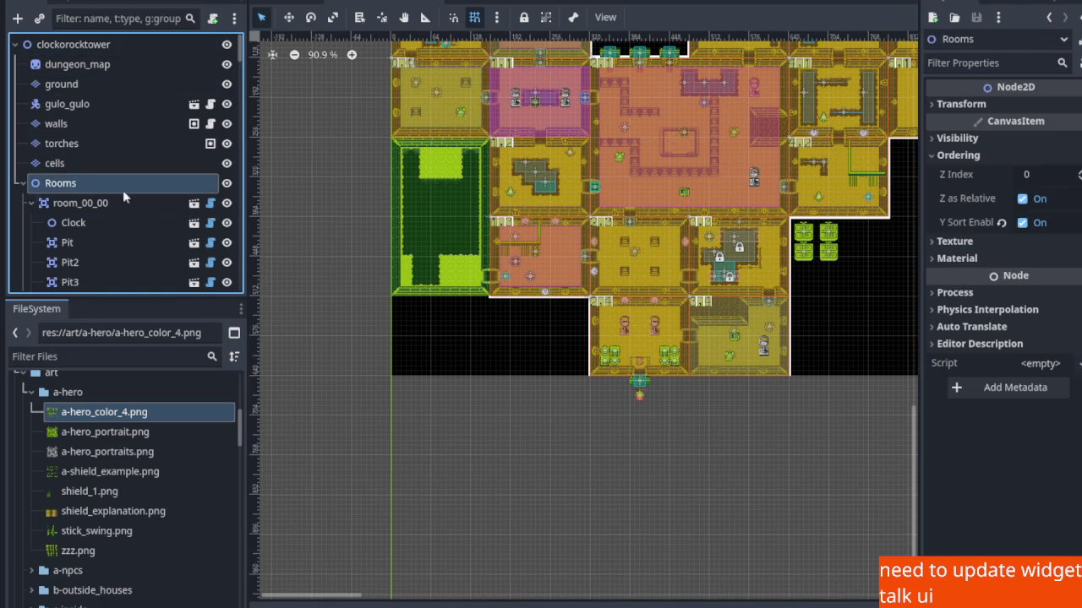
scroll(374, 178, up, 1)
scroll(412, 192, up, 7)
click(411, 205)
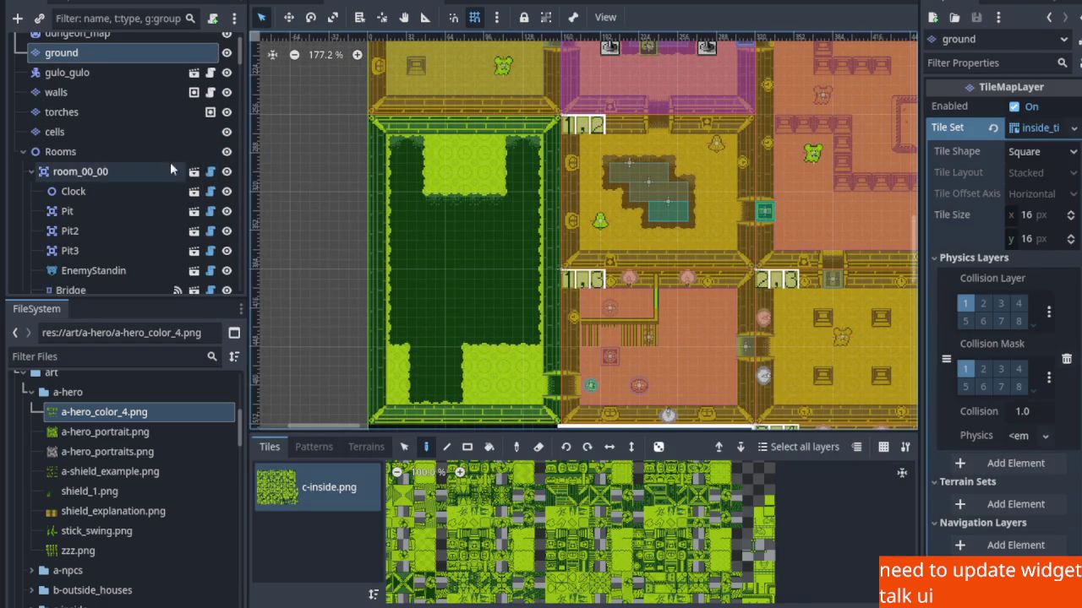
click(100, 155)
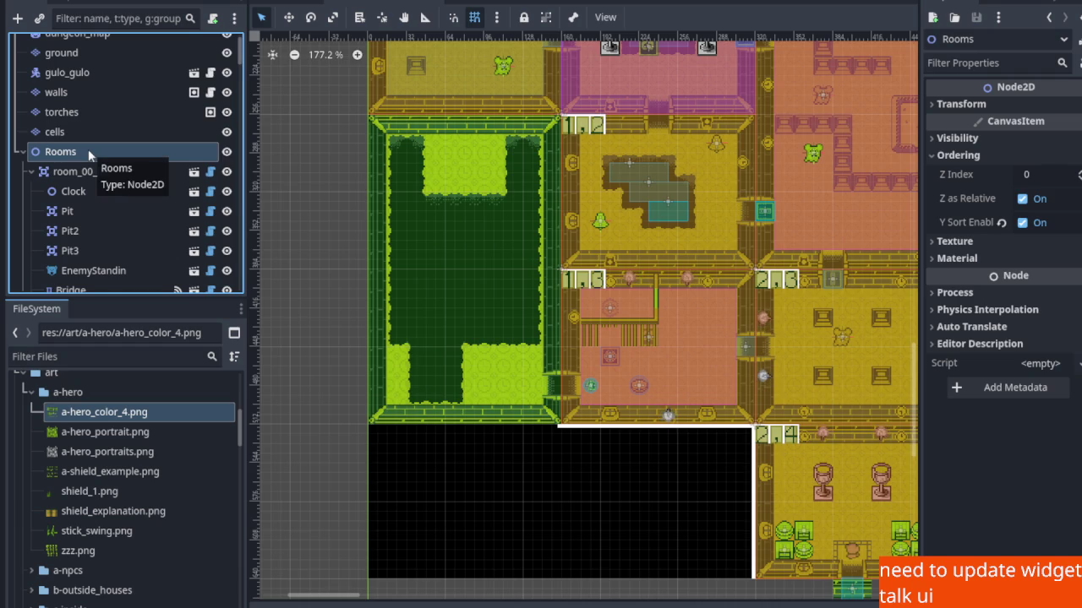
scroll(90, 156, down, 3)
scroll(92, 169, up, 4)
right_click(90, 180)
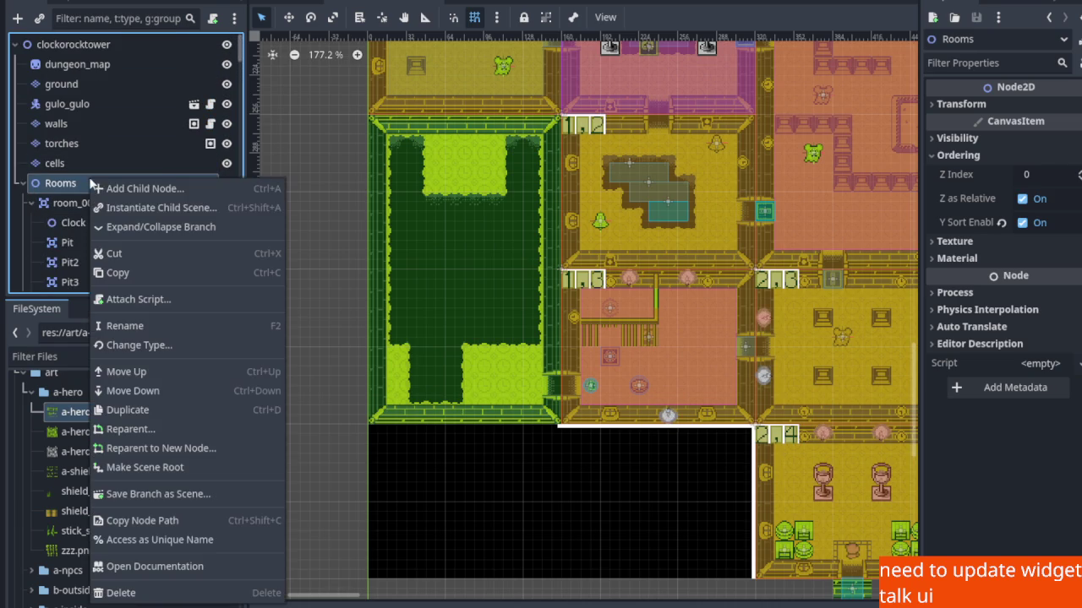
Instantiate room.tscn under Rooms, bring the map's top-left corner into view, and collapse room_03_04.
click(265, 210)
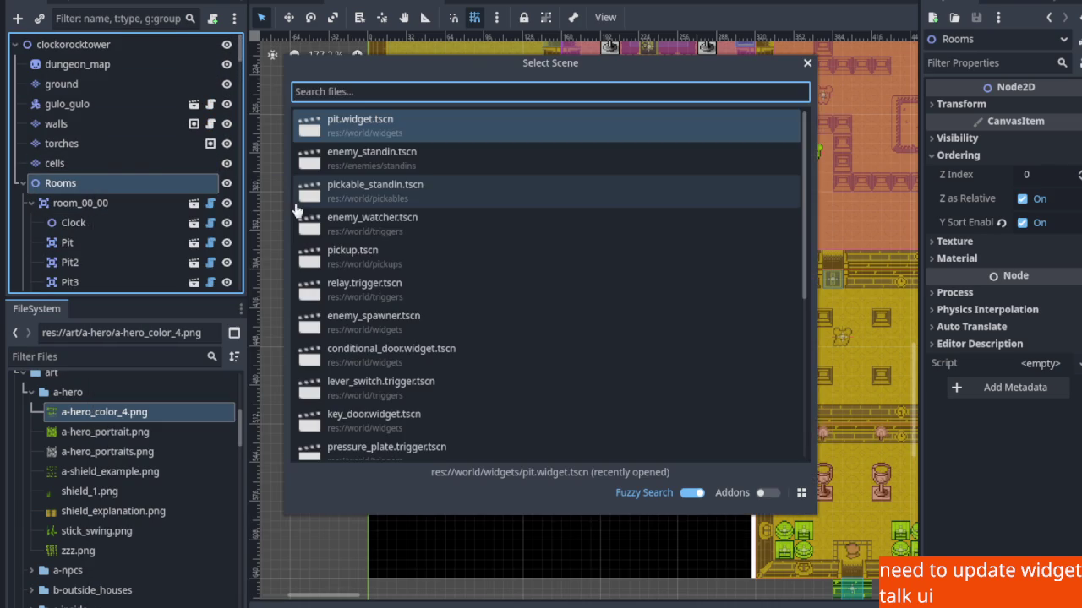
text(room)
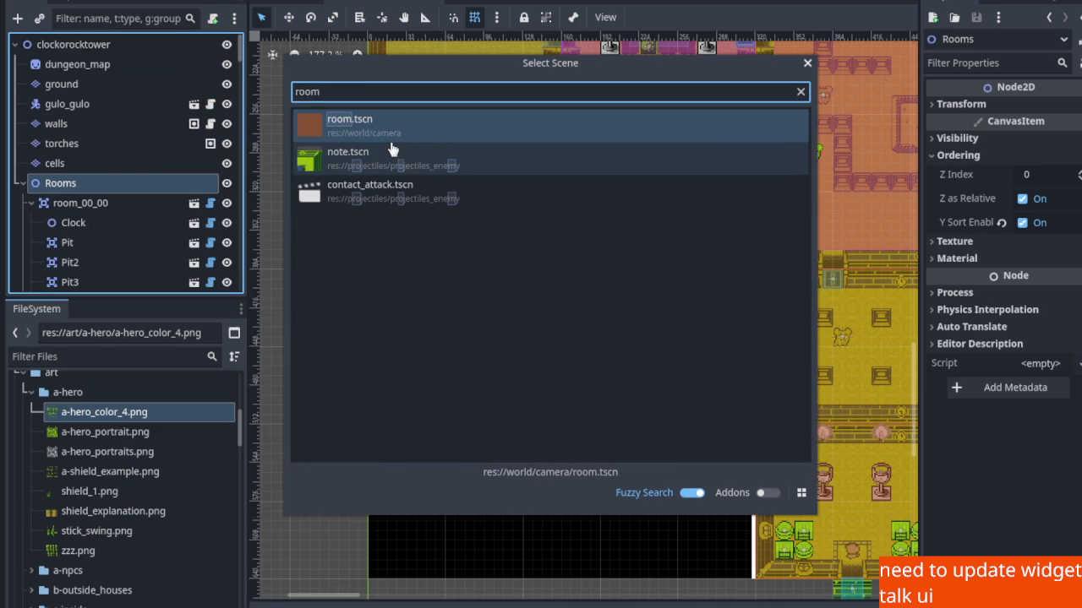
double_click(380, 127)
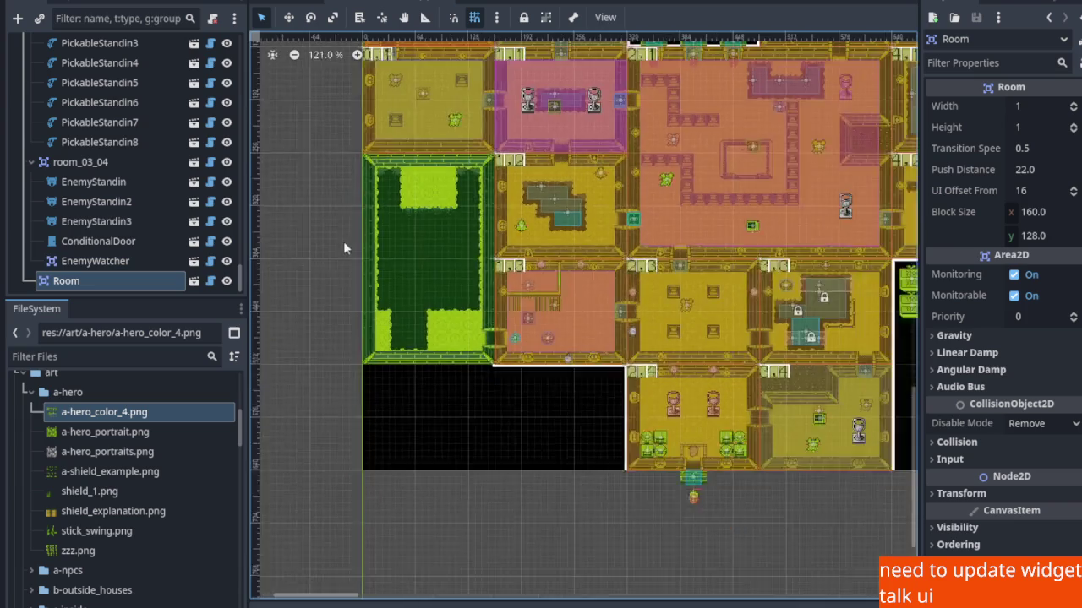
scroll(338, 243, down, 5)
drag(318, 155, 349, 326)
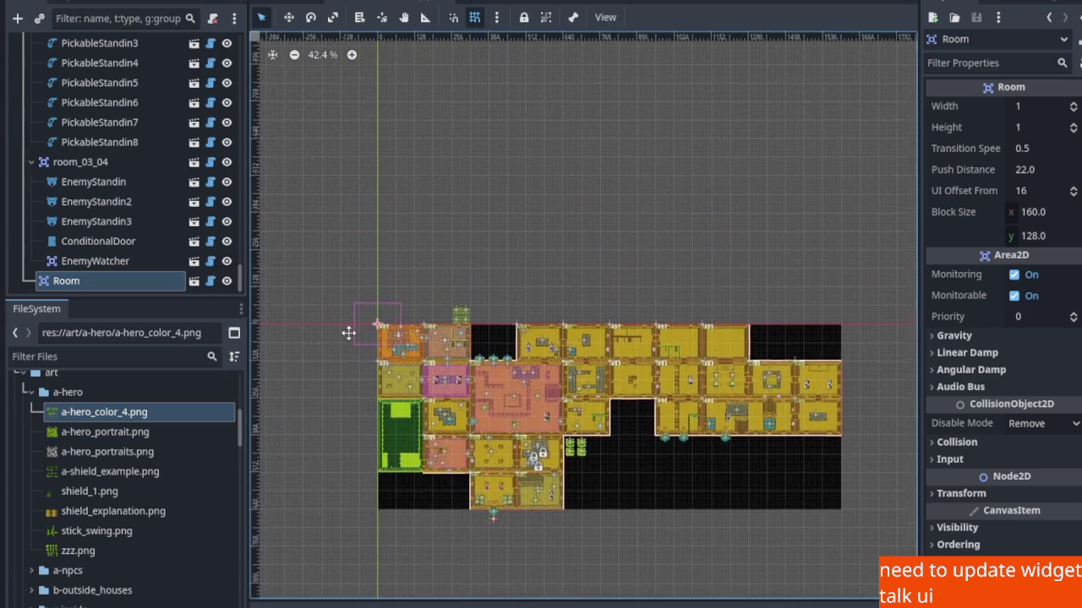
scroll(373, 318, up, 5)
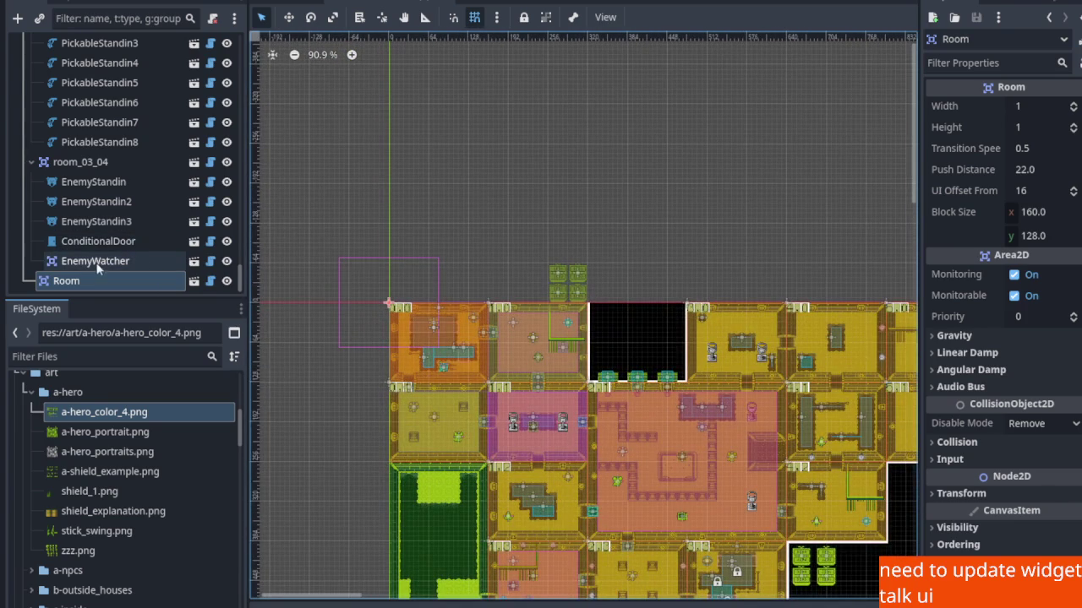
click(34, 163)
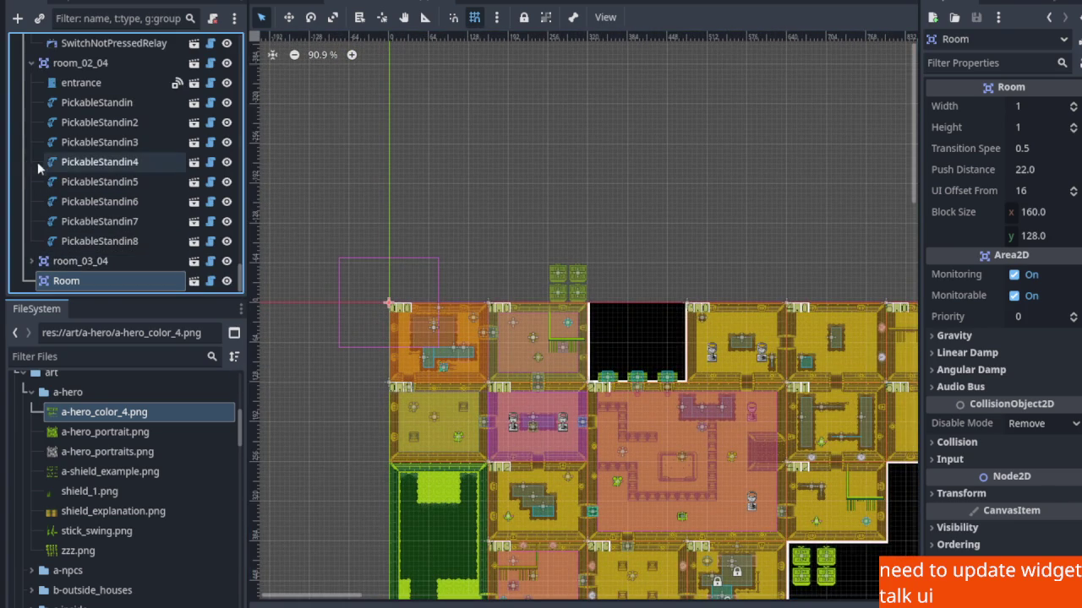
Collapse room_02_04, room_03_03, room_01_03, room_02_03, room_09_02, room_07_02, room_04_02 and room_01_02.
click(31, 64)
scroll(34, 84, up, 3)
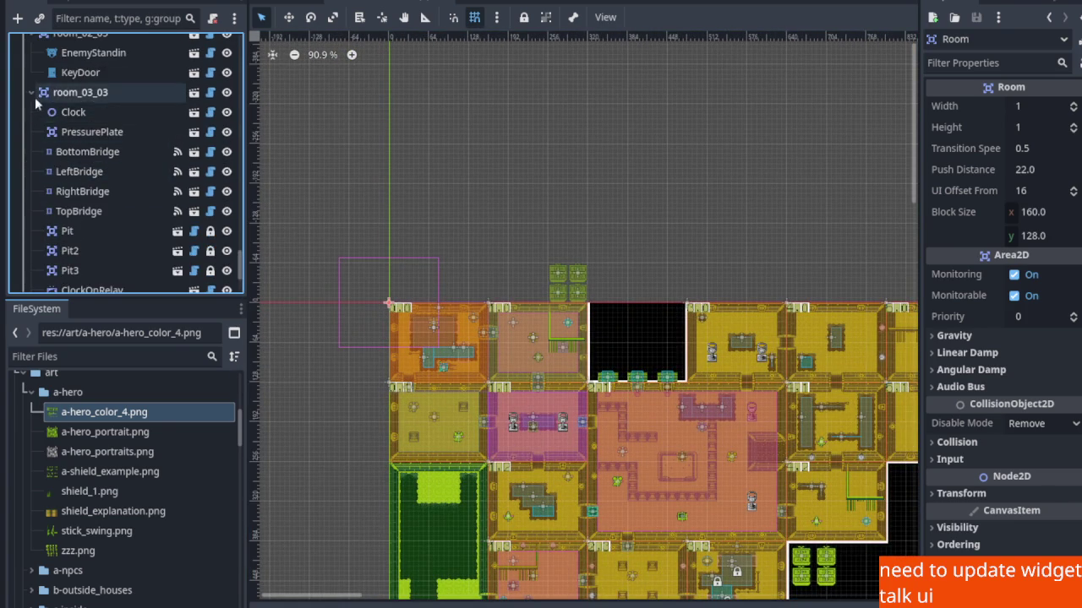
click(32, 92)
scroll(37, 127, up, 2)
click(31, 126)
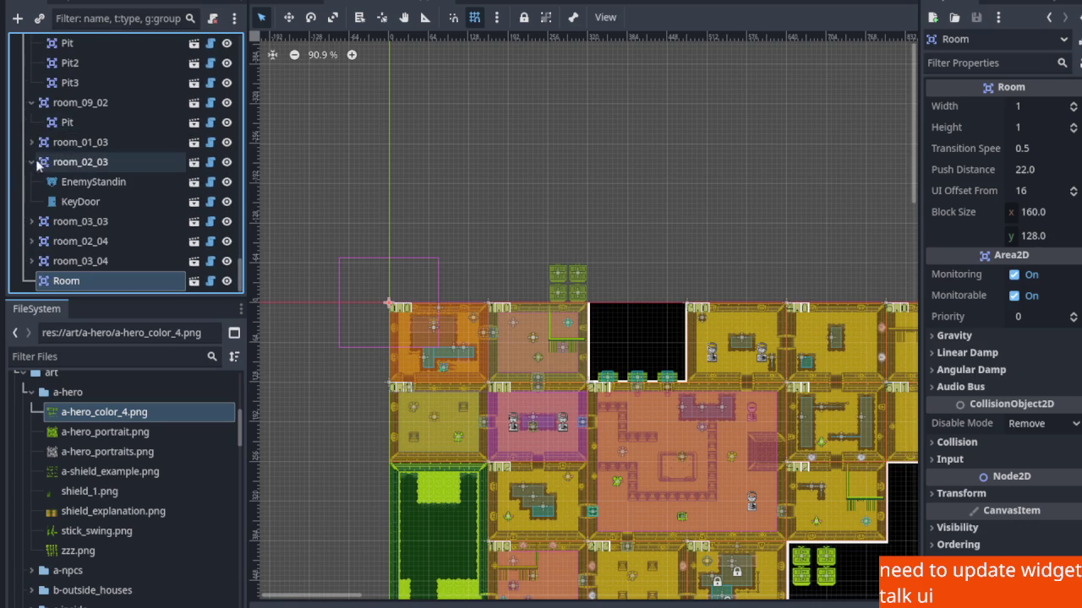
click(37, 163)
click(31, 142)
click(32, 62)
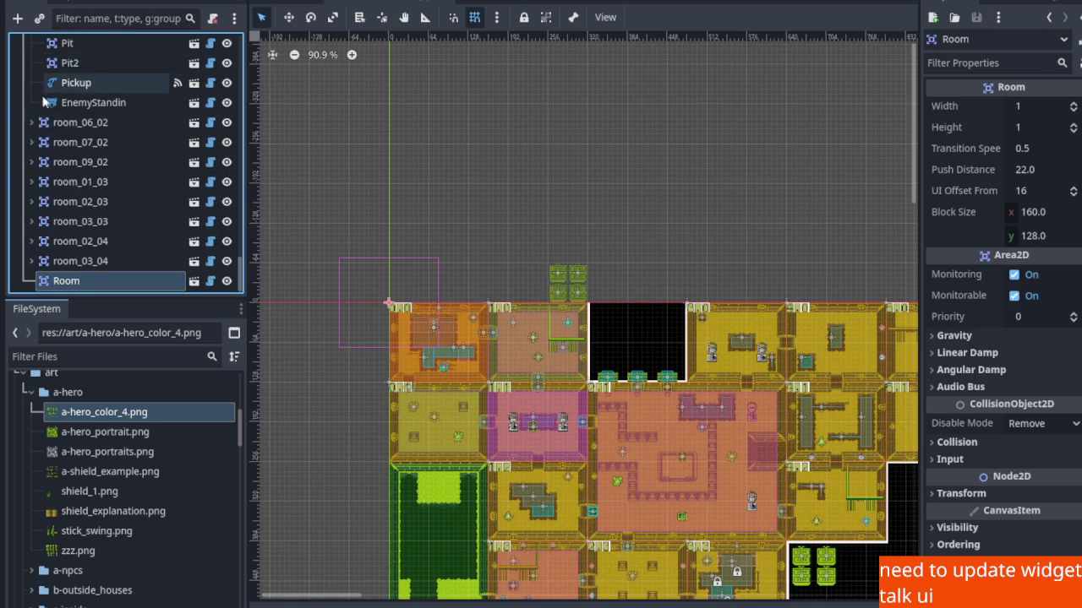
scroll(38, 127, up, 2)
click(32, 150)
scroll(34, 136, up, 2)
click(31, 129)
Collapse the remaining rooms from room_08_01 up through room_00_00 in the Scene dock.
scroll(34, 118, up, 2)
click(30, 75)
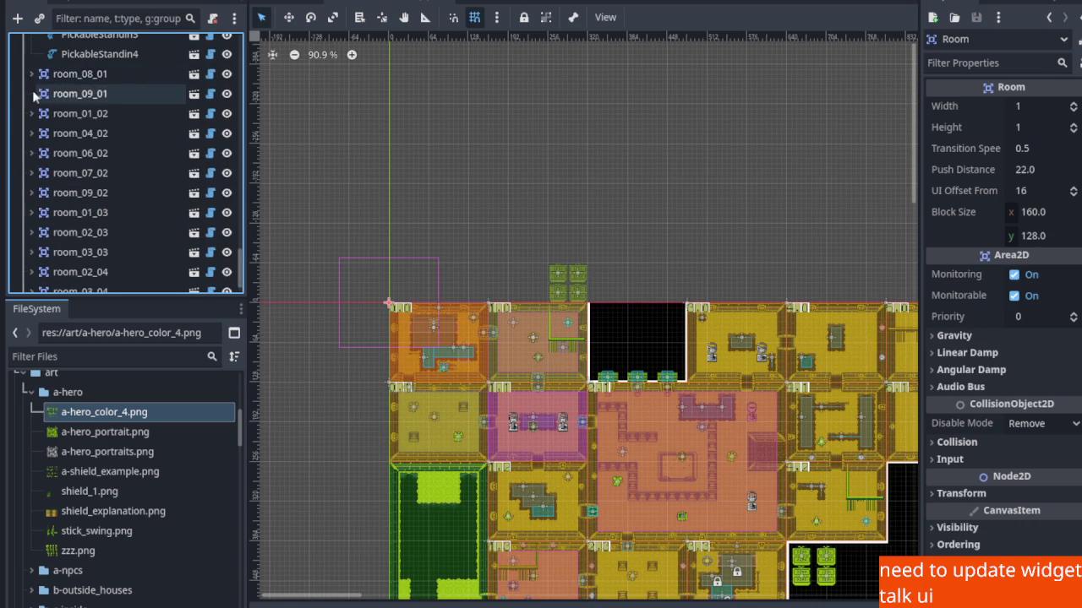
scroll(34, 97, up, 2)
scroll(36, 90, up, 1)
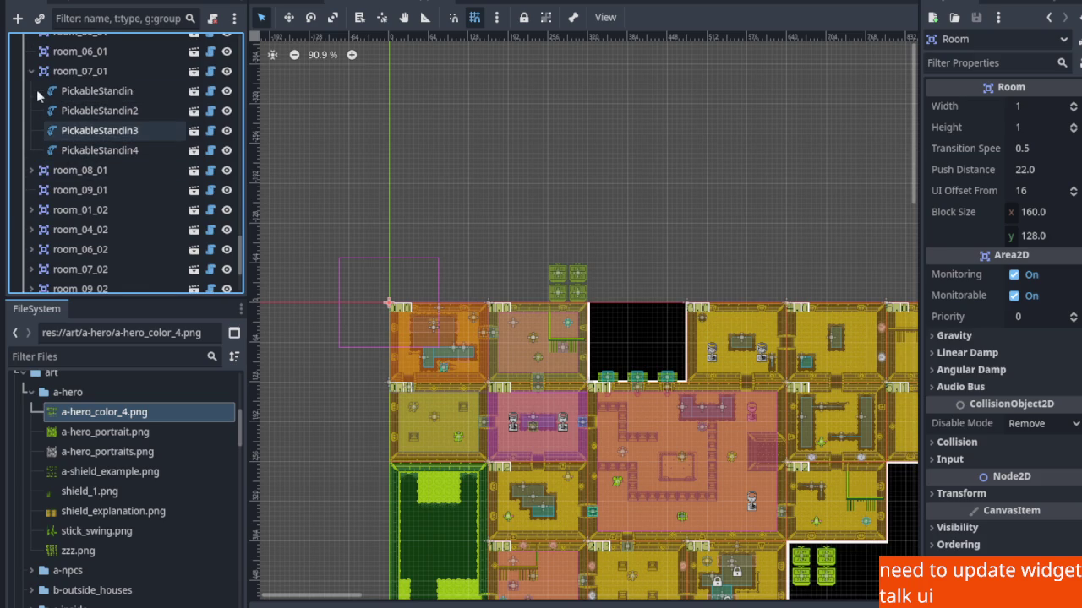
click(30, 73)
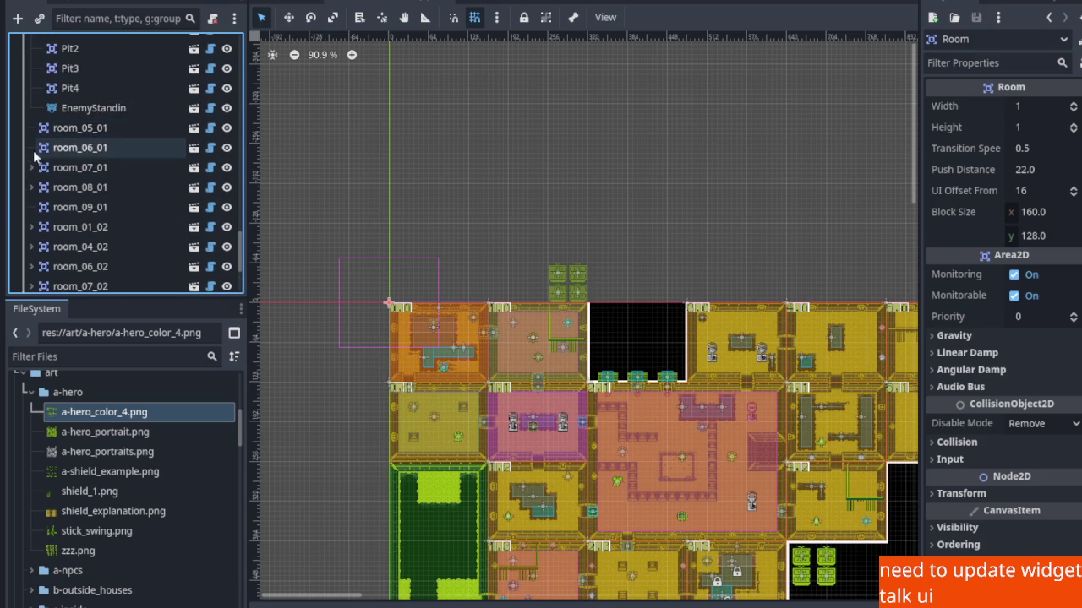
scroll(36, 145, up, 3)
click(31, 105)
scroll(32, 111, up, 9)
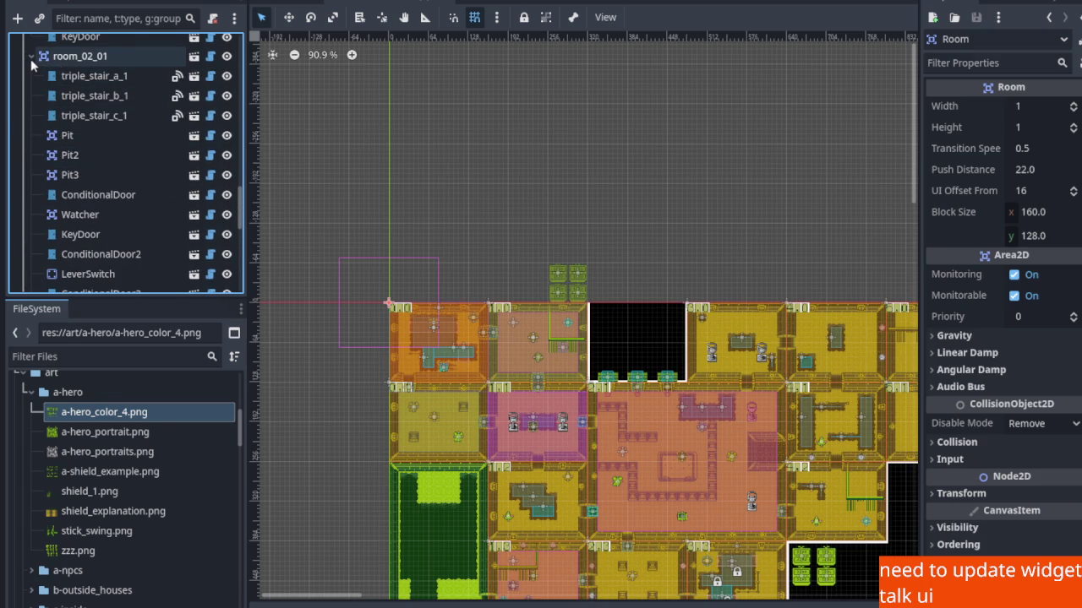
click(30, 55)
scroll(36, 119, up, 5)
click(32, 118)
scroll(36, 137, up, 4)
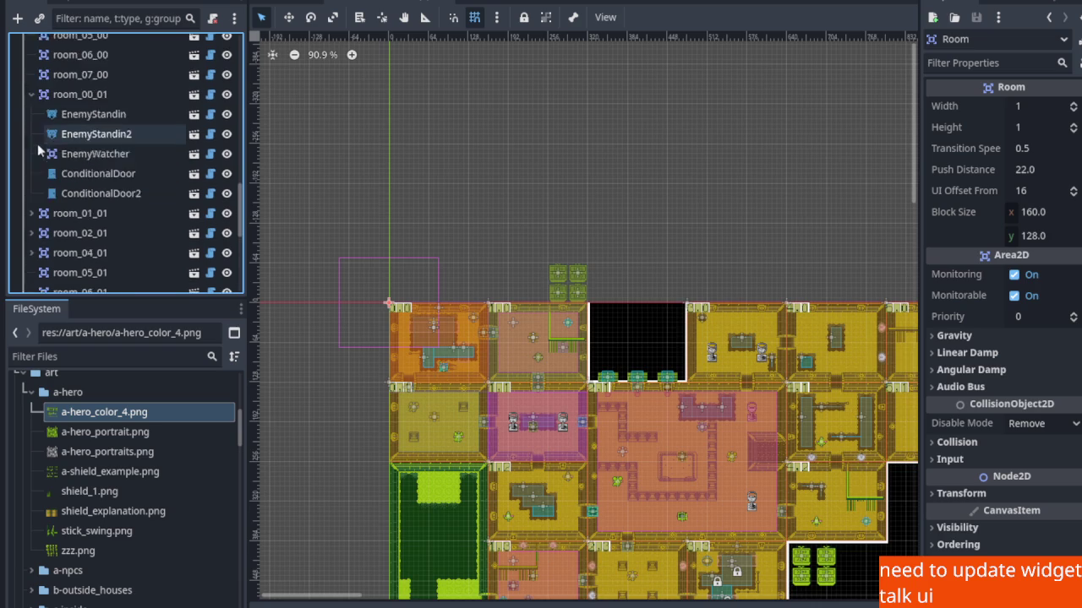
click(31, 126)
scroll(42, 135, up, 4)
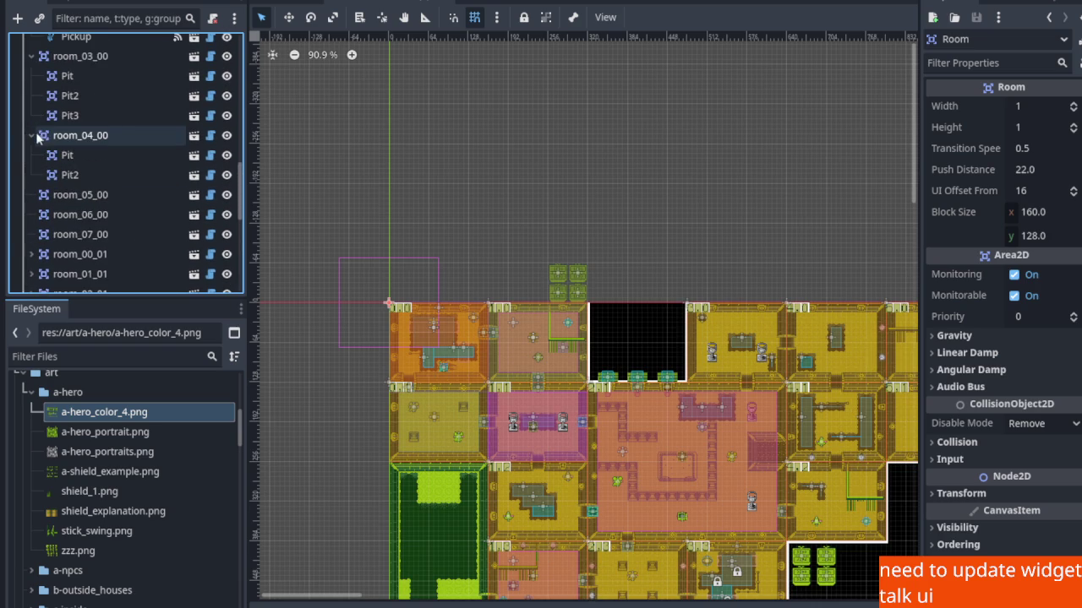
click(32, 136)
click(31, 56)
scroll(34, 118, up, 5)
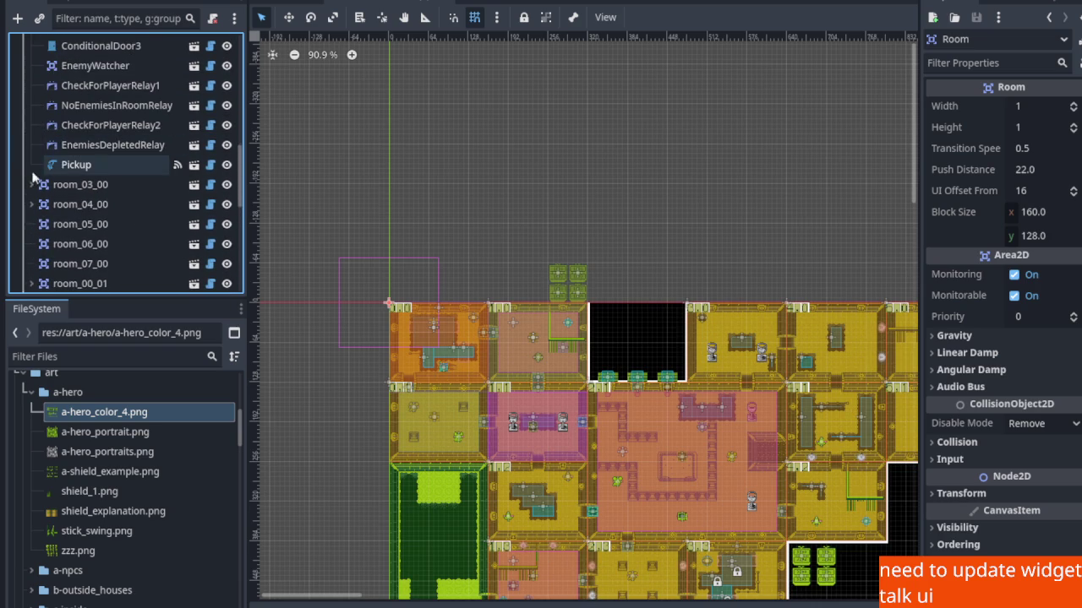
scroll(32, 144, up, 5)
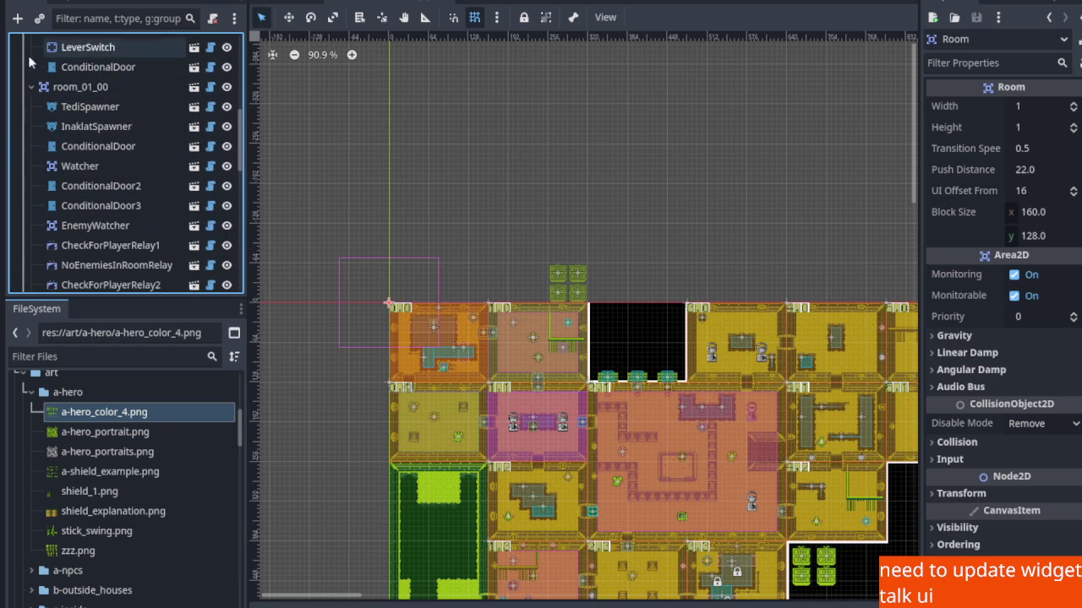
click(32, 87)
scroll(38, 118, up, 5)
click(33, 125)
scroll(30, 177, down, 10)
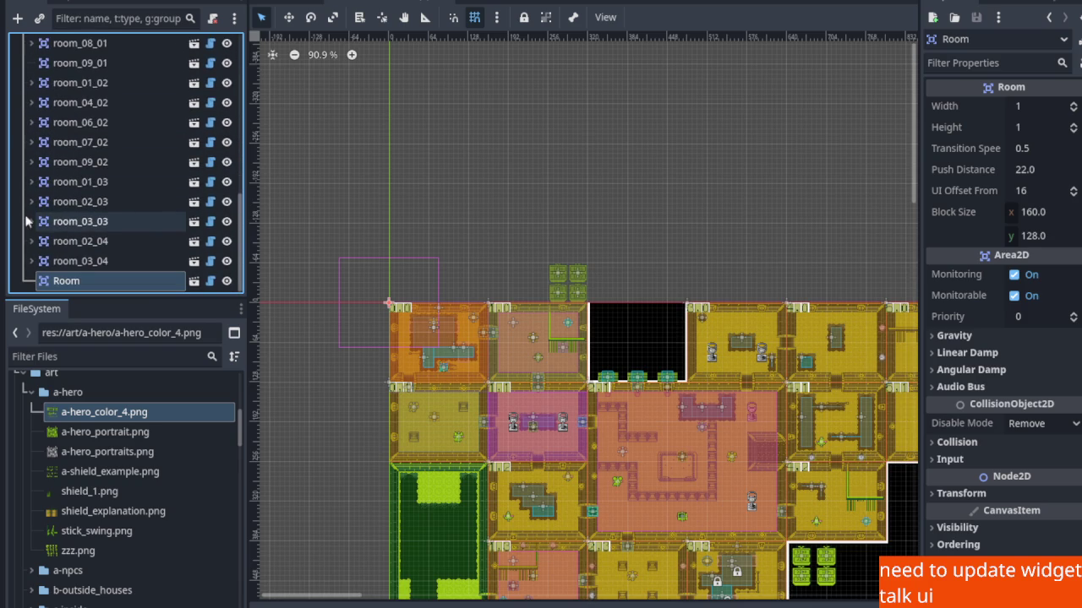
Move the new Room into the west column over the green area.
mouse_move(396, 308)
mouse_down()
mouse_move(310, 92)
mouse_move(380, 181)
mouse_move(367, 159)
mouse_up()
scroll(422, 273, down, 1)
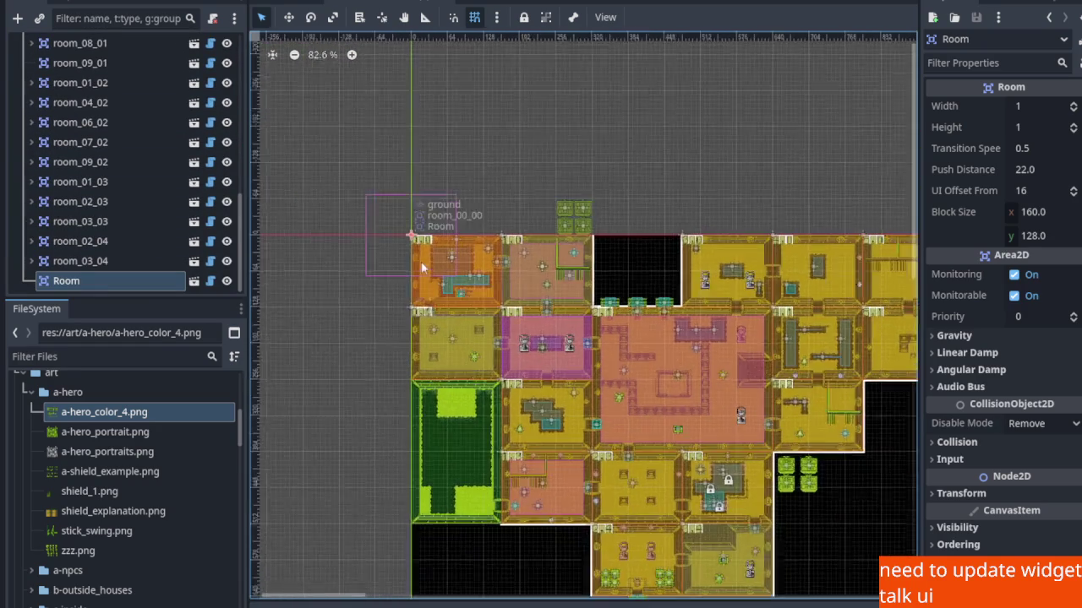
scroll(423, 273, up, 2)
click(288, 17)
mouse_move(406, 252)
mouse_down()
mouse_move(393, 415)
mouse_move(423, 459)
mouse_move(422, 374)
mouse_move(572, 374)
mouse_move(630, 350)
mouse_up()
Set the Room's Height to 2 and switch to the overworld scene.
scroll(423, 459, up, 4)
scroll(422, 375, down, 2)
scroll(630, 350, down, 5)
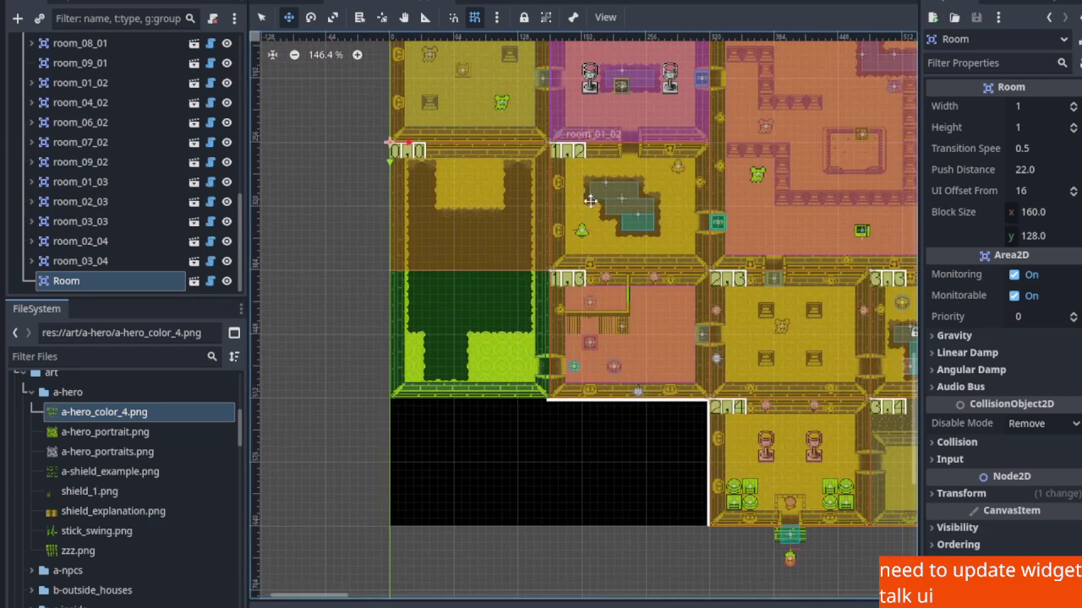
click(1073, 127)
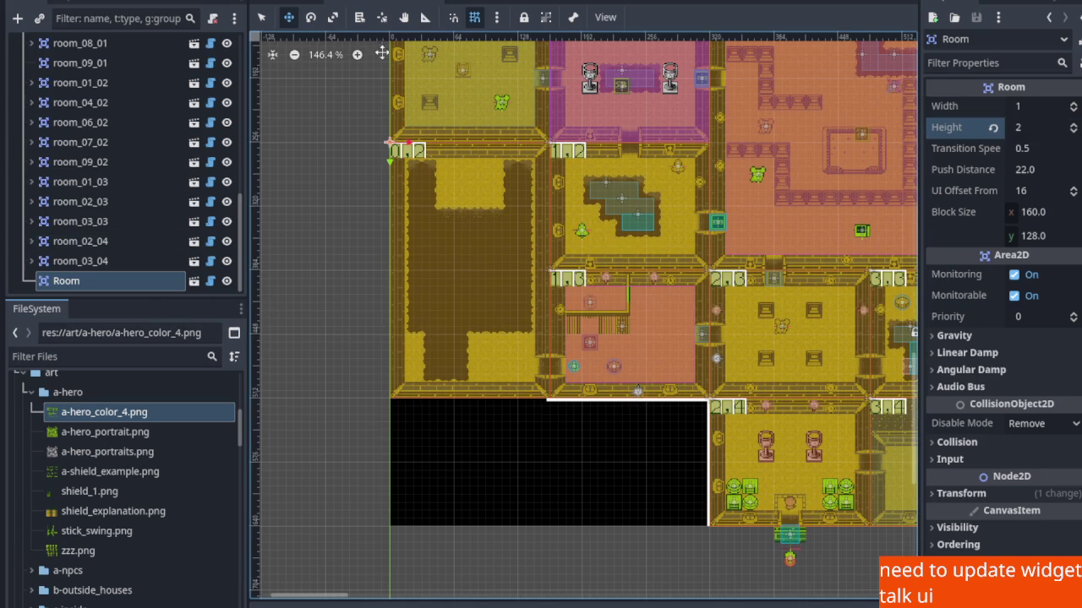
click(296, 6)
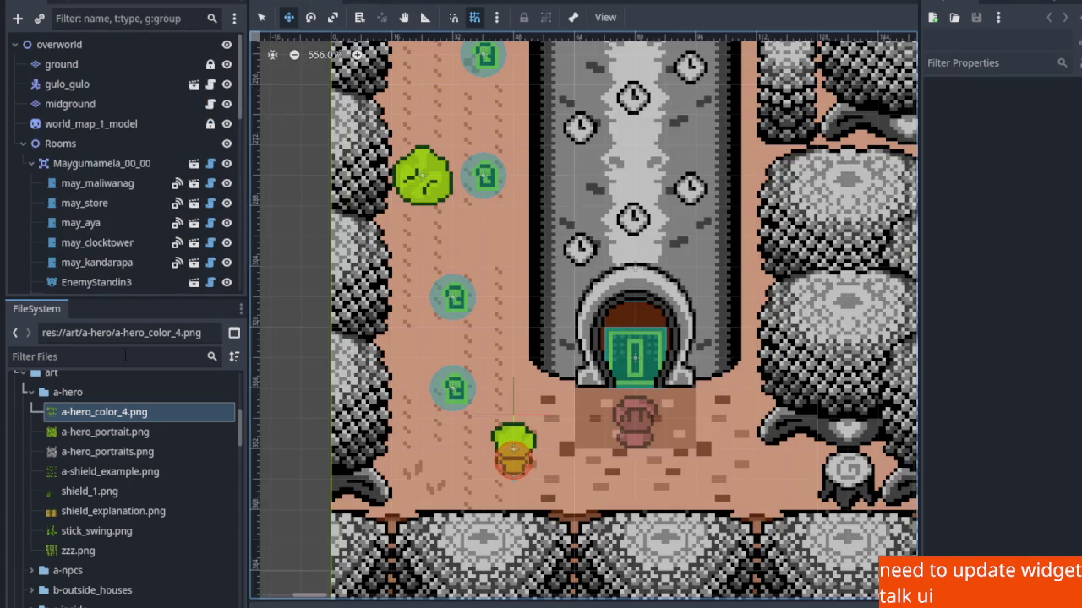
Reopen clockorocktower.tscn by filtering the FileSystem for 'clock'.
click(136, 355)
text(clock)
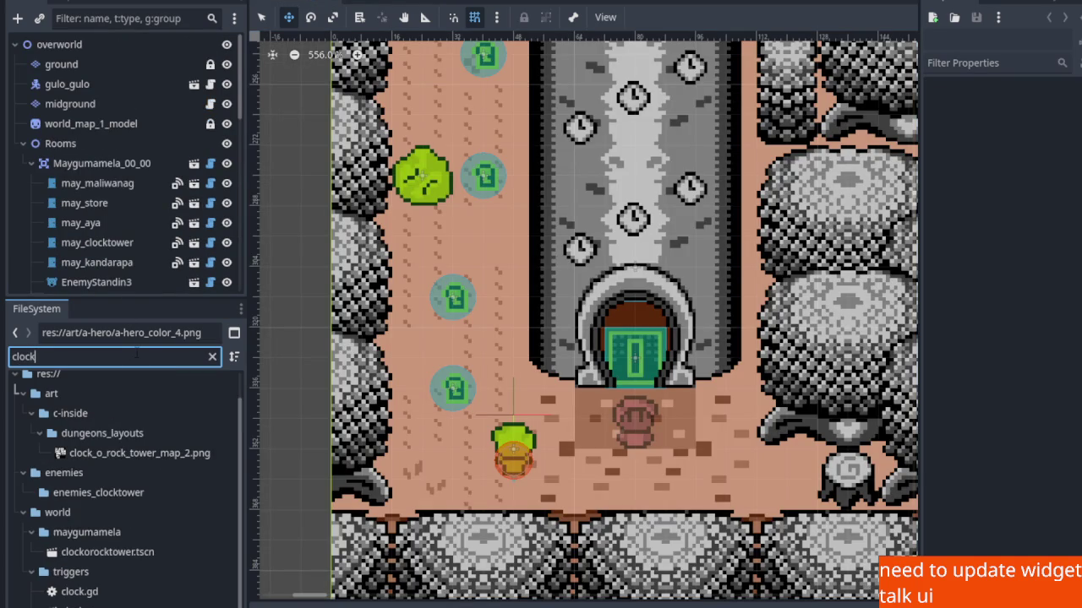
click(120, 553)
double_click(121, 554)
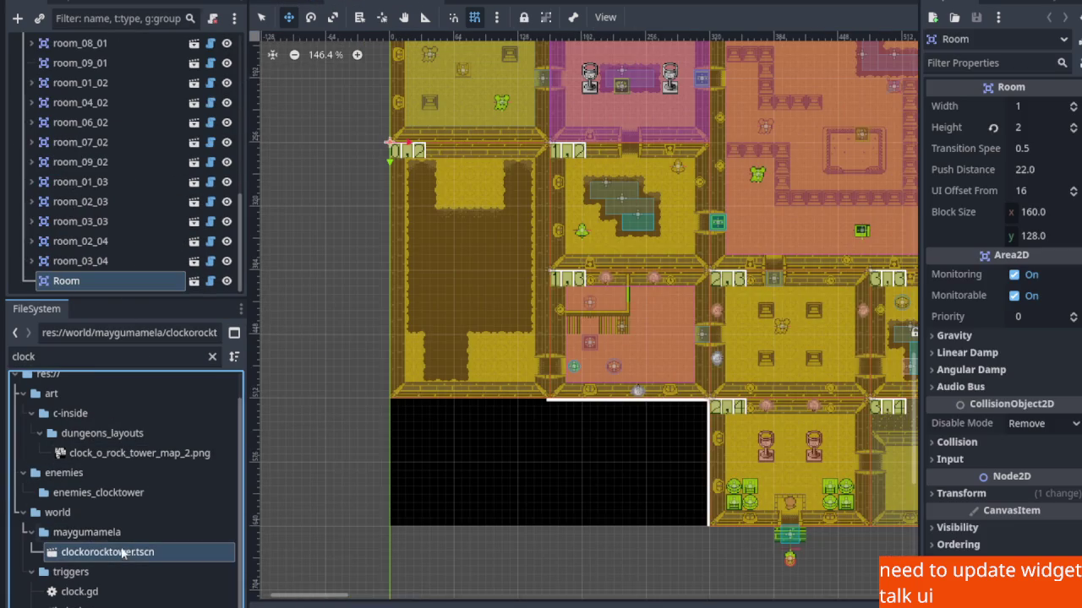
scroll(449, 346, up, 1)
scroll(510, 206, up, 2)
scroll(402, 175, up, 2)
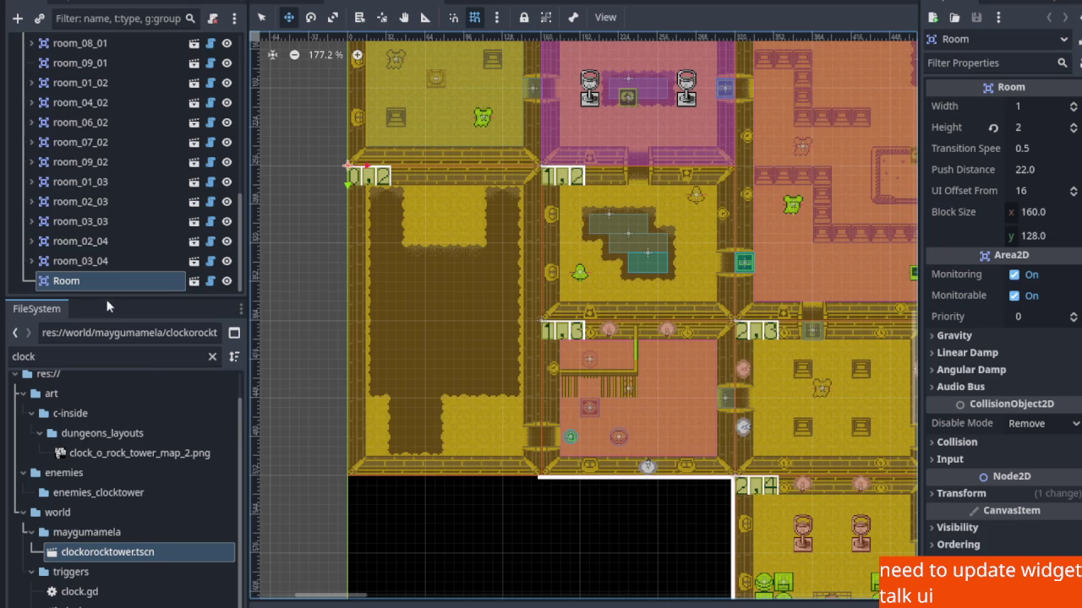
Enlarge the Scene dock and drag Room up to sit just below room_01_00.
drag(108, 305, 108, 545)
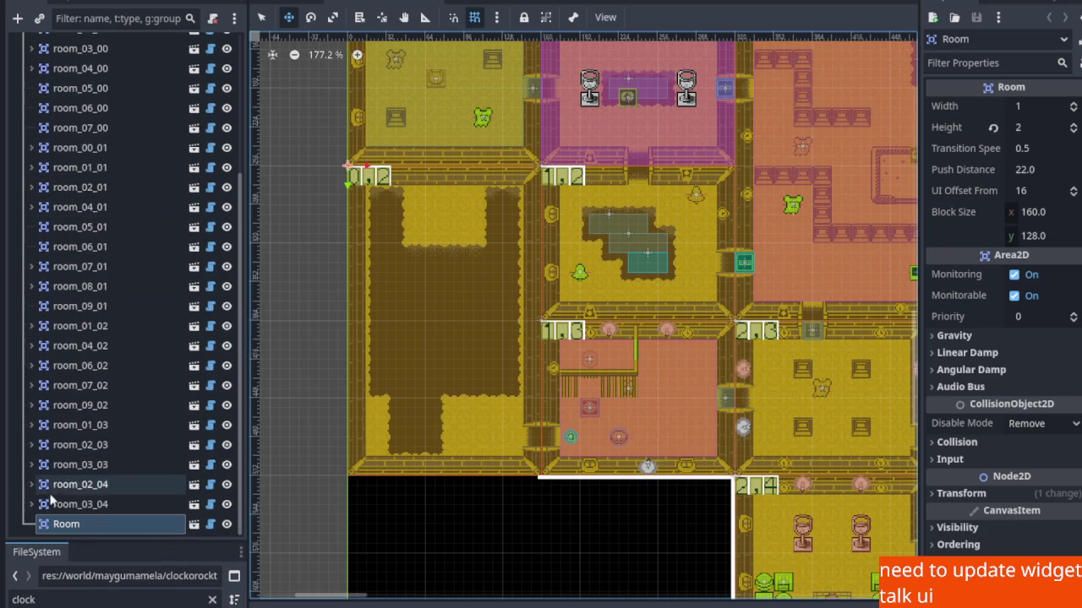
mouse_move(67, 524)
mouse_down()
mouse_move(89, 220)
mouse_move(108, 242)
mouse_move(64, 239)
mouse_move(81, 244)
mouse_up()
scroll(92, 267, up, 5)
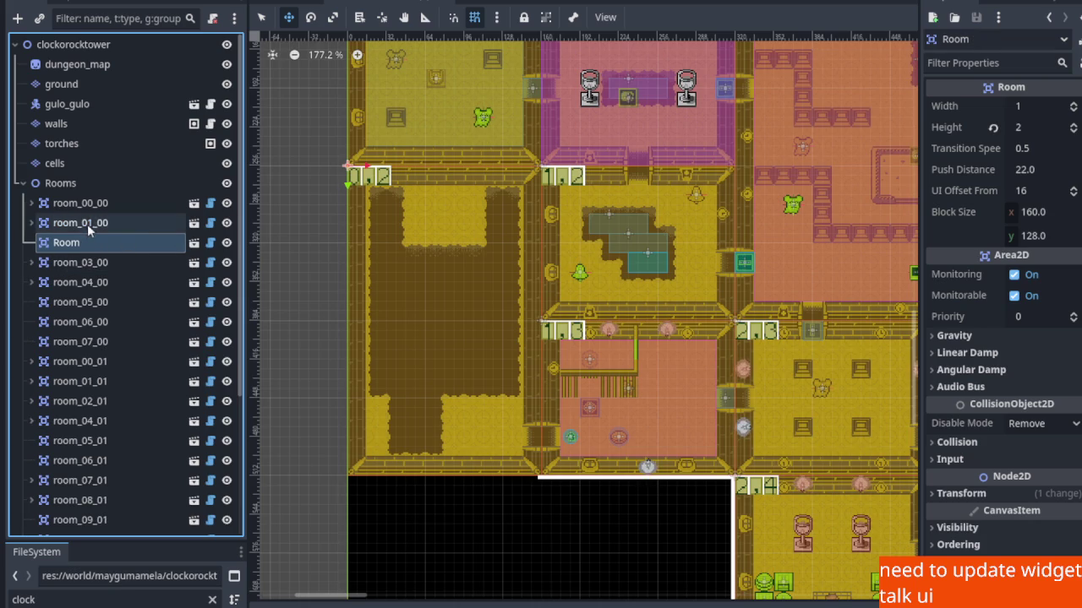
Rename the new Room node to room_00_02.
right_click(90, 226)
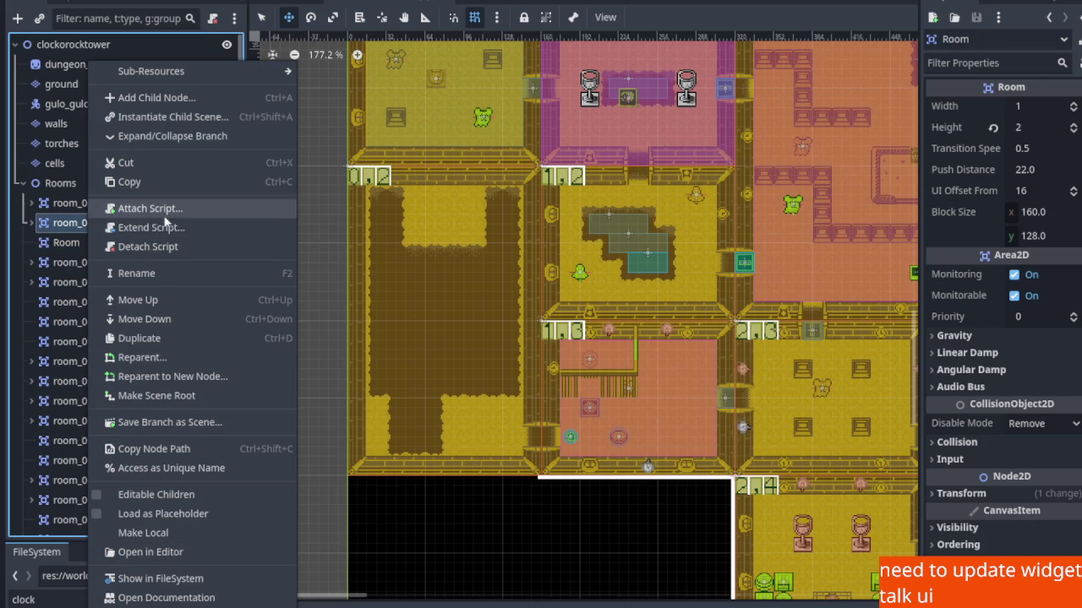
click(162, 274)
click(105, 243)
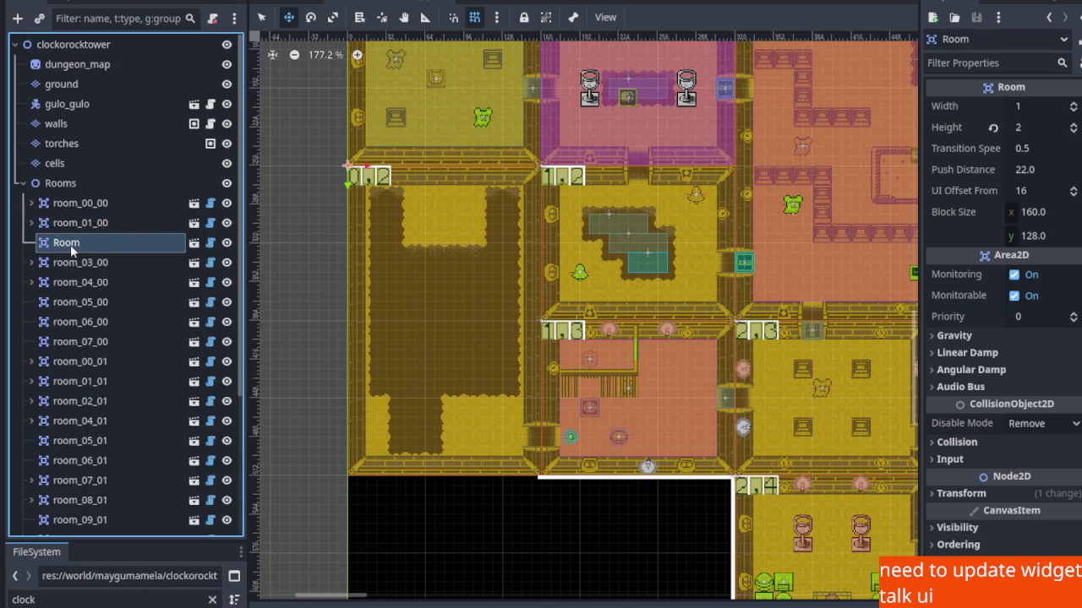
right_click(70, 244)
click(133, 275)
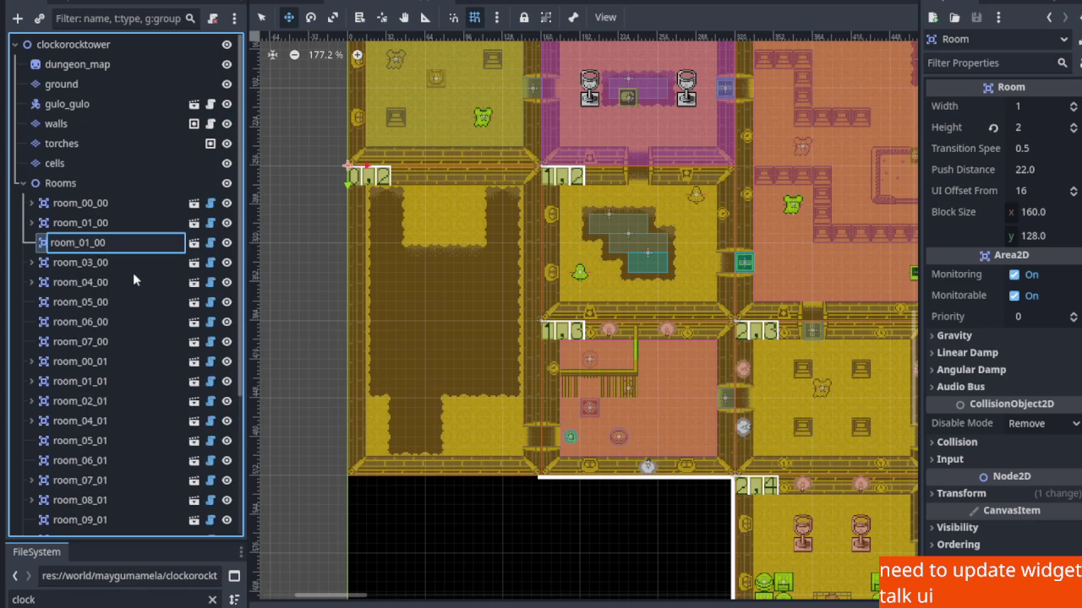
key(BackSpace)
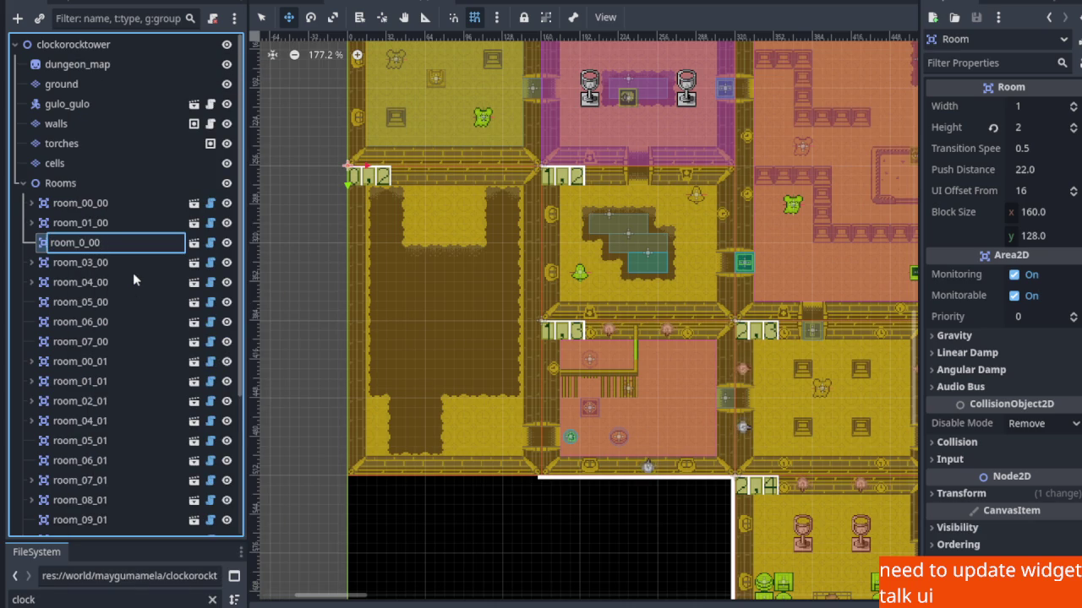
text(0)
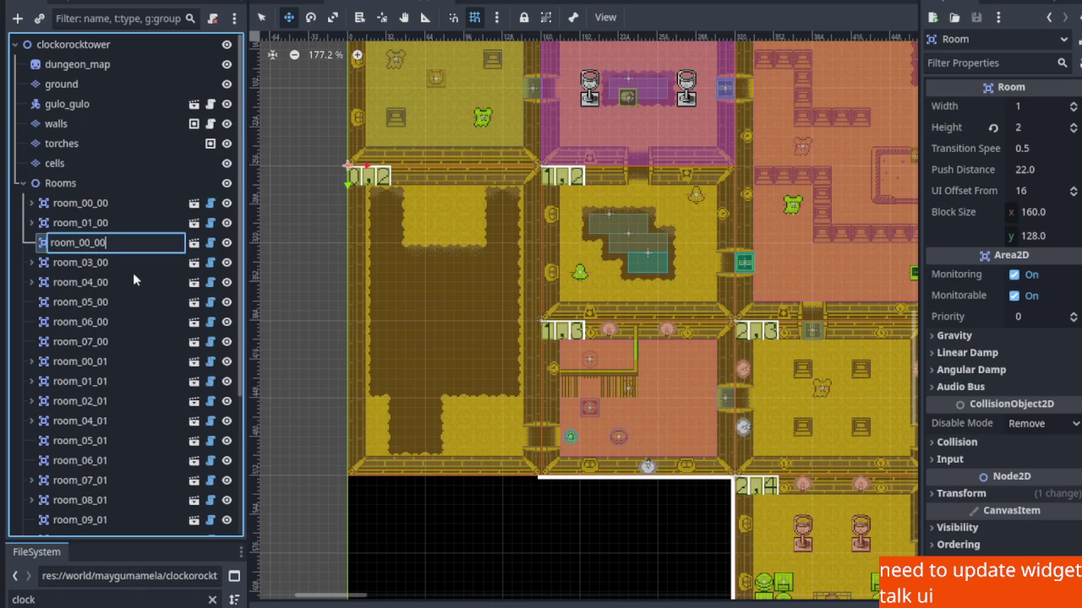
text(2)
key(Return)
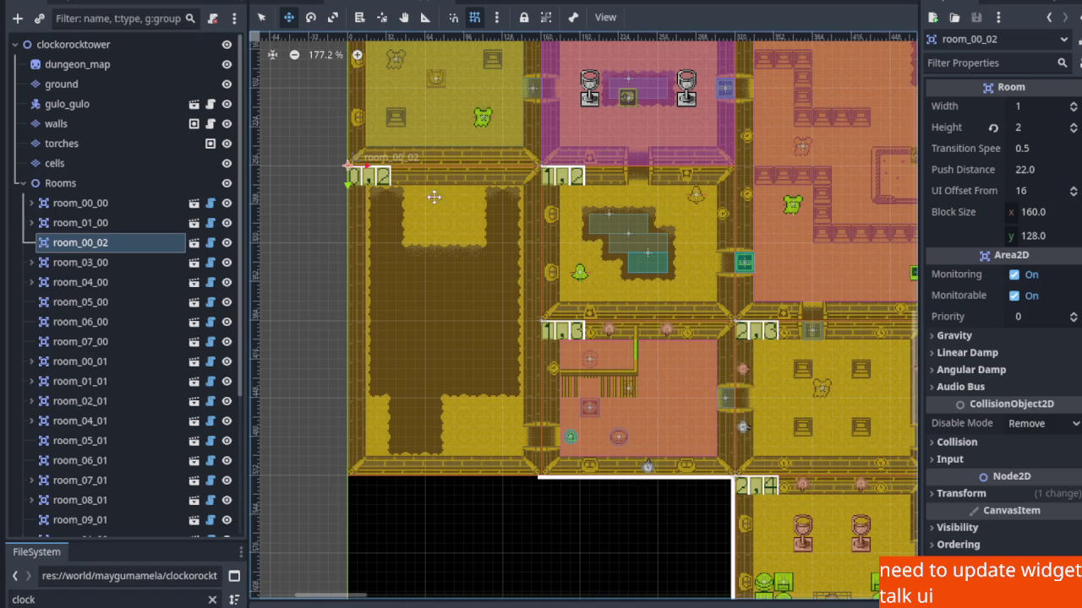
Move room_00_02 below room_00_01 in the scene tree and save.
scroll(428, 458, up, 5)
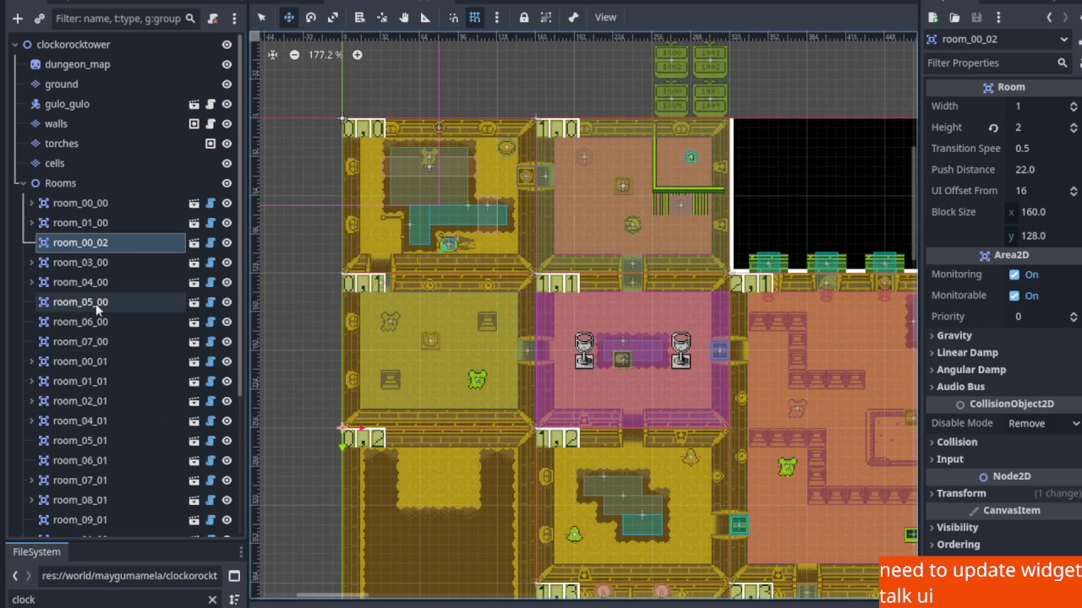
click(262, 17)
click(367, 284)
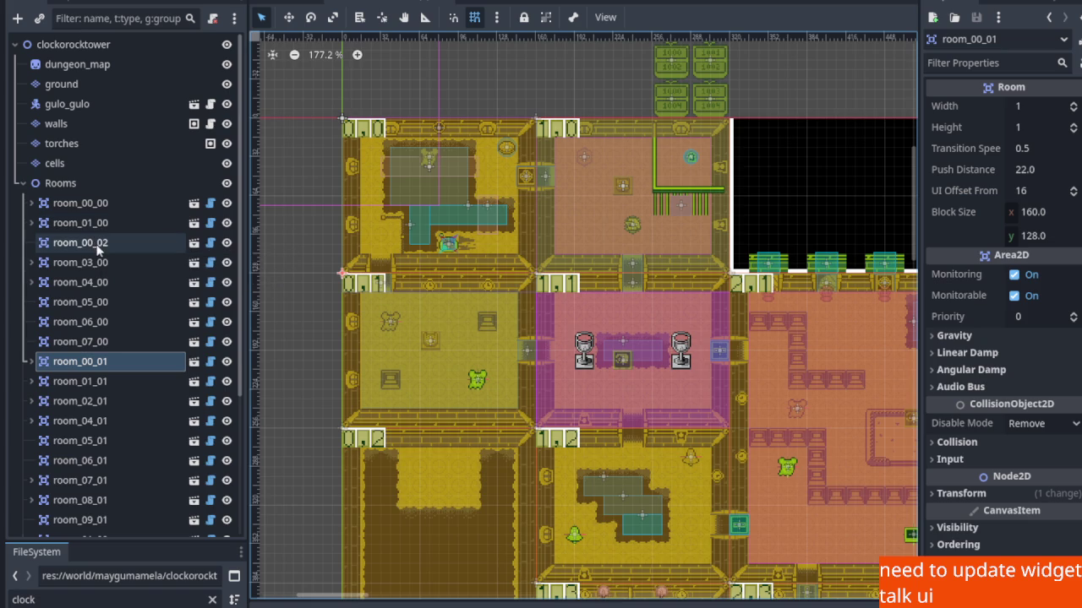
click(95, 245)
drag(88, 249, 79, 373)
key(ctrl+s)
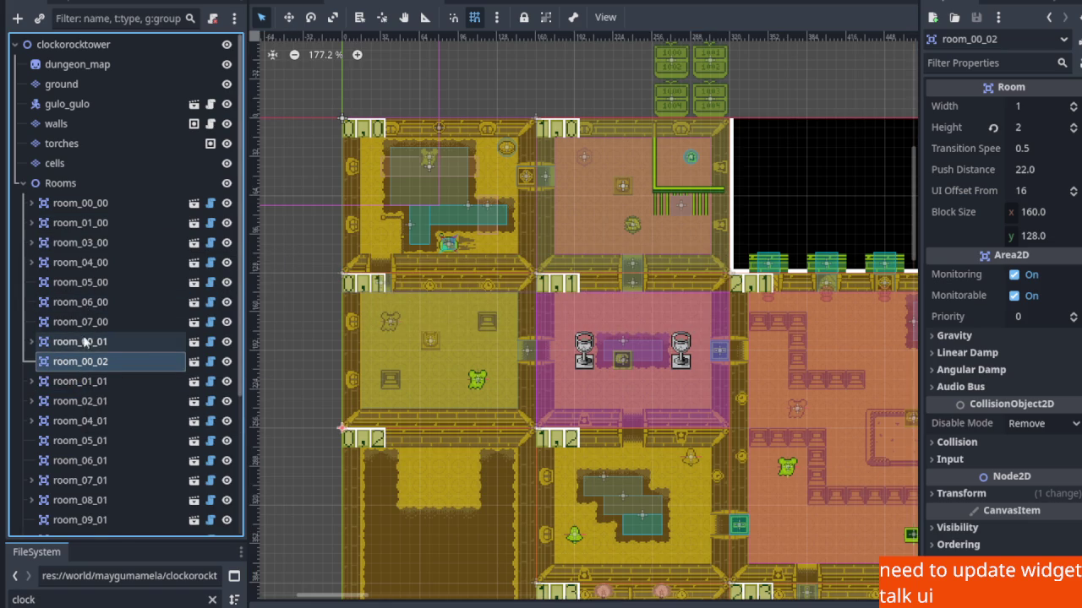
Reposition room_00_02 after room_09_01 under Rooms and save the scene again.
click(81, 342)
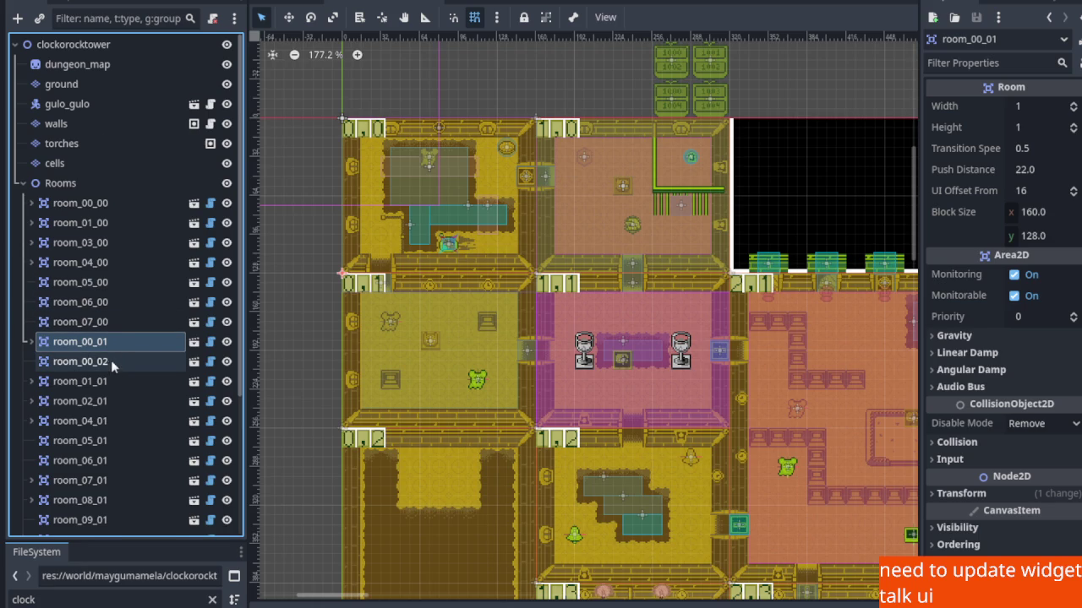
scroll(110, 364, down, 3)
scroll(109, 387, down, 3)
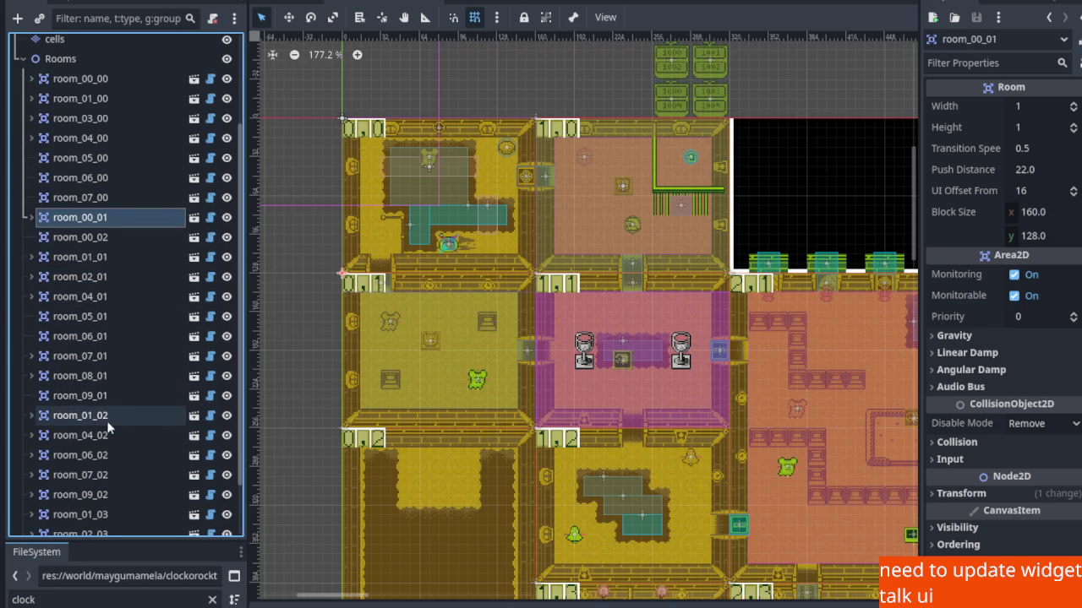
click(60, 241)
mouse_move(59, 241)
mouse_down()
mouse_move(66, 409)
mouse_move(90, 405)
mouse_up()
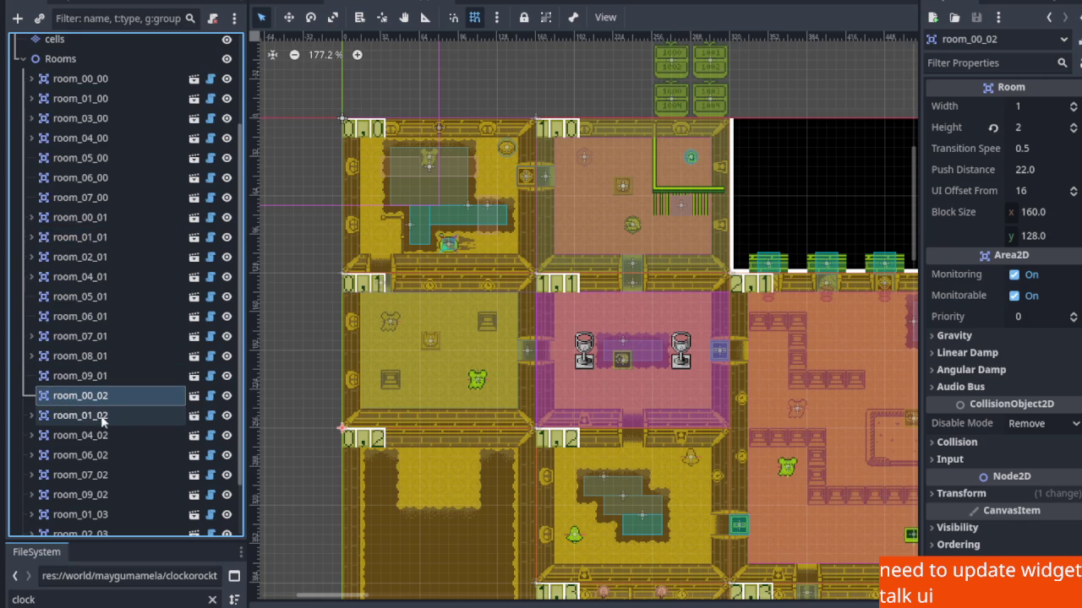
key(ctrl+s)
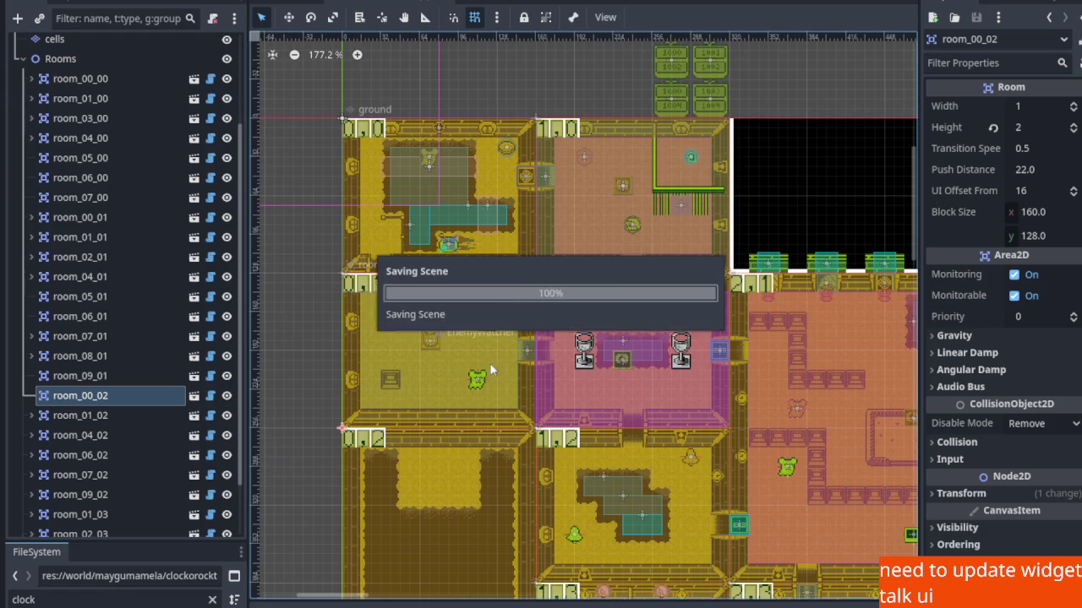
scroll(482, 393, down, 4)
scroll(456, 414, down, 5)
scroll(438, 373, up, 3)
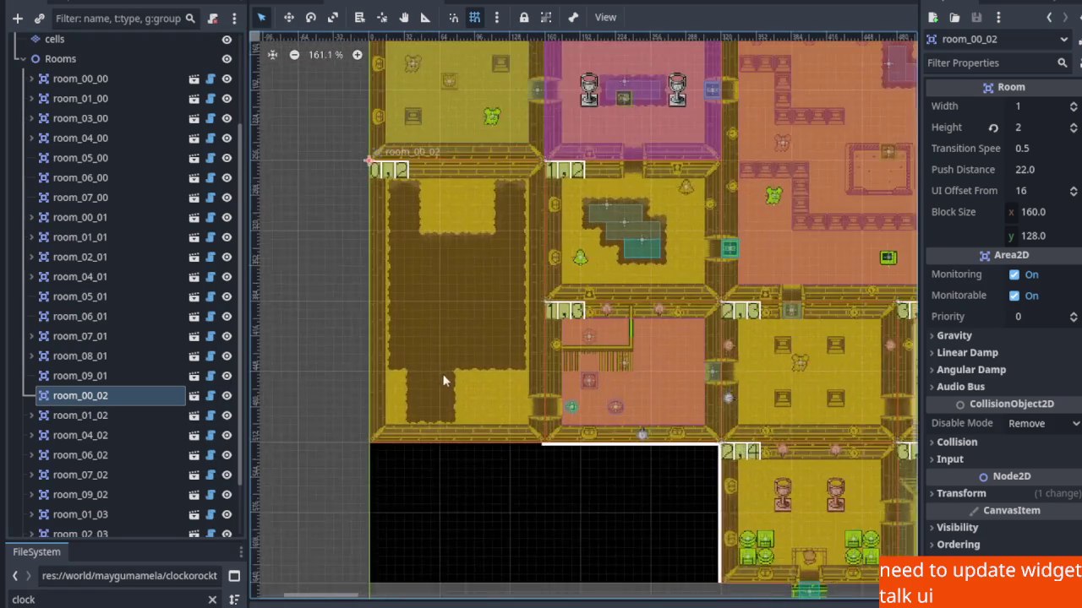
scroll(439, 378, up, 3)
Add a pit.widget.tscn instance under room_00_02 and place it in the lower-left alcove.
right_click(88, 395)
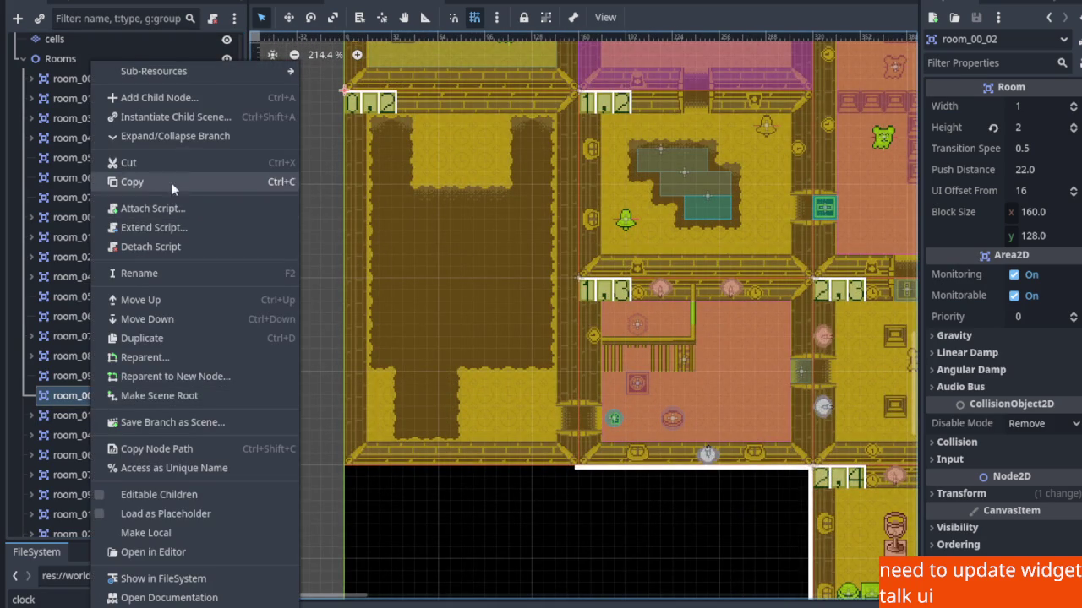
click(178, 115)
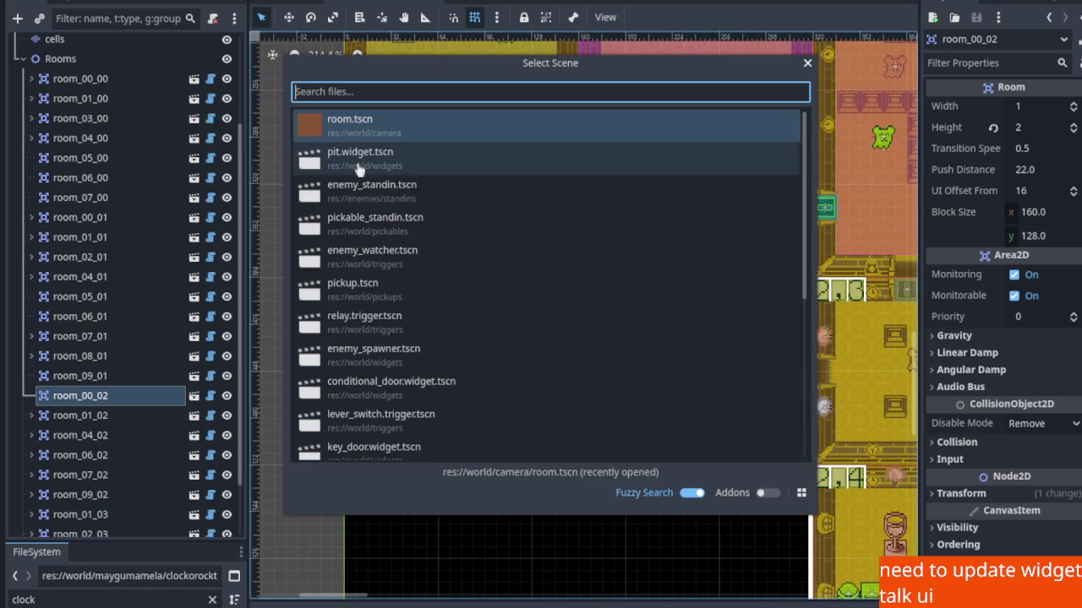
double_click(413, 175)
scroll(320, 72, up, 1)
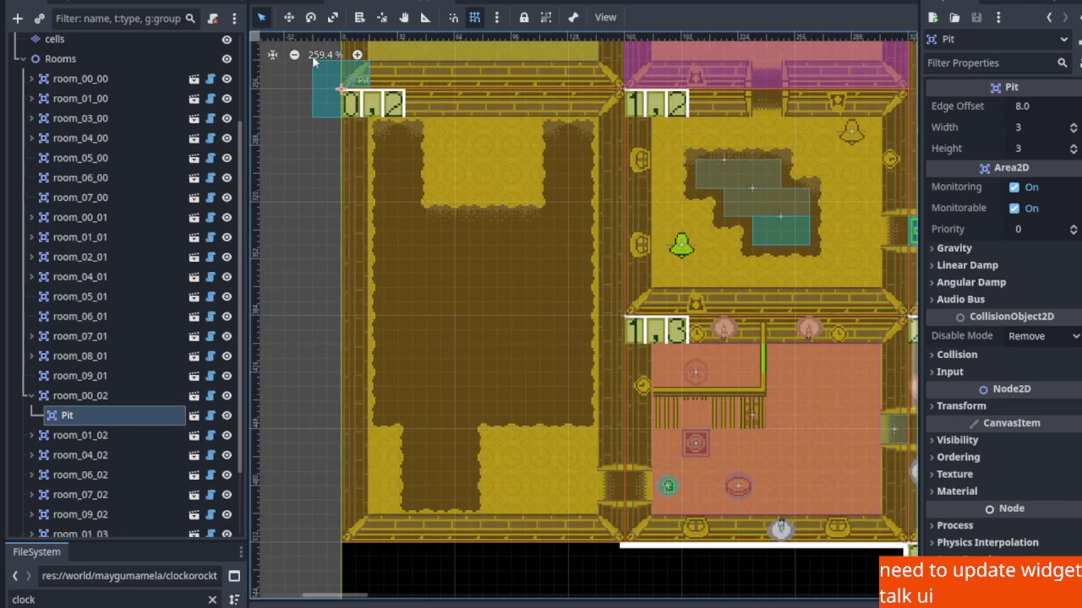
click(290, 18)
mouse_move(346, 111)
mouse_down()
mouse_move(425, 348)
mouse_move(443, 479)
mouse_up()
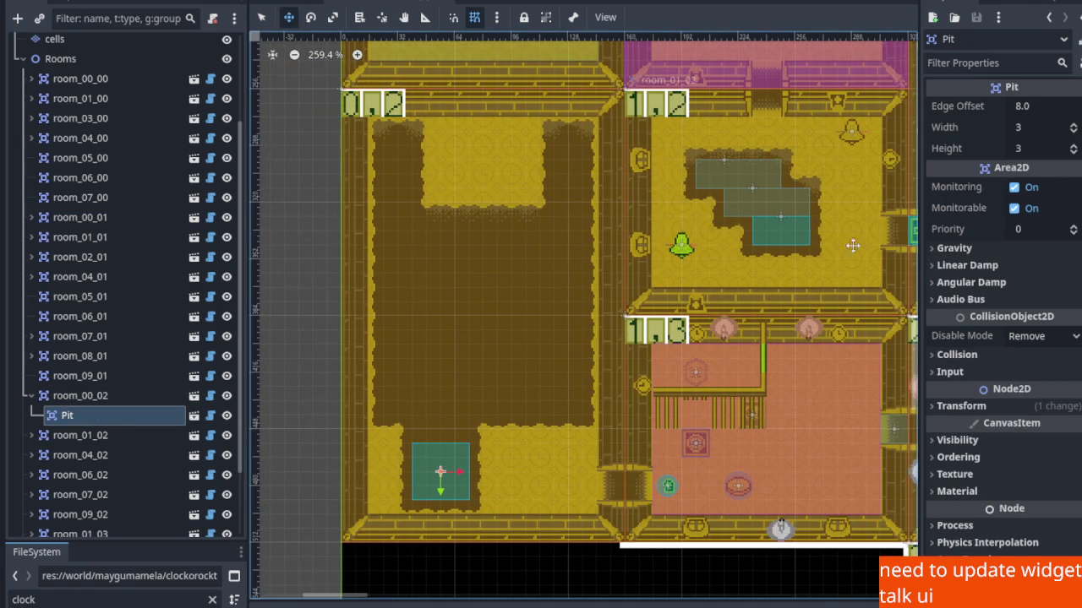
Size the Pit to width 3 and height 4, align it in the floor gap, and save.
click(1070, 127)
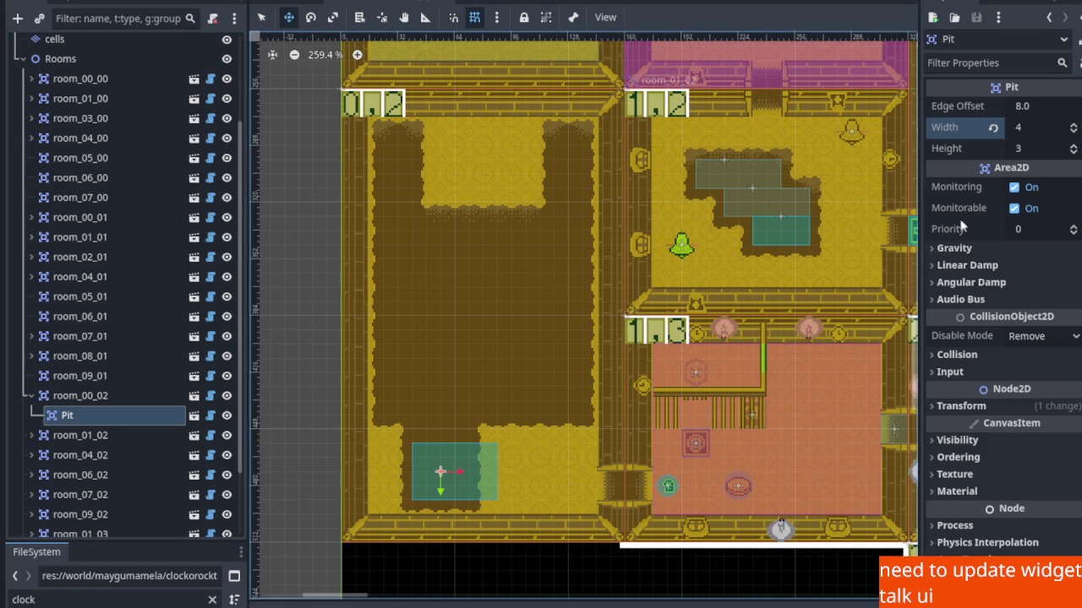
click(1071, 132)
click(1072, 144)
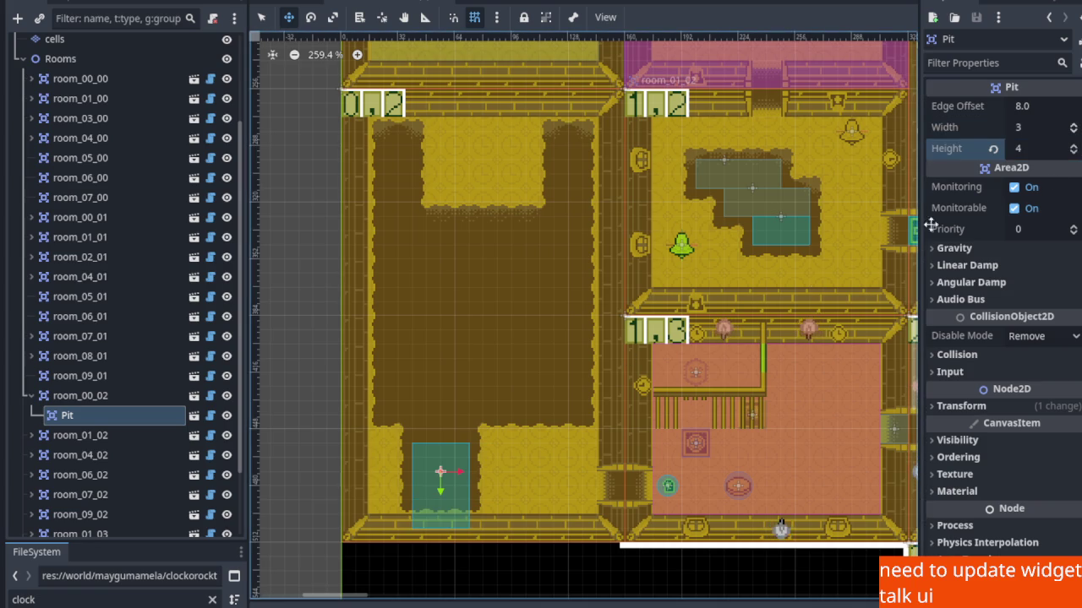
mouse_move(448, 497)
mouse_down()
mouse_move(452, 454)
mouse_move(452, 466)
mouse_up()
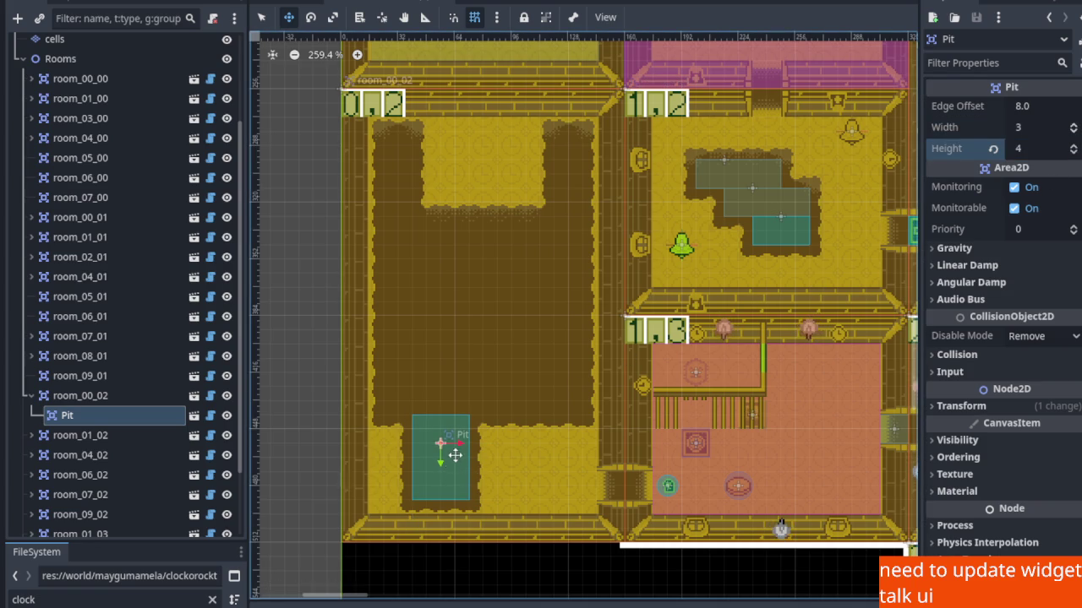
scroll(452, 466, up, 3)
key(ctrl+s)
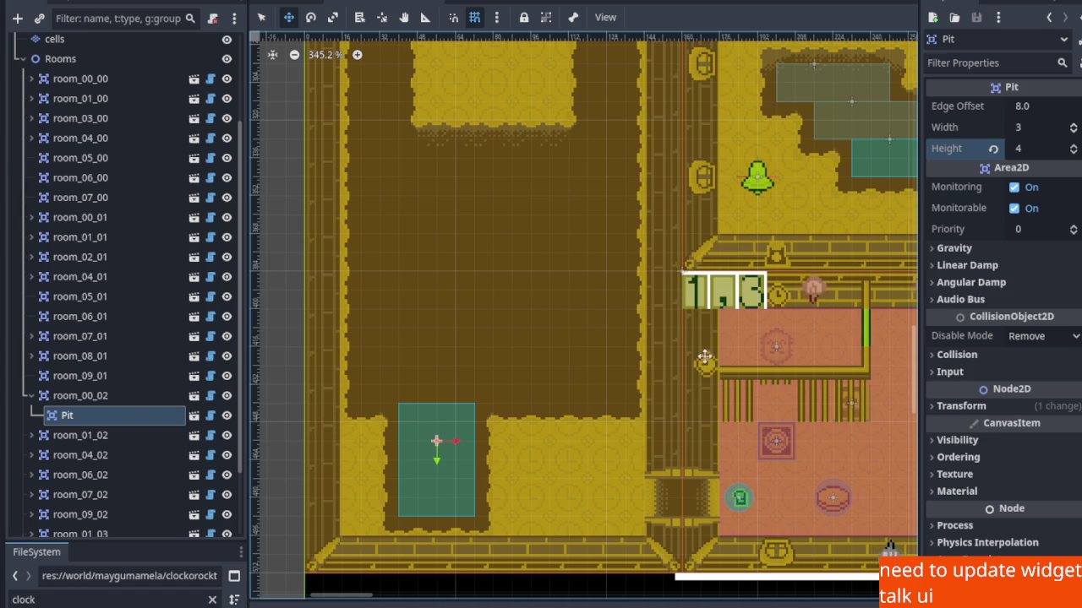
click(1074, 150)
drag(447, 453, 439, 482)
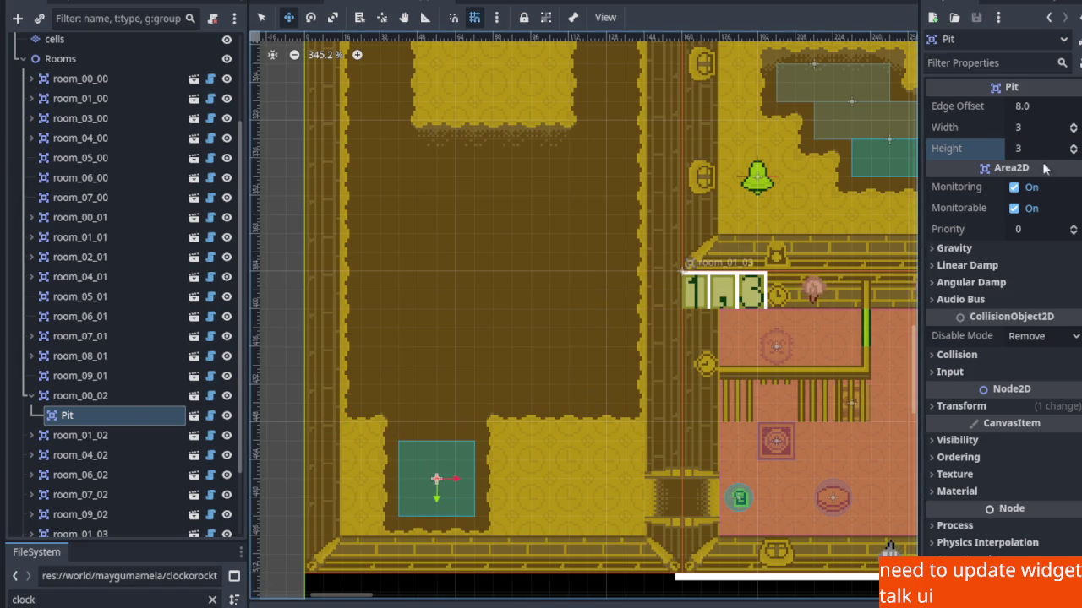
click(1073, 144)
key(ctrl+s)
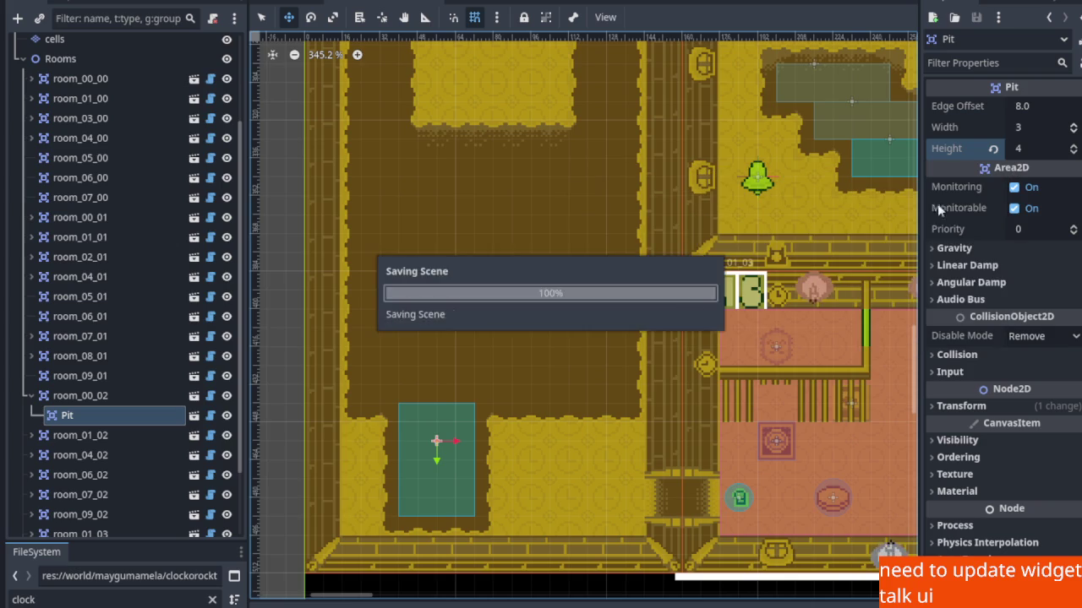
Add a second pit widget, Pit2, under room_00_02 and move it toward the room's middle.
right_click(86, 404)
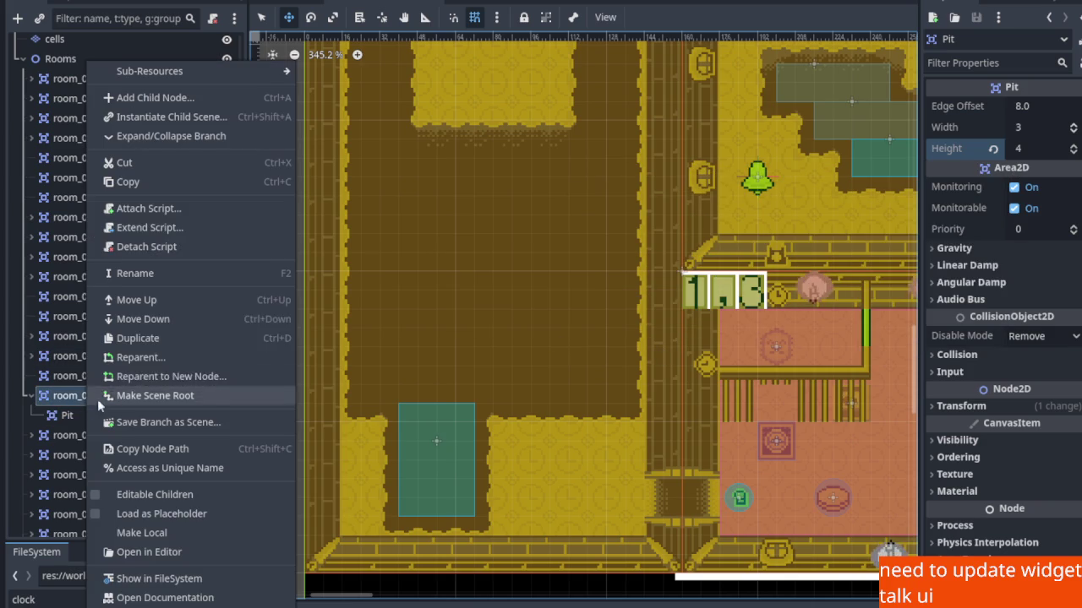
click(163, 118)
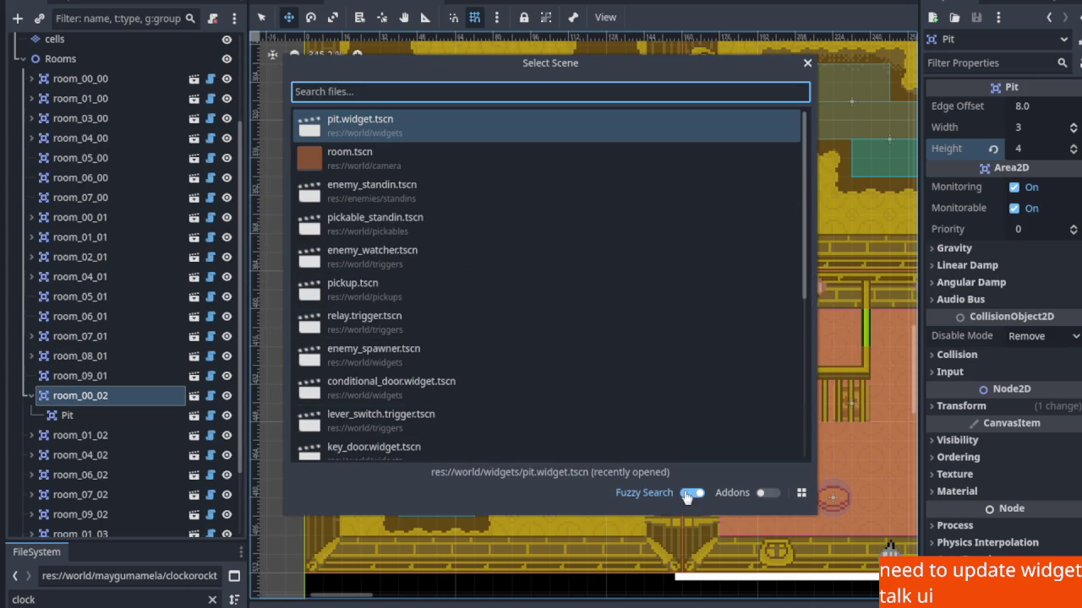
double_click(363, 128)
scroll(369, 140, down, 2)
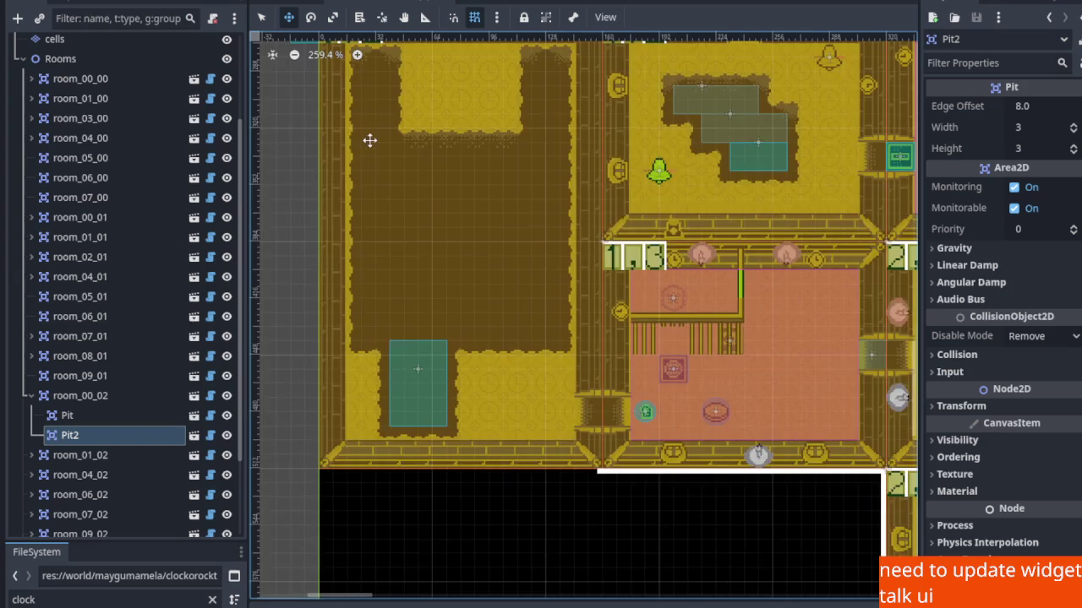
mouse_move(340, 178)
mouse_down()
mouse_move(431, 355)
mouse_move(415, 329)
mouse_up()
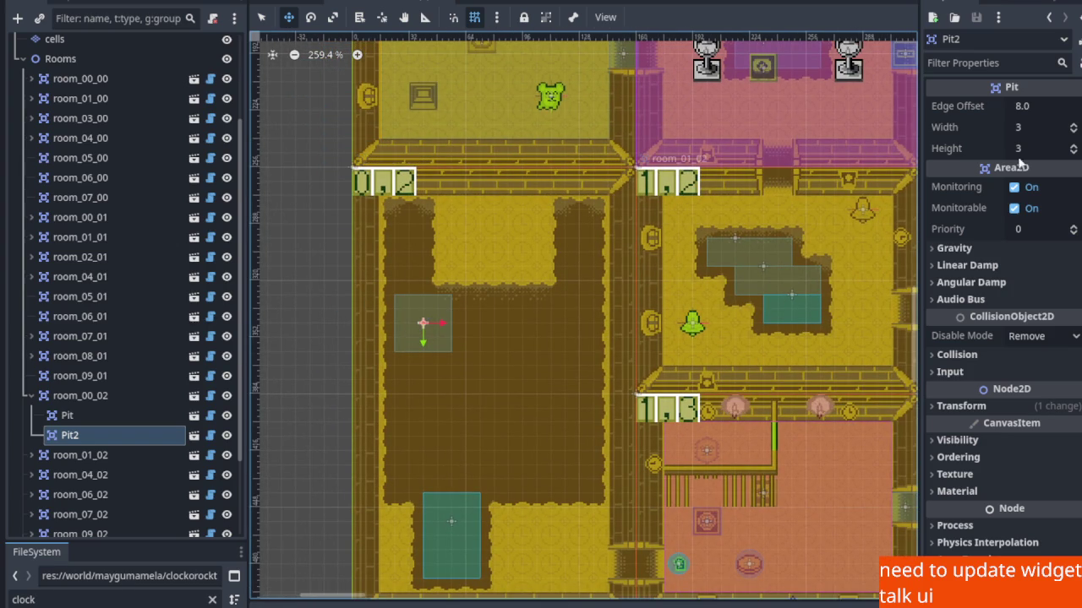
Resize Pit2 to 8 wide by 8 tall, centred over the room's dark central floor.
click(1073, 126)
click(1073, 127)
click(1074, 126)
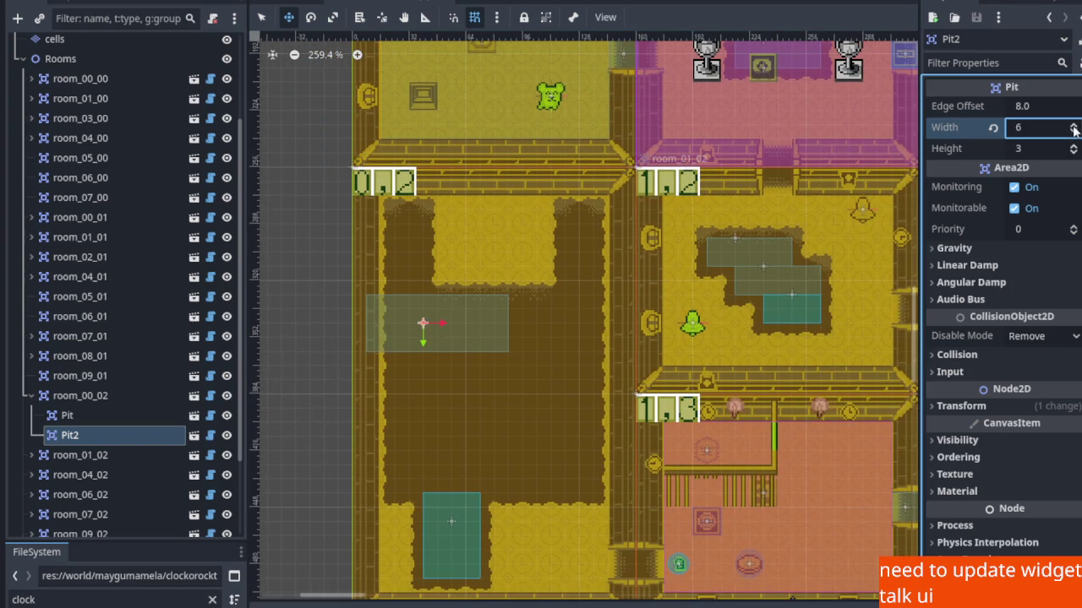
click(1073, 127)
drag(503, 326, 529, 326)
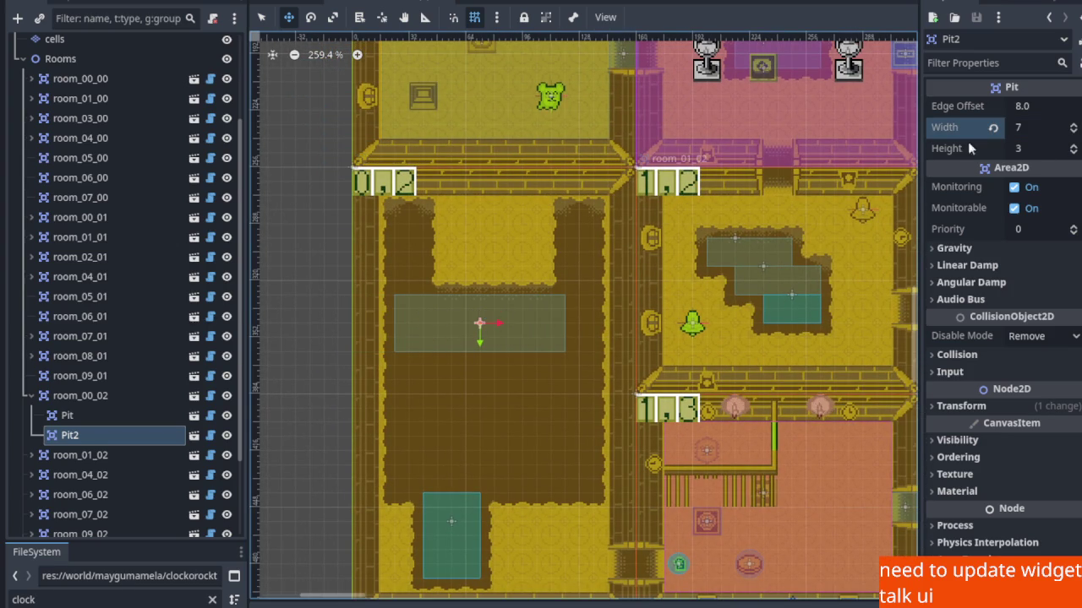
click(1074, 127)
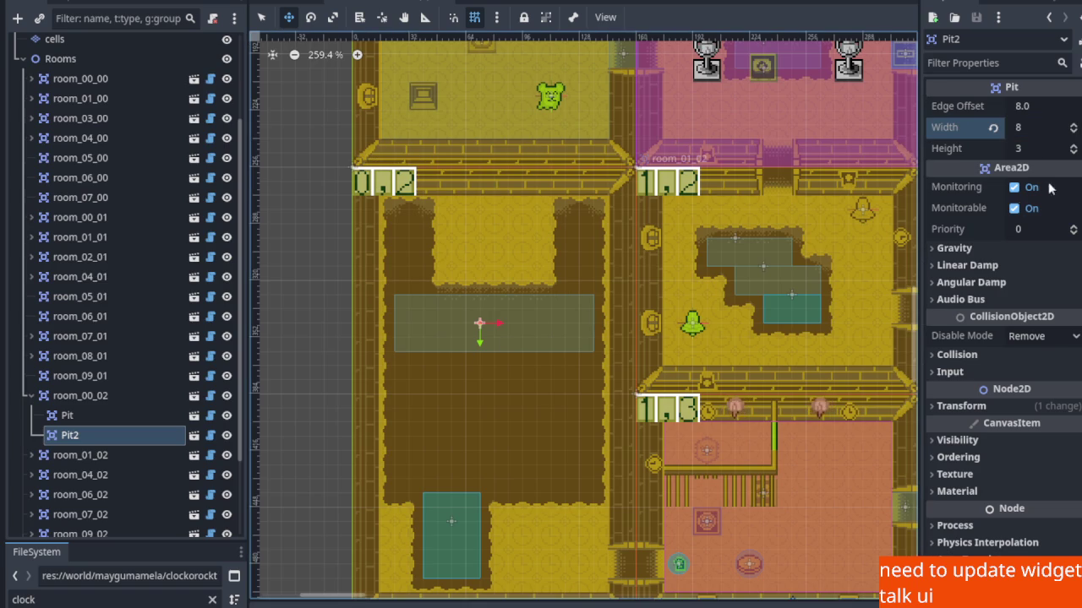
click(1073, 149)
click(1073, 148)
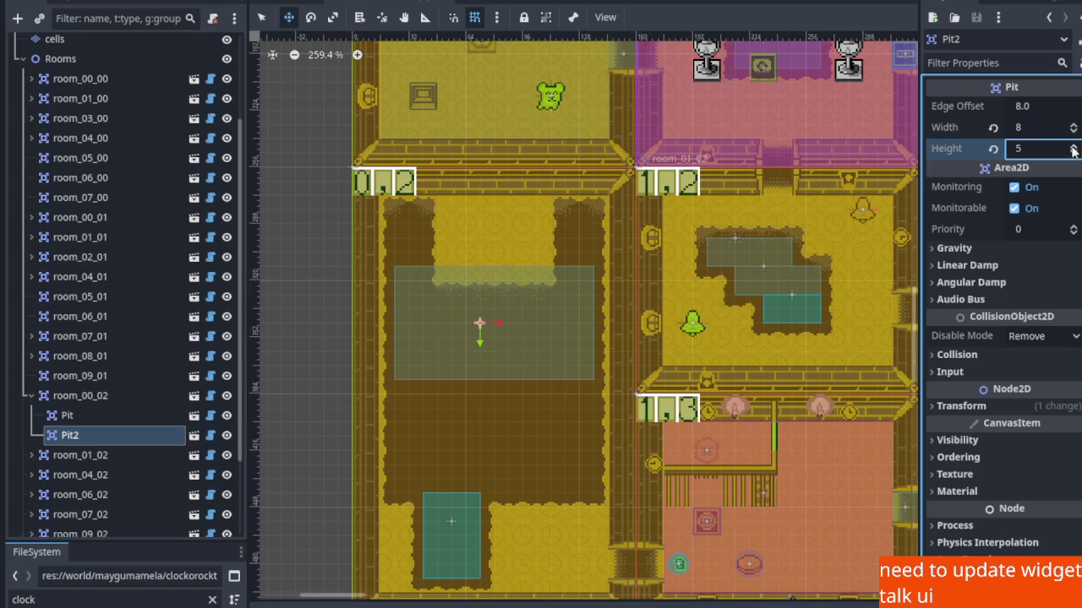
click(1073, 148)
mouse_move(541, 347)
mouse_down()
mouse_move(539, 380)
mouse_move(543, 368)
mouse_move(497, 419)
mouse_move(499, 409)
mouse_up()
click(1073, 148)
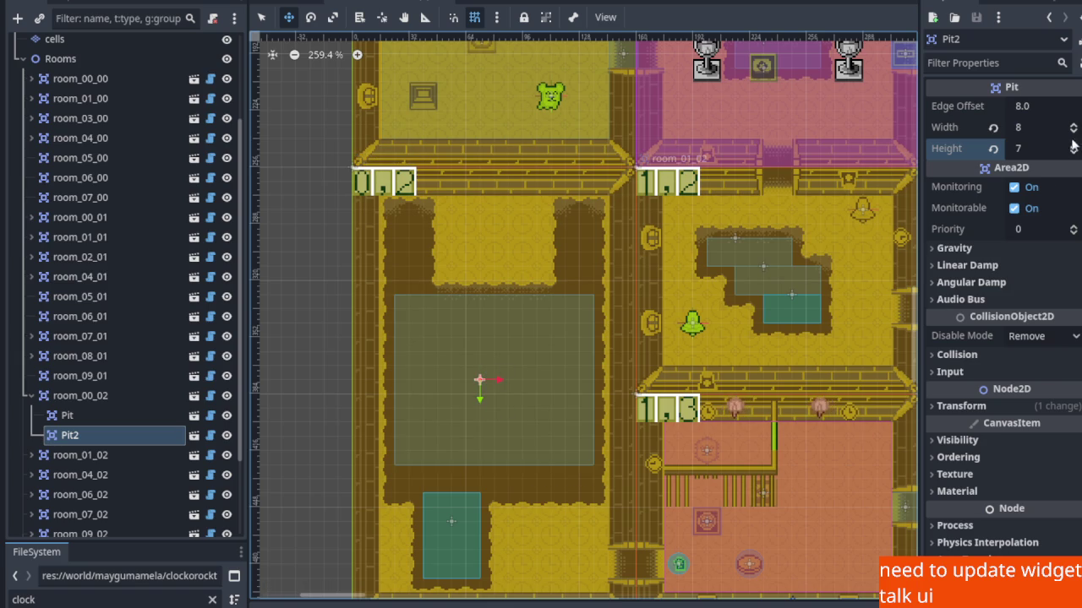
click(1073, 144)
scroll(502, 483, up, 3)
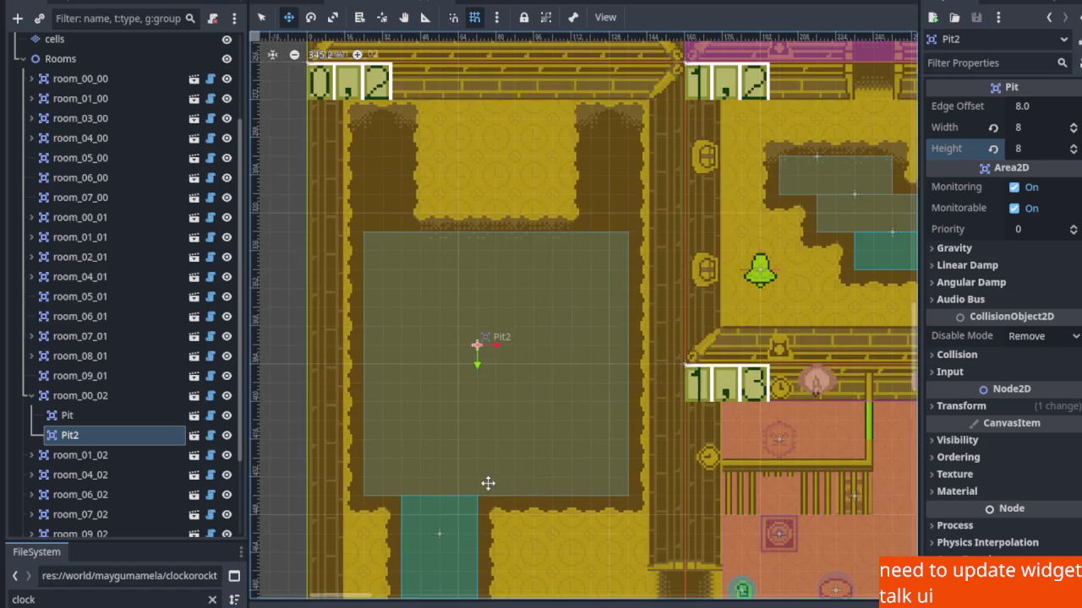
scroll(507, 321, up, 3)
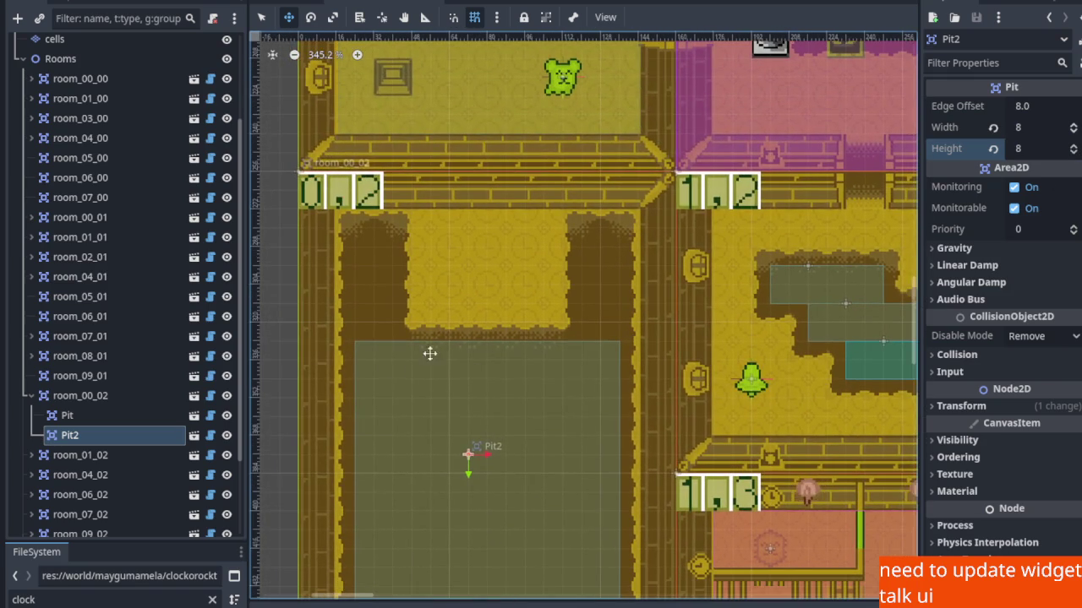
Add Pit3 to room_00_02 as a 2×4 pit at the big pit's top-left, against the wall.
right_click(105, 399)
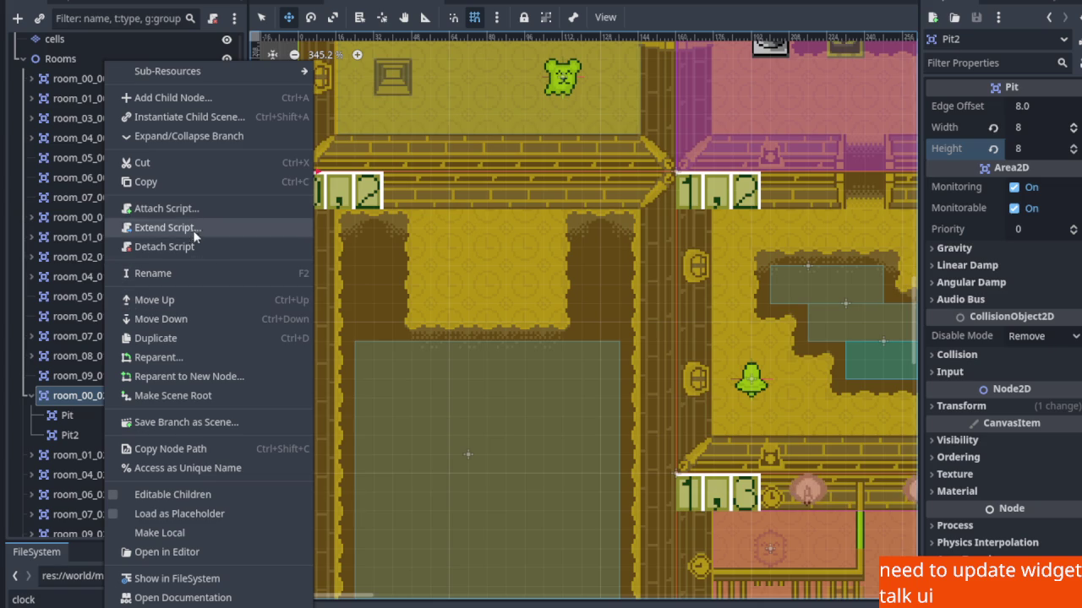
click(208, 123)
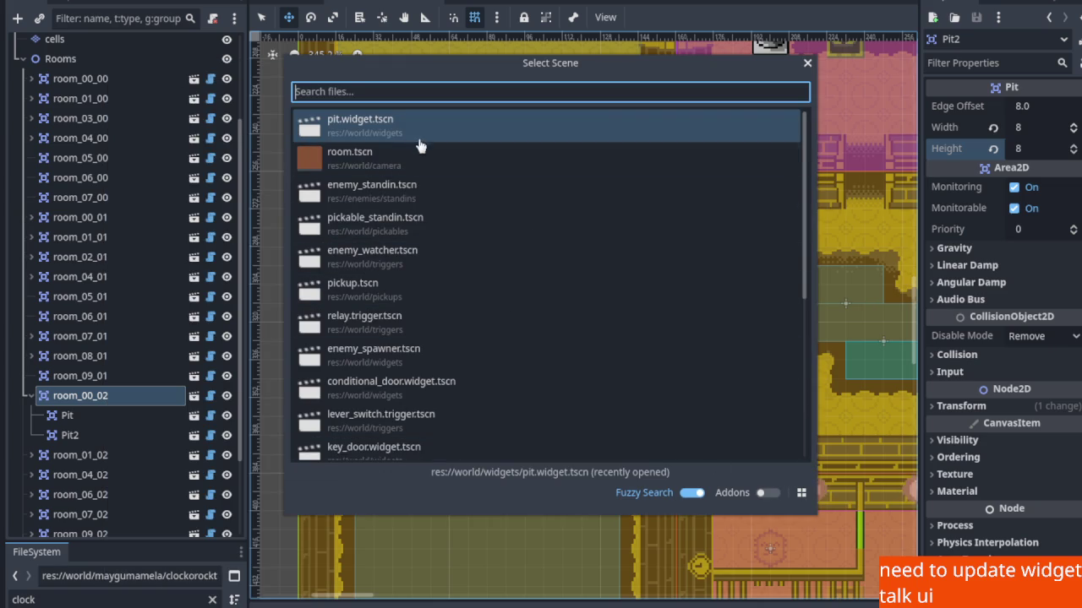
double_click(390, 126)
mouse_move(296, 180)
mouse_down()
mouse_move(342, 272)
mouse_move(379, 291)
mouse_up()
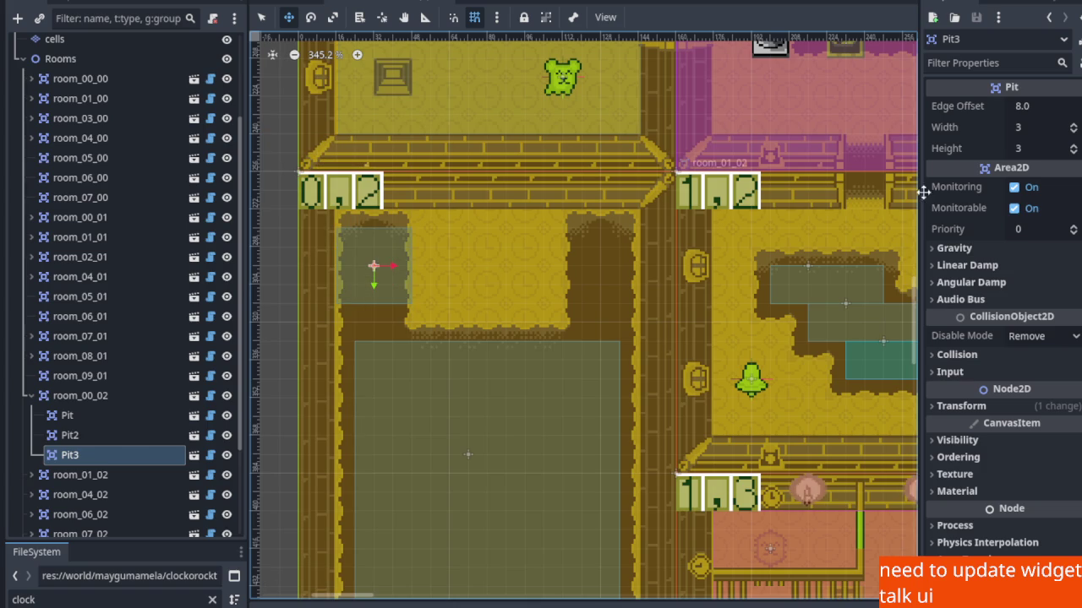
click(1074, 131)
drag(397, 258, 377, 278)
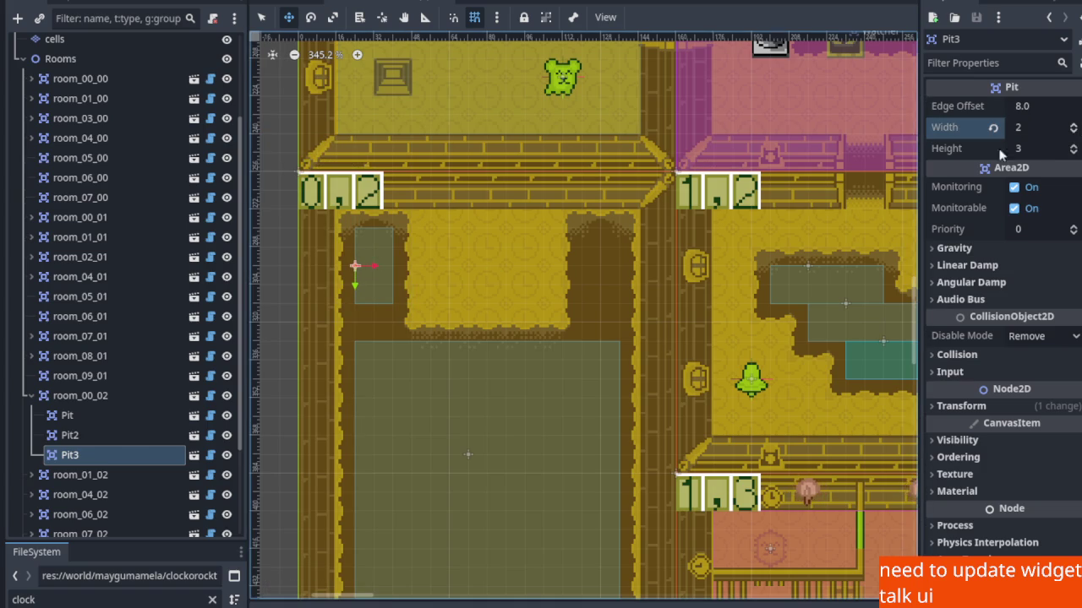
click(1073, 145)
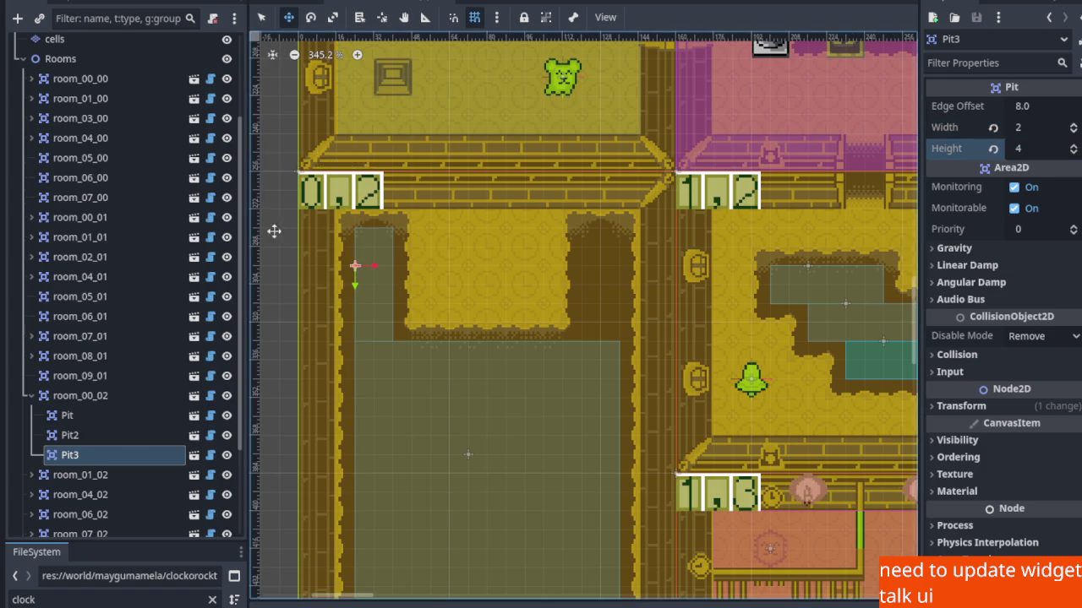
Add Pit4 as a 2×4 pit at the big pit's top-right and save the scene.
right_click(84, 399)
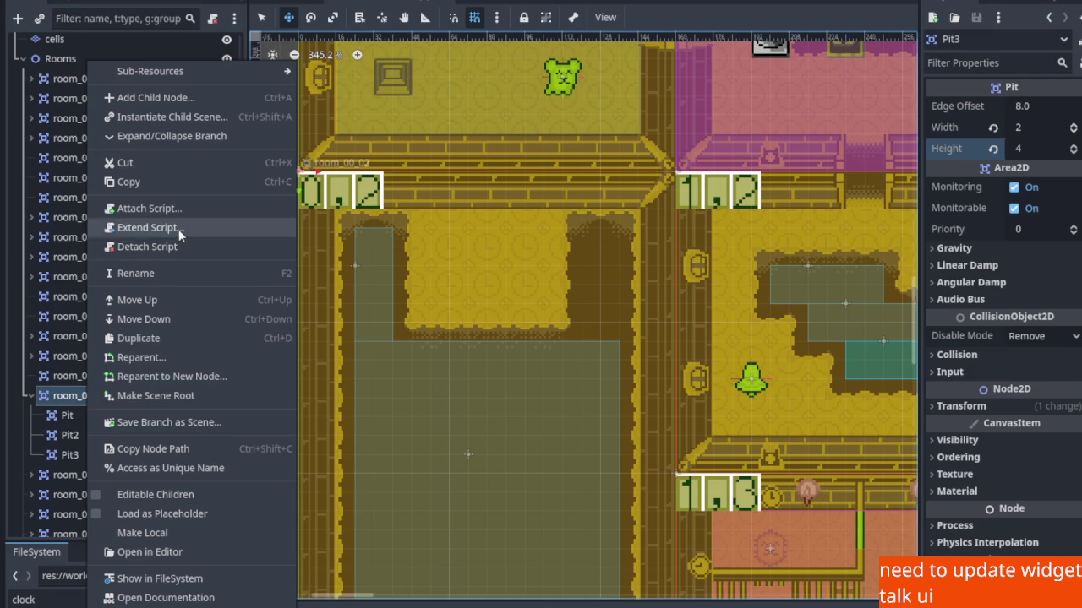
click(169, 118)
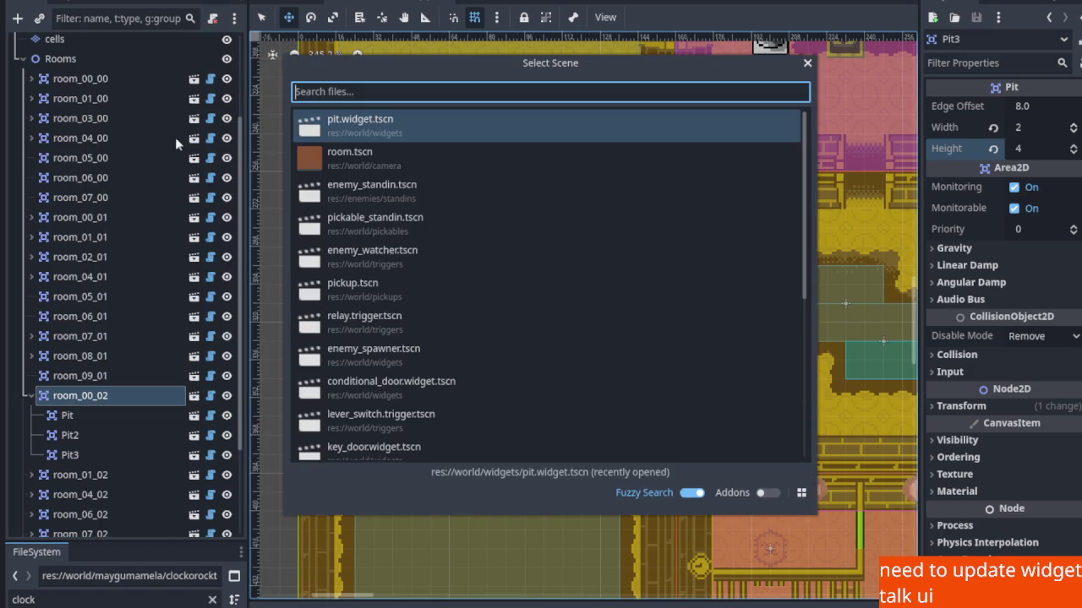
double_click(391, 127)
drag(298, 171, 581, 265)
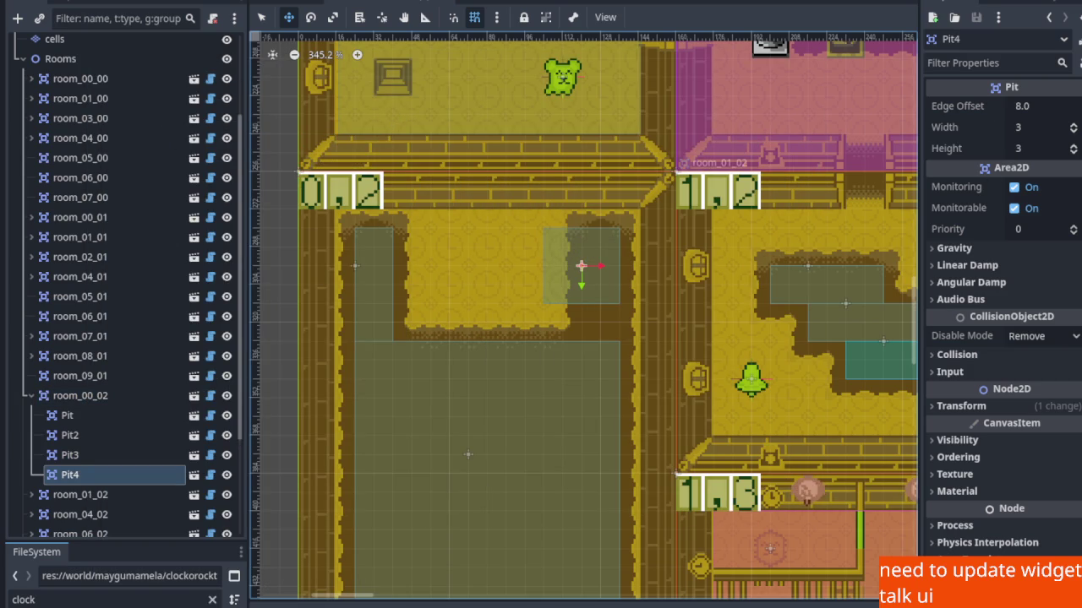
click(1073, 131)
click(1073, 147)
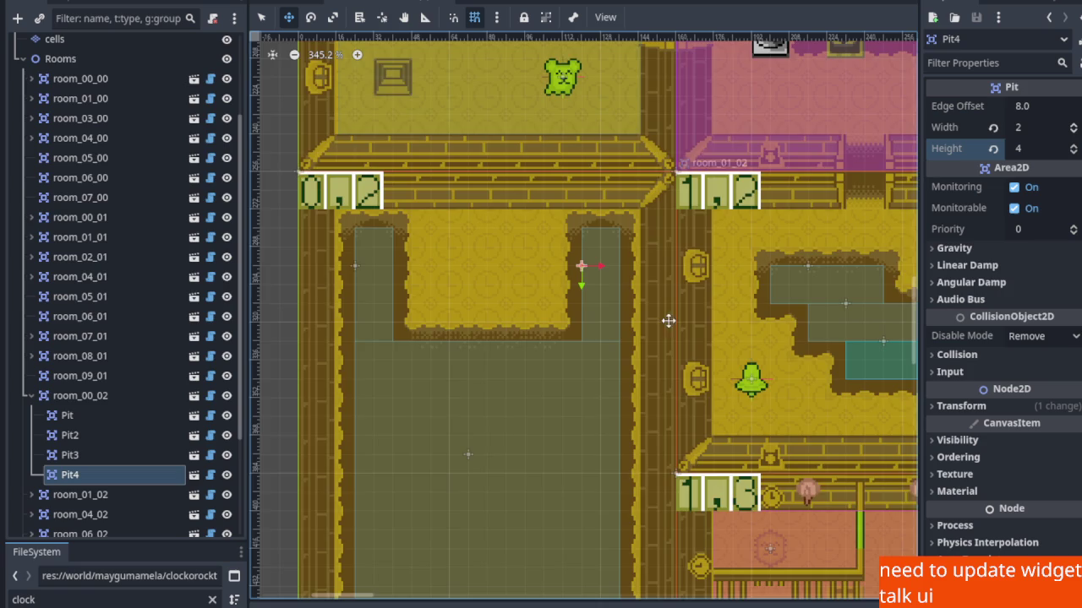
scroll(473, 353, down, 5)
key(ctrl+s)
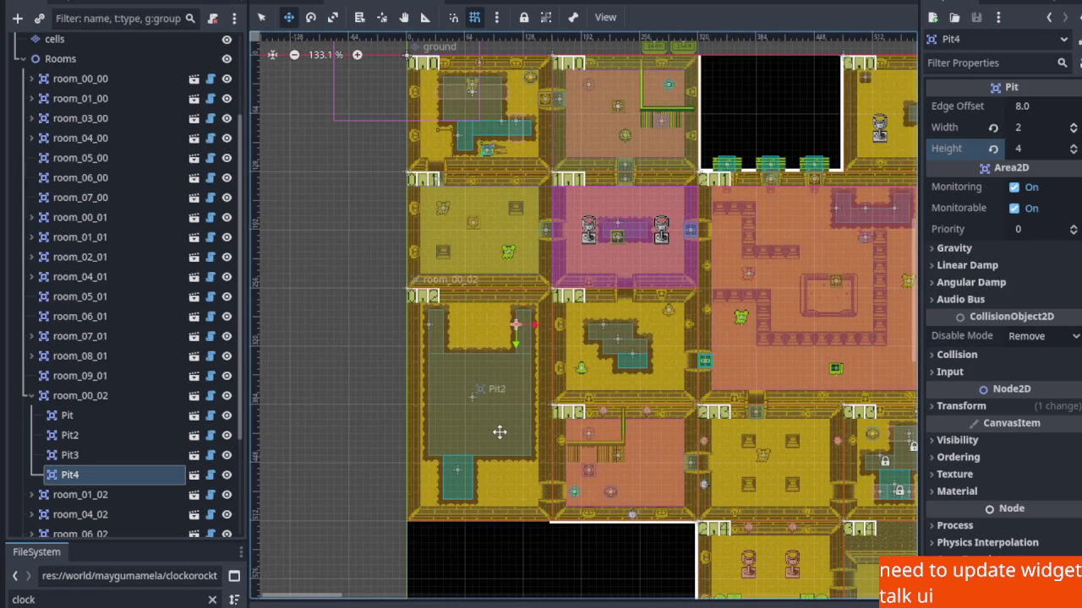
Instance lever_switch.trigger.tscn under room_00_02 as LeverSwitch, found by searching 'swit'.
scroll(490, 469, up, 2)
scroll(528, 296, up, 3)
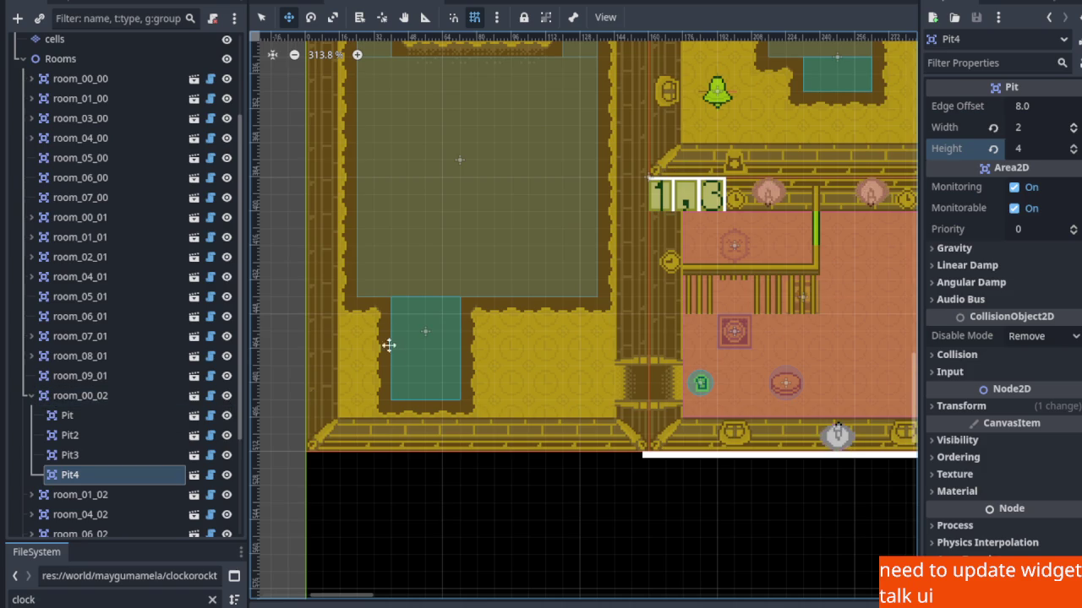
scroll(387, 345, up, 2)
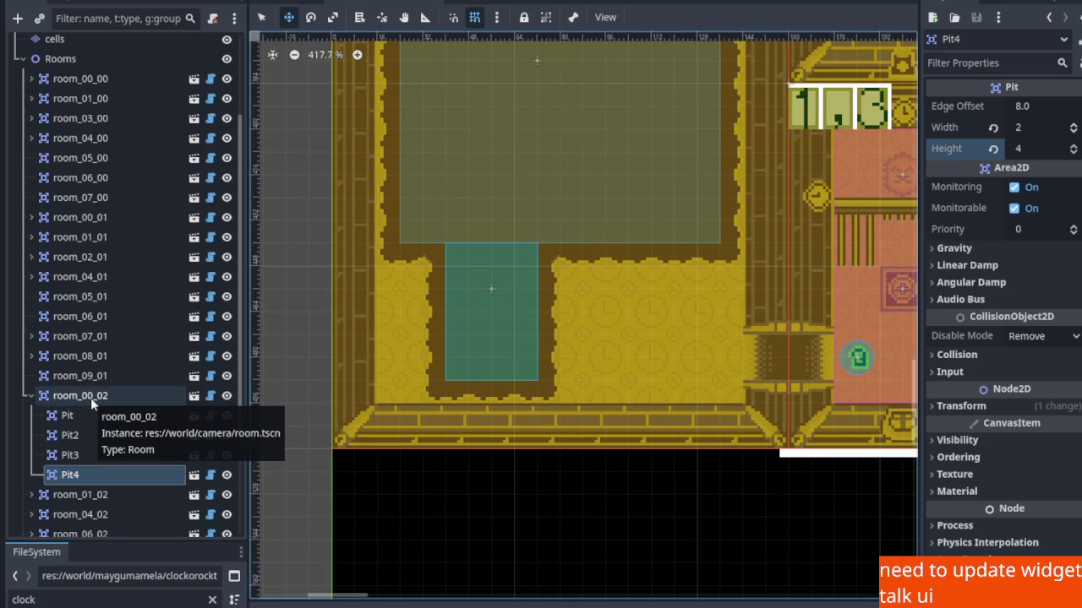
scroll(617, 315, up, 4)
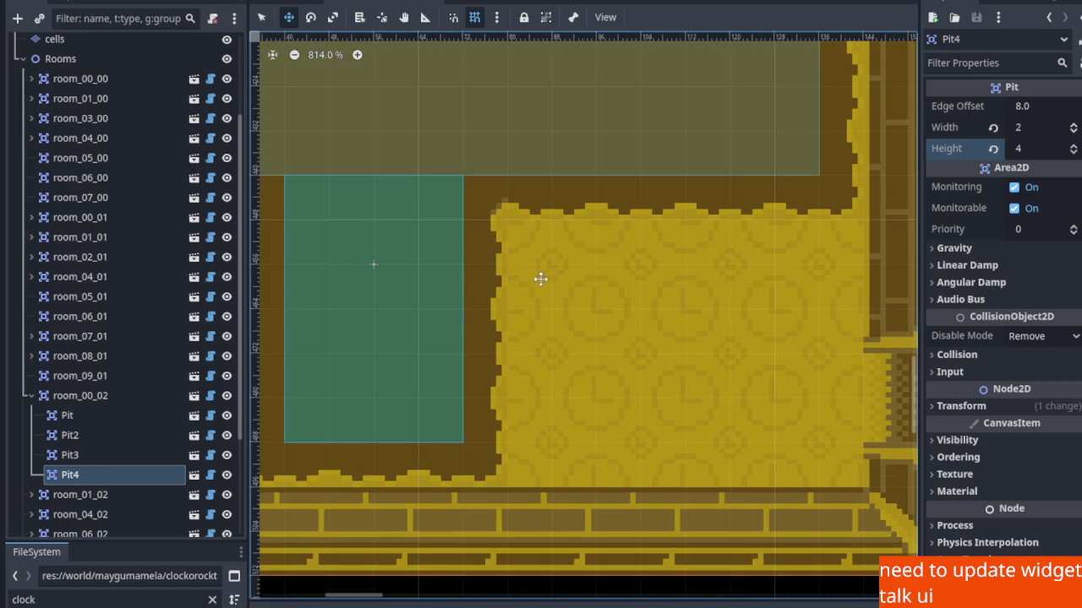
right_click(80, 396)
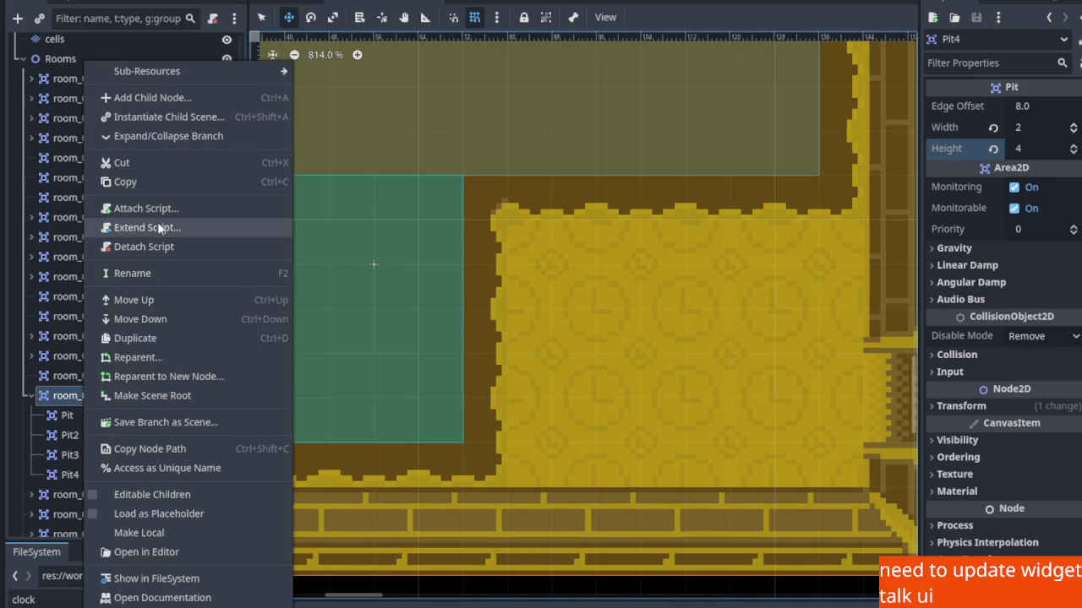
click(159, 117)
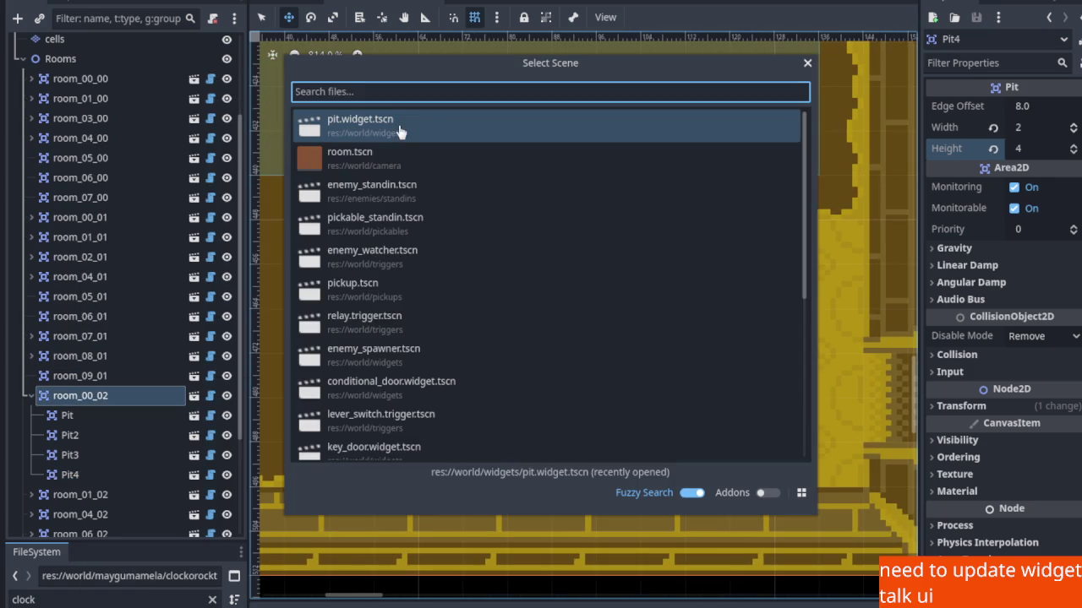
text(swit)
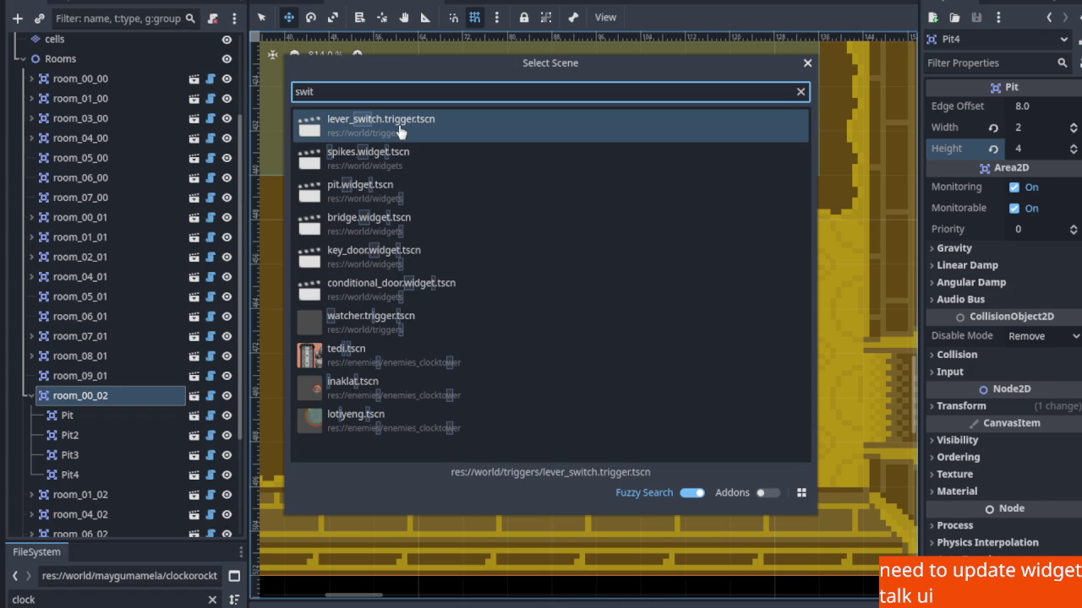
double_click(400, 132)
scroll(502, 265, down, 5)
scroll(440, 354, up, 5)
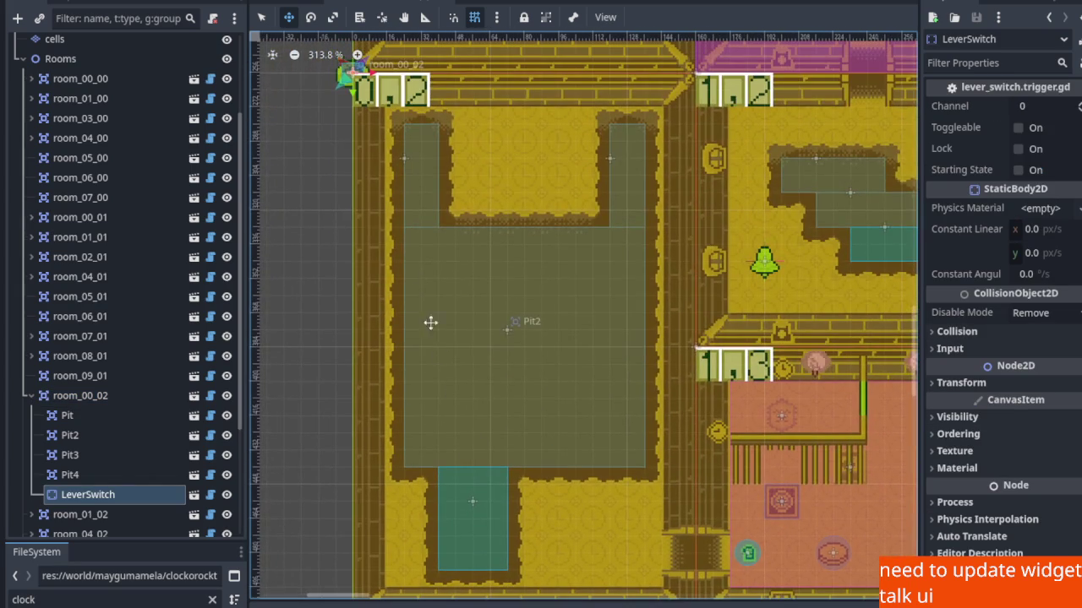
Move the LeverSwitch down onto the floor at the bottom of room_00_02.
mouse_move(349, 76)
mouse_down()
mouse_move(416, 414)
mouse_move(555, 568)
mouse_up()
scroll(545, 442, down, 3)
scroll(545, 442, up, 1)
scroll(544, 433, up, 5)
scroll(541, 437, down, 3)
scroll(533, 436, down, 3)
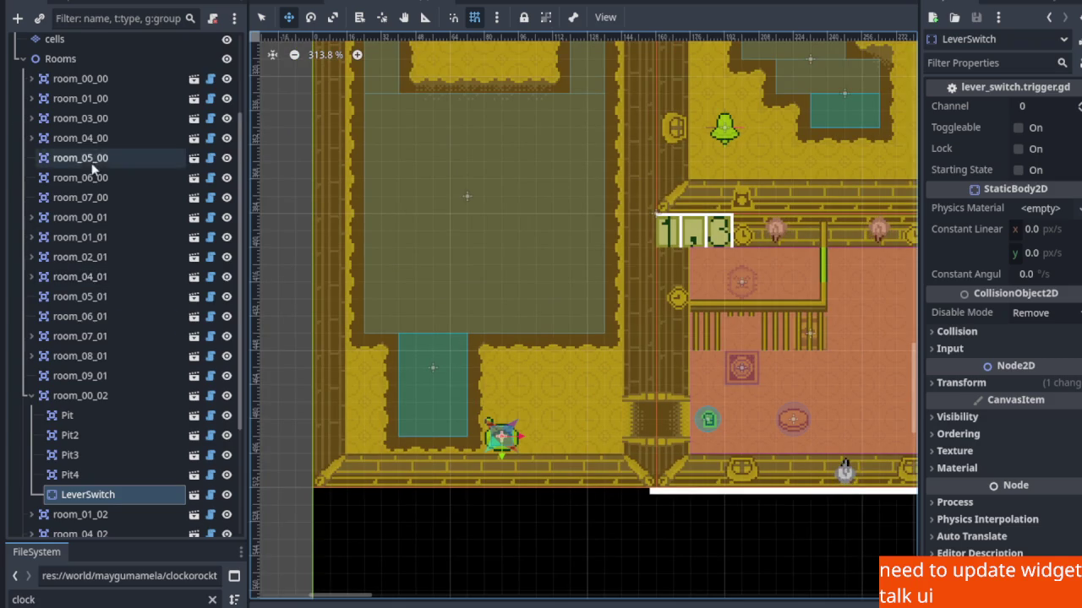
scroll(95, 170, up, 3)
Add a bridge widget under the Rooms group by mistake, then delete it.
right_click(58, 184)
click(110, 216)
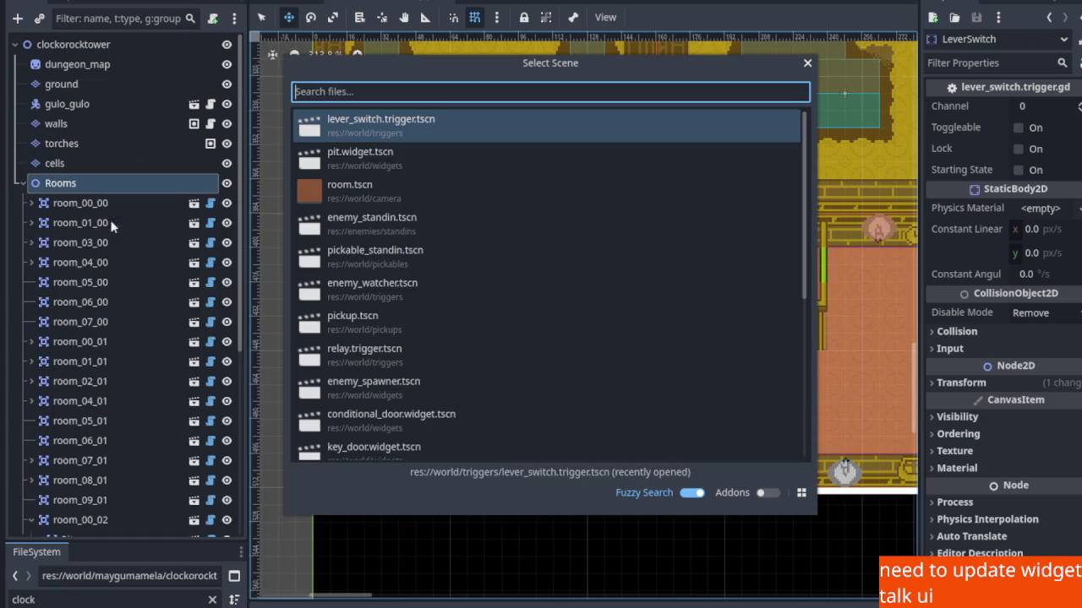
text(bridge)
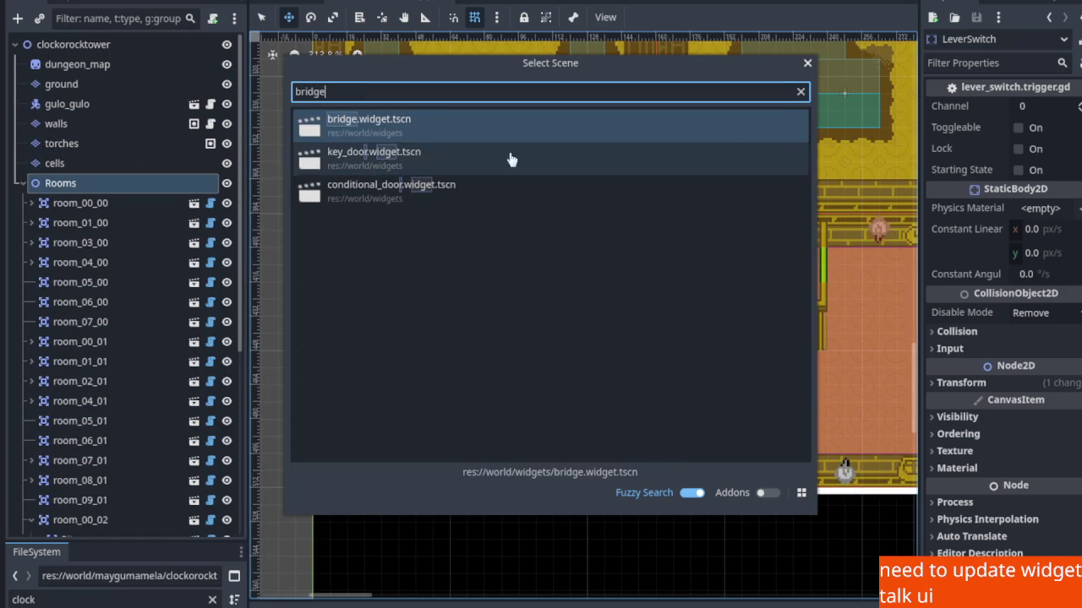
double_click(447, 138)
scroll(418, 193, up, 5)
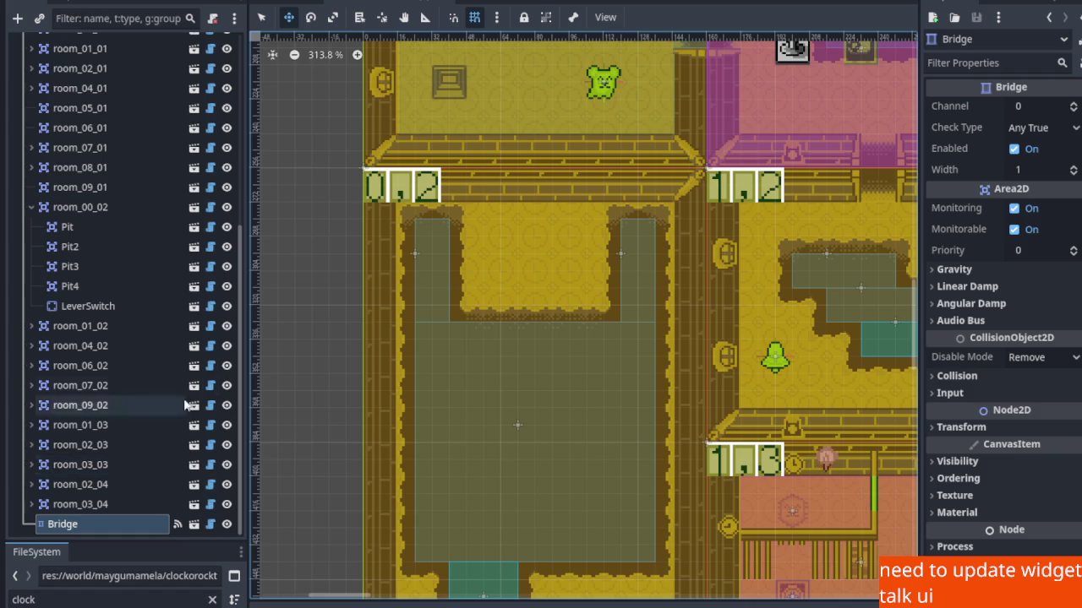
key(Delete)
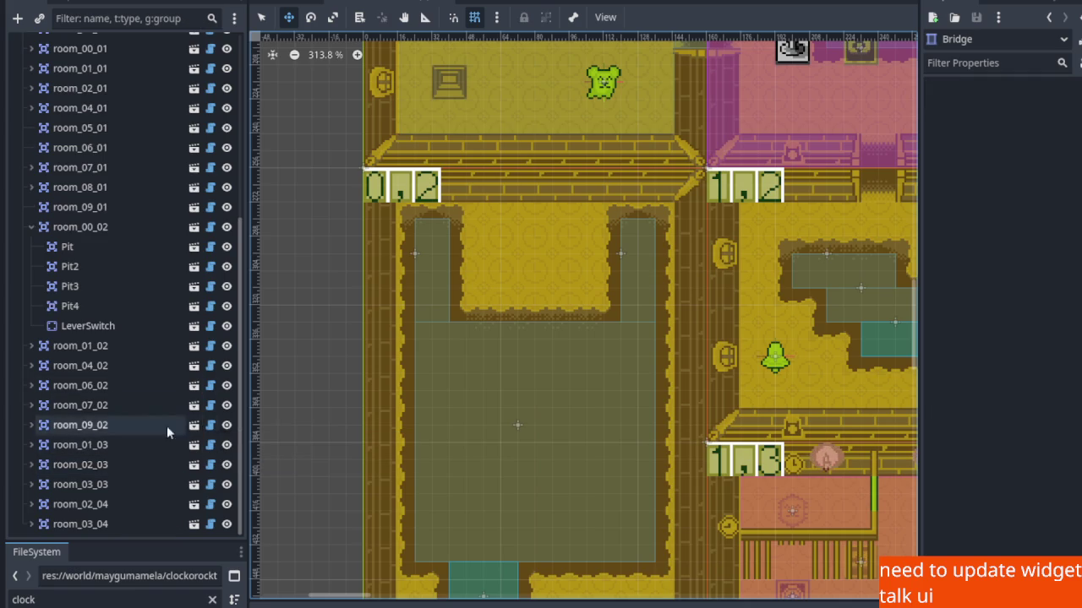
Instance bridge.widget.tscn under room_00_02 and place it near Pit2's lower edge.
click(81, 226)
right_click(88, 228)
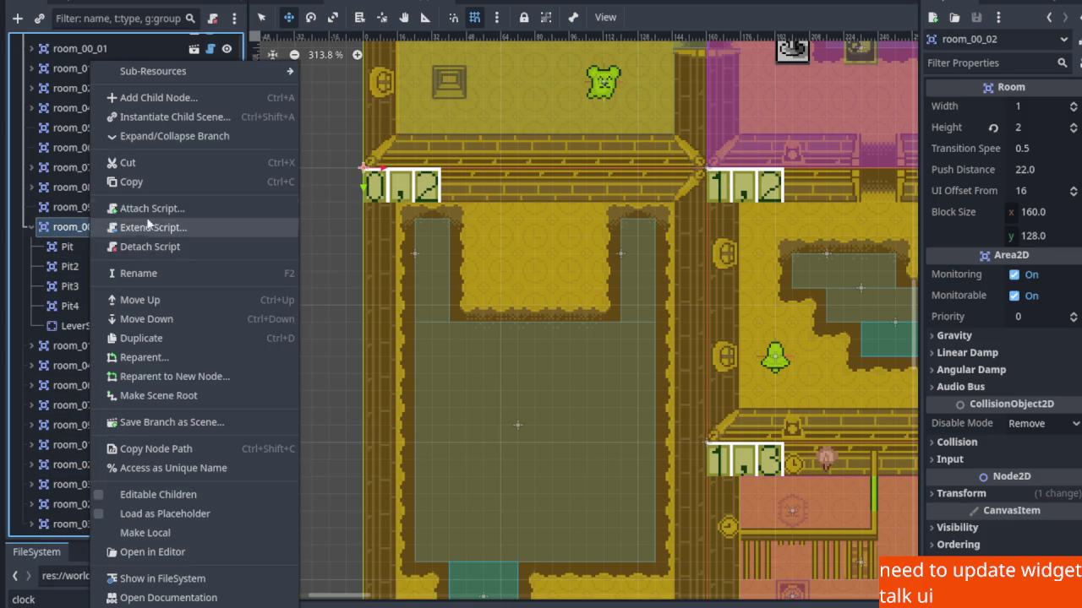
click(160, 123)
key(Return)
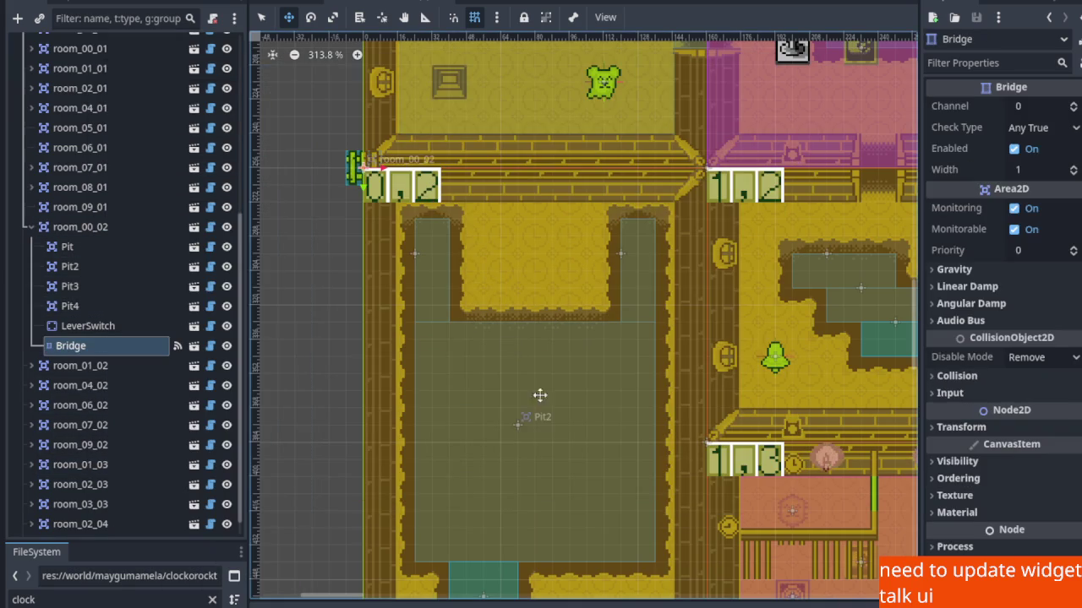
mouse_move(341, 168)
mouse_down()
mouse_move(467, 415)
mouse_move(574, 543)
mouse_up()
Rotate the Bridge 90 degrees so it runs vertically, nudging it down and left.
scroll(573, 404, down, 3)
scroll(573, 403, up, 8)
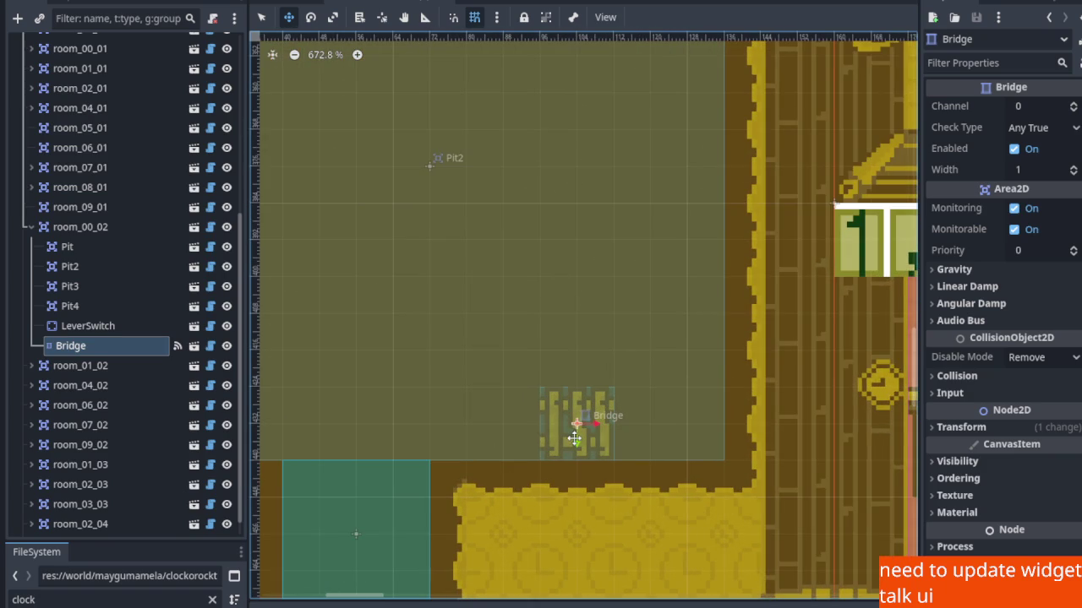
click(310, 17)
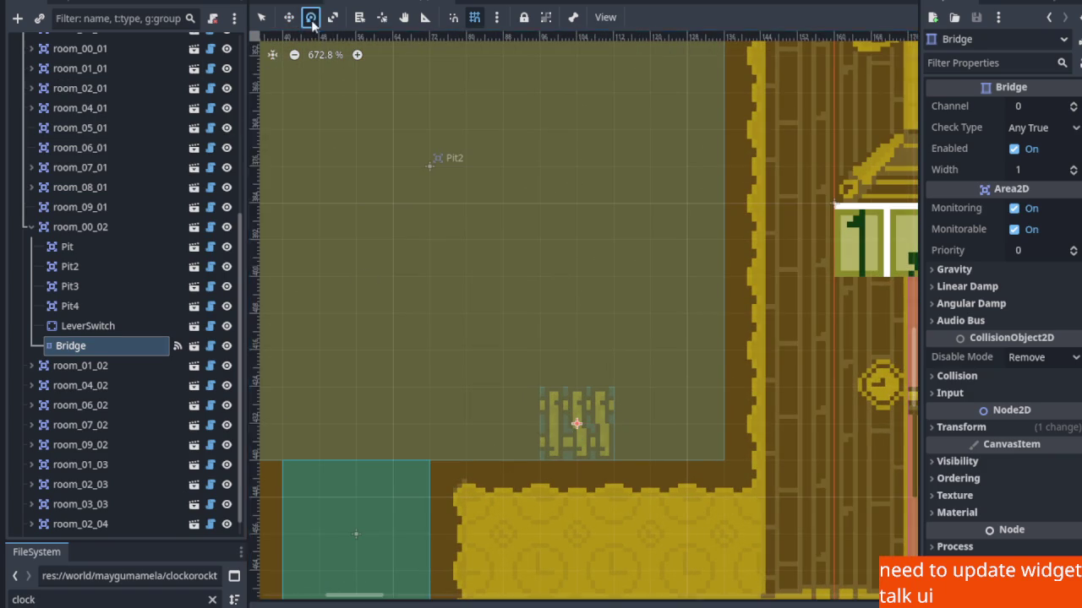
mouse_move(593, 457)
mouse_down()
mouse_move(611, 458)
mouse_move(639, 381)
mouse_move(636, 403)
mouse_up()
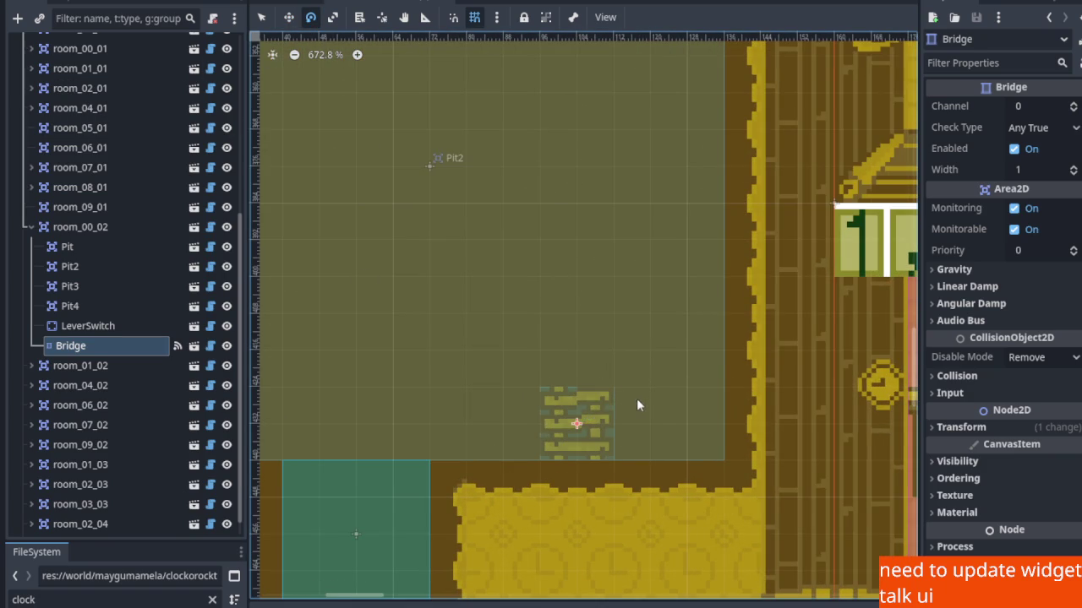
scroll(579, 393, down, 7)
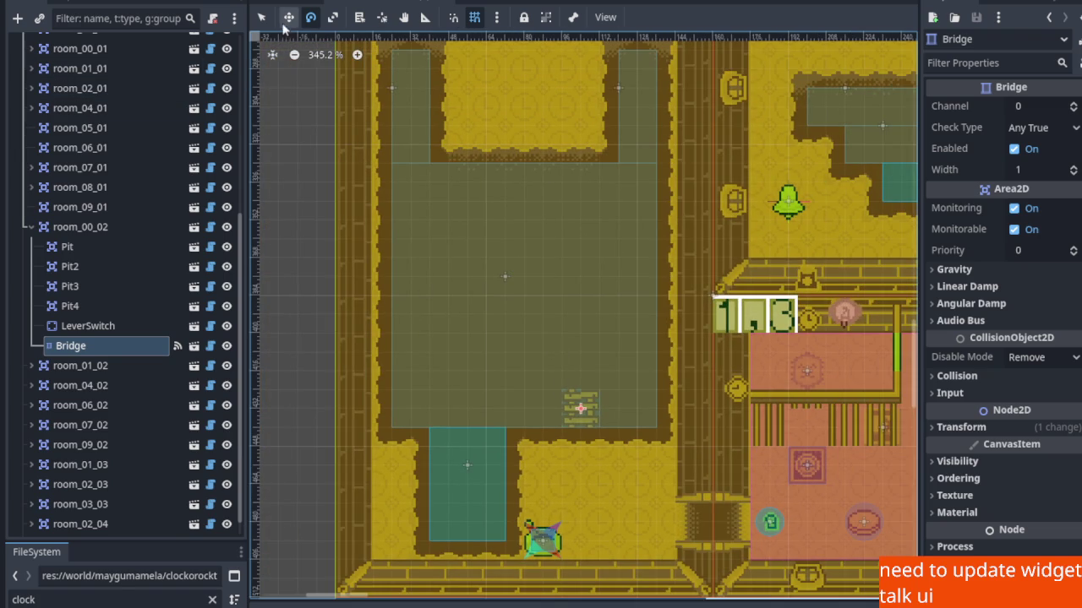
click(288, 17)
drag(580, 409, 555, 429)
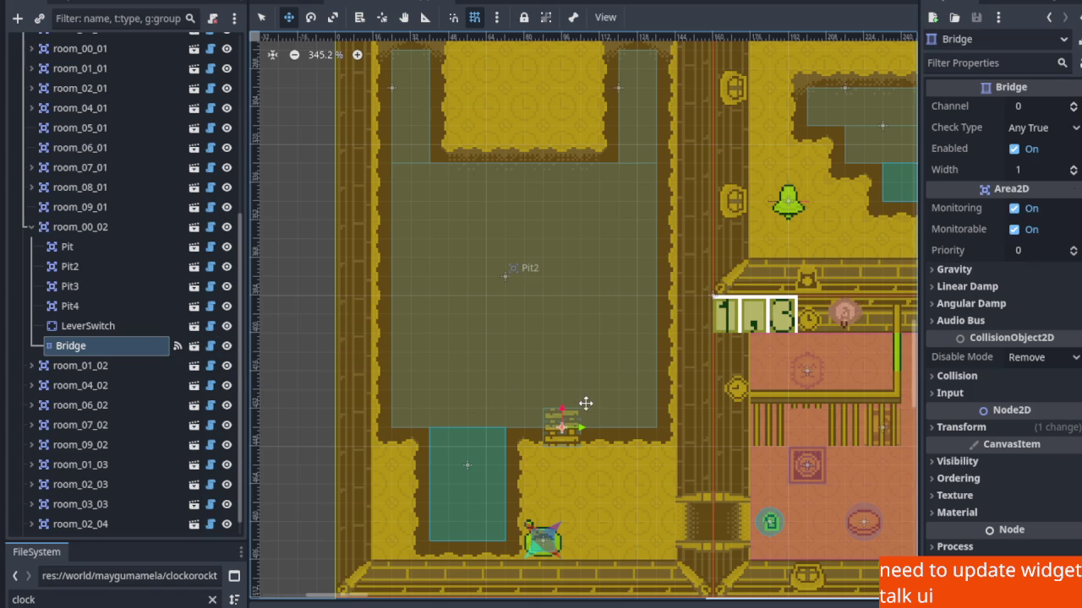
Lengthen the Bridge to 8 tiles while moving it up to span Pit2.
drag(1075, 173, 1075, 145)
mouse_move(596, 476)
mouse_down()
mouse_move(575, 369)
mouse_move(575, 402)
mouse_up()
click(1073, 166)
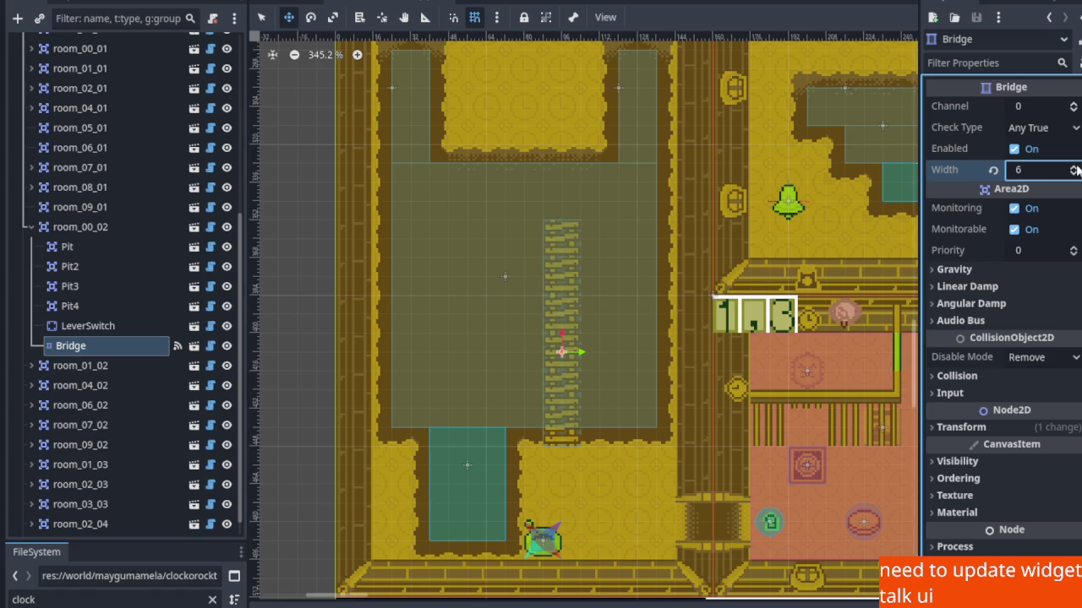
click(1073, 167)
mouse_move(572, 432)
mouse_down()
mouse_move(574, 362)
mouse_move(568, 396)
mouse_up()
click(1072, 168)
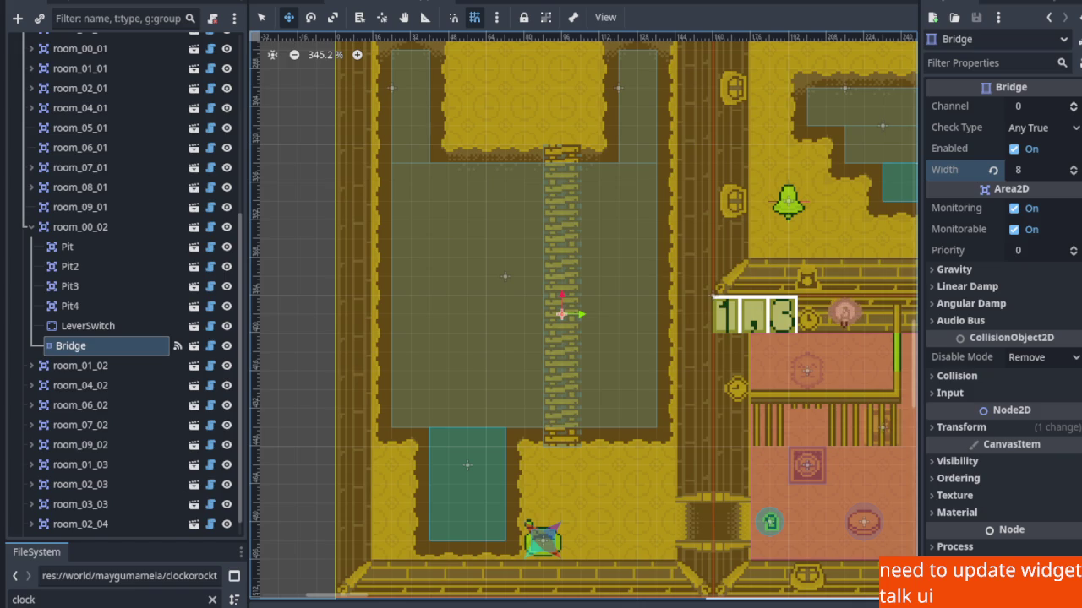
scroll(442, 329, down, 2)
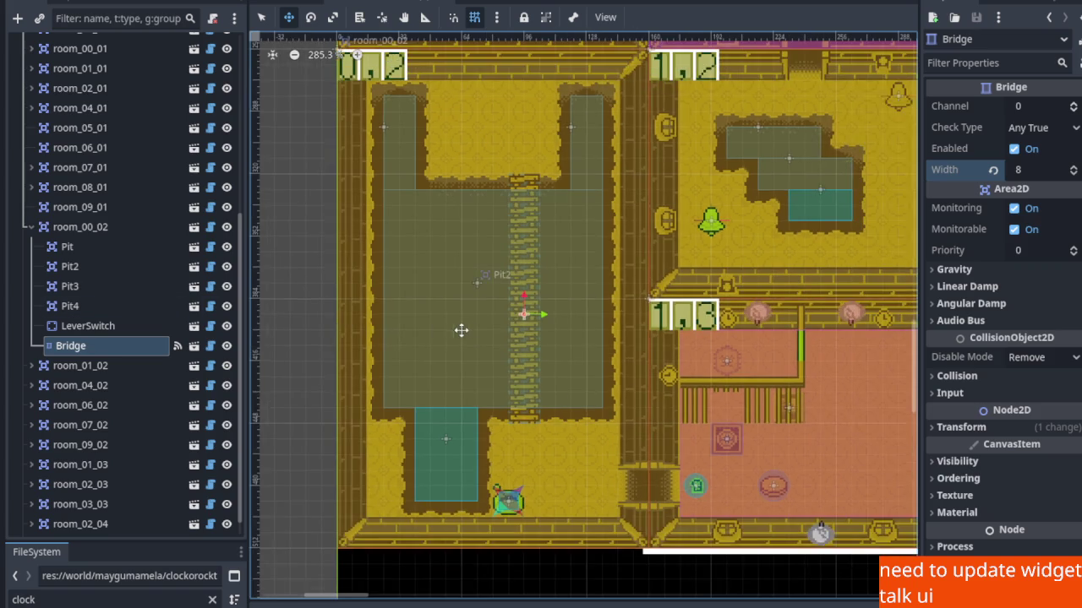
scroll(415, 425, up, 3)
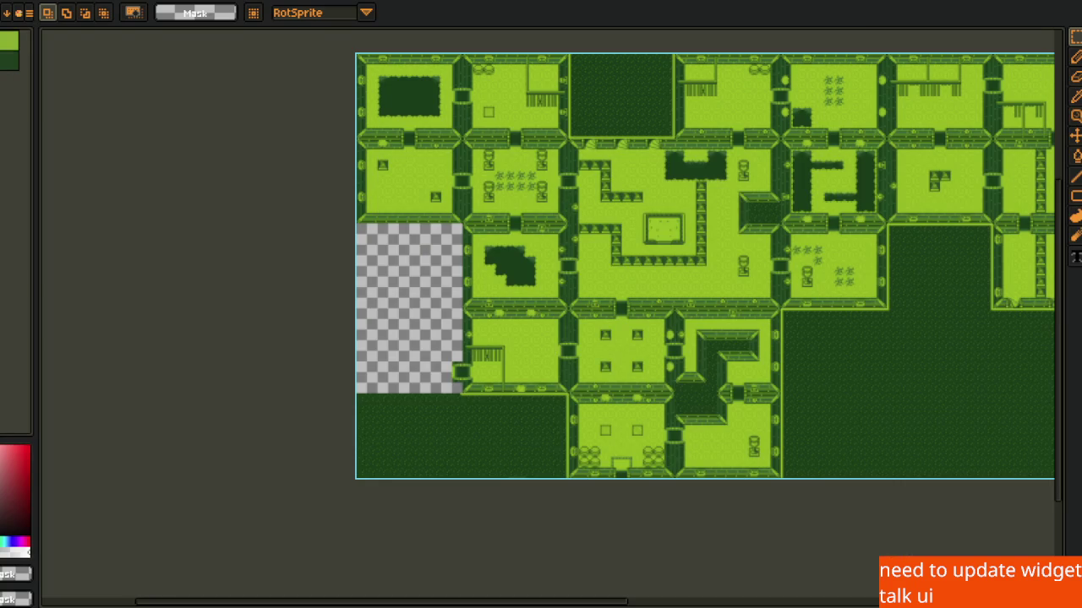
Sketch black letters A and B with the Pencil on the empty transparent area.
scroll(400, 324, up, 5)
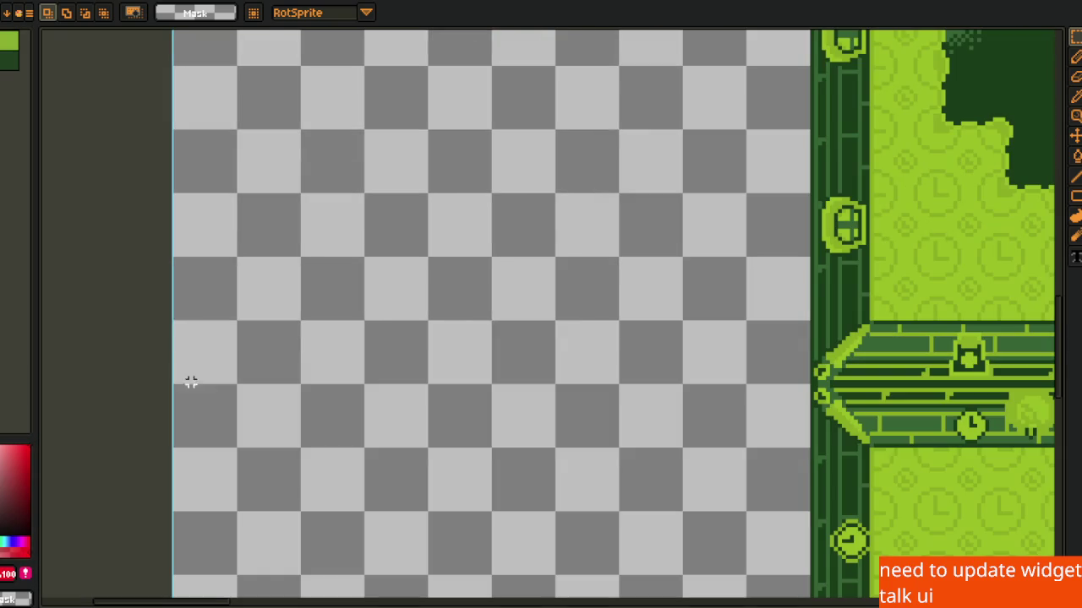
key(space)
drag(266, 451, 373, 494)
key(m)
key(b)
mouse_move(362, 386)
mouse_down()
mouse_move(444, 218)
mouse_move(456, 306)
mouse_up()
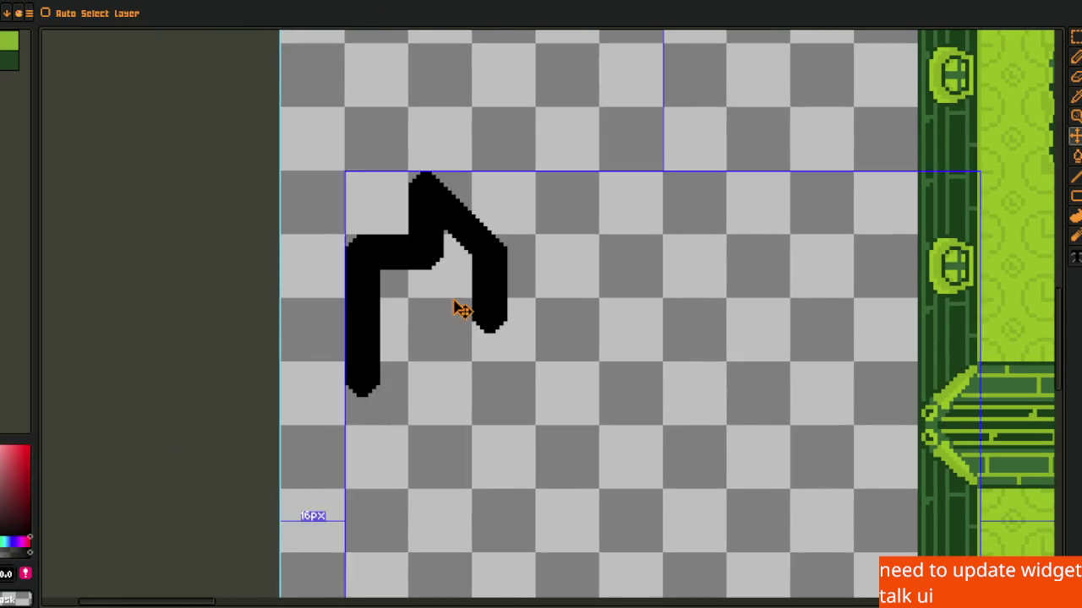
key(ctrl+z)
mouse_move(306, 359)
mouse_down()
mouse_move(418, 326)
mouse_move(422, 345)
mouse_up()
drag(348, 318, 485, 288)
mouse_move(672, 162)
mouse_down()
mouse_move(697, 240)
mouse_move(763, 313)
mouse_move(694, 347)
mouse_up()
key(space)
drag(565, 398, 588, 325)
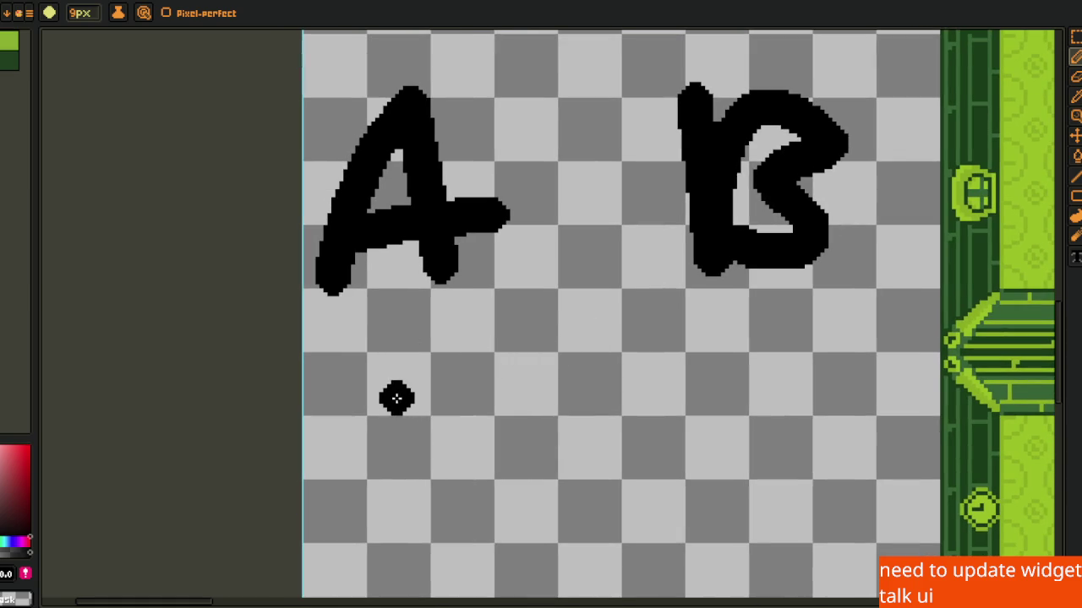
Draw a curved arrow under the letters running from A toward B.
mouse_move(404, 374)
mouse_down()
mouse_move(403, 309)
mouse_move(473, 347)
mouse_move(420, 338)
mouse_move(440, 377)
mouse_up()
key(ctrl+z)
drag(359, 376, 471, 309)
mouse_move(405, 354)
mouse_down()
mouse_move(441, 407)
mouse_move(713, 345)
mouse_move(690, 313)
mouse_move(747, 378)
mouse_up()
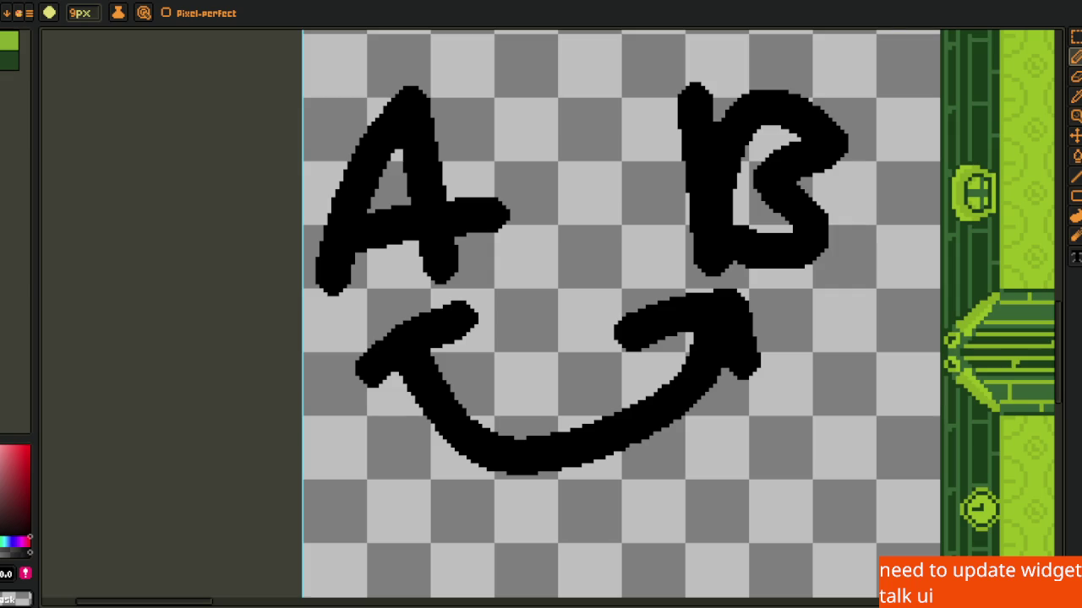
scroll(524, 282, down, 1)
scroll(533, 335, down, 2)
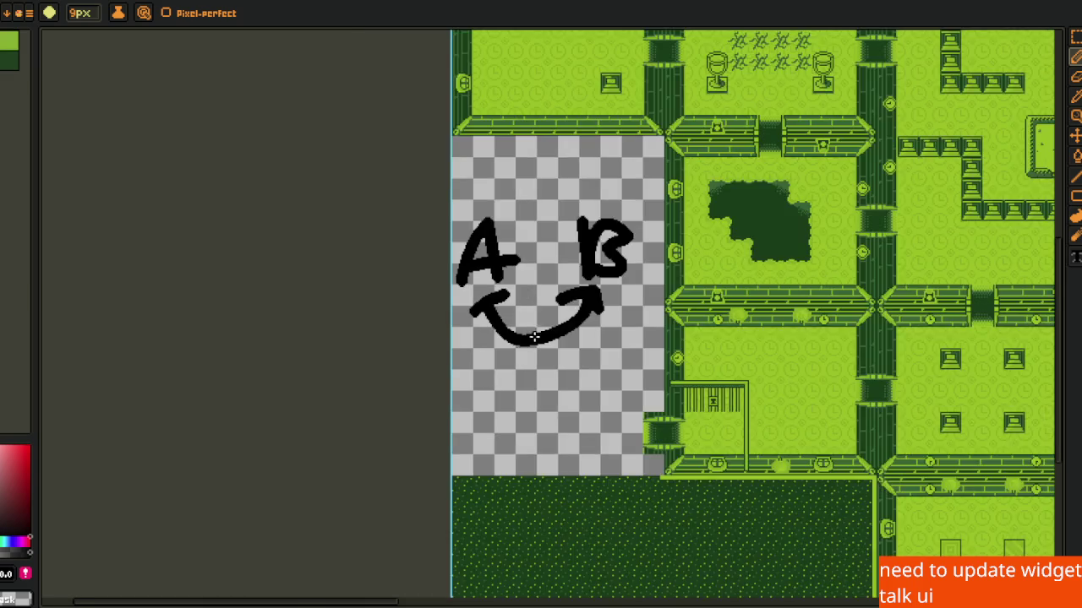
Undo the old arrow strokes and try loops around the A and B.
scroll(533, 316, up, 2)
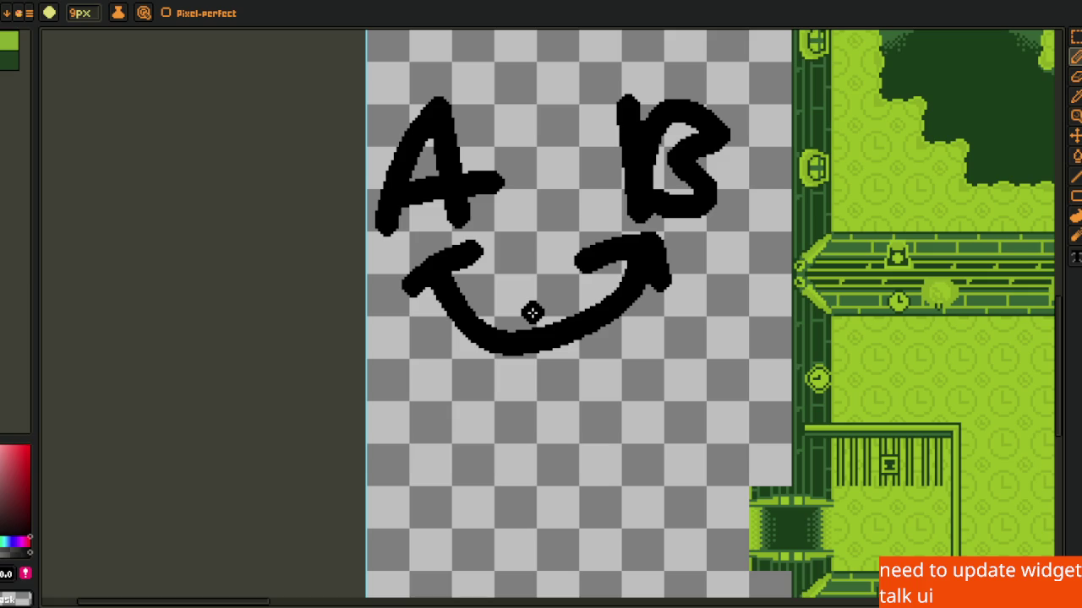
scroll(515, 292, up, 3)
scroll(536, 266, down, 2)
key(m)
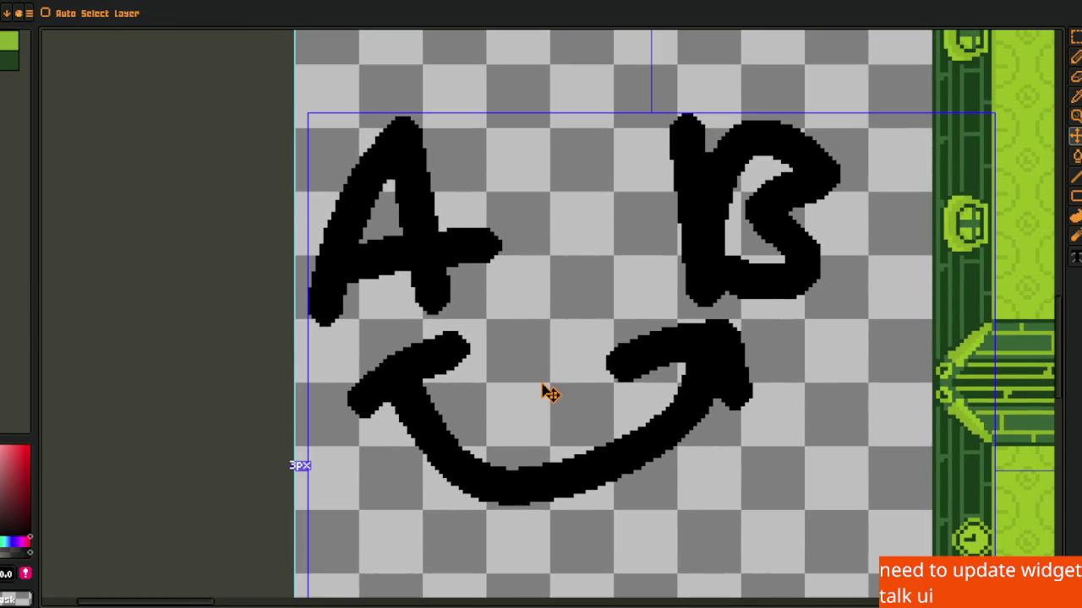
key(ctrl+z)
key(ctrl+z)
key(ctrl+z)
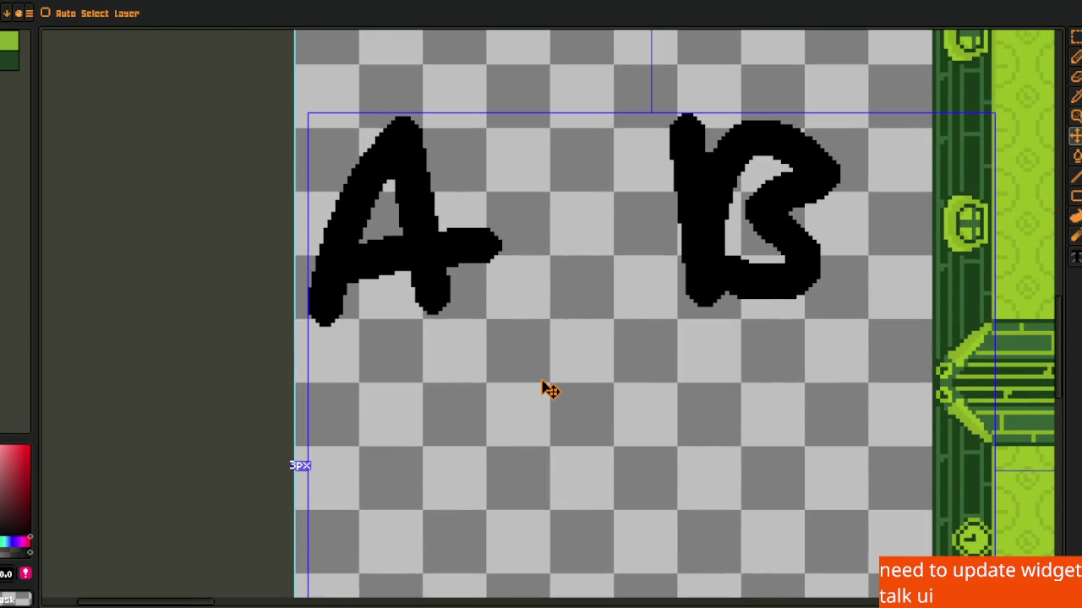
key(b)
mouse_move(431, 80)
mouse_down()
mouse_move(374, 369)
mouse_move(490, 84)
mouse_up()
drag(716, 63, 881, 139)
key(ctrl+z)
Redraw a larger curved arrow beneath A and B with arrowheads pointing at both letters.
key(ctrl+z)
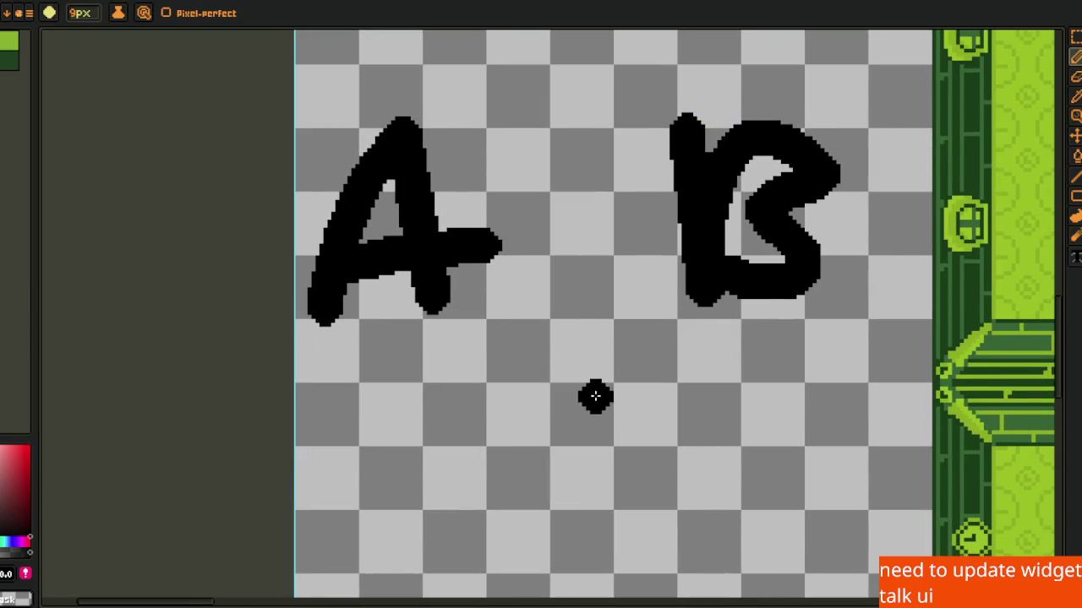
mouse_move(343, 406)
mouse_down()
mouse_move(418, 376)
mouse_move(706, 359)
mouse_up()
drag(605, 331, 742, 390)
key(ctrl+z)
key(ctrl+z)
key(ctrl+z)
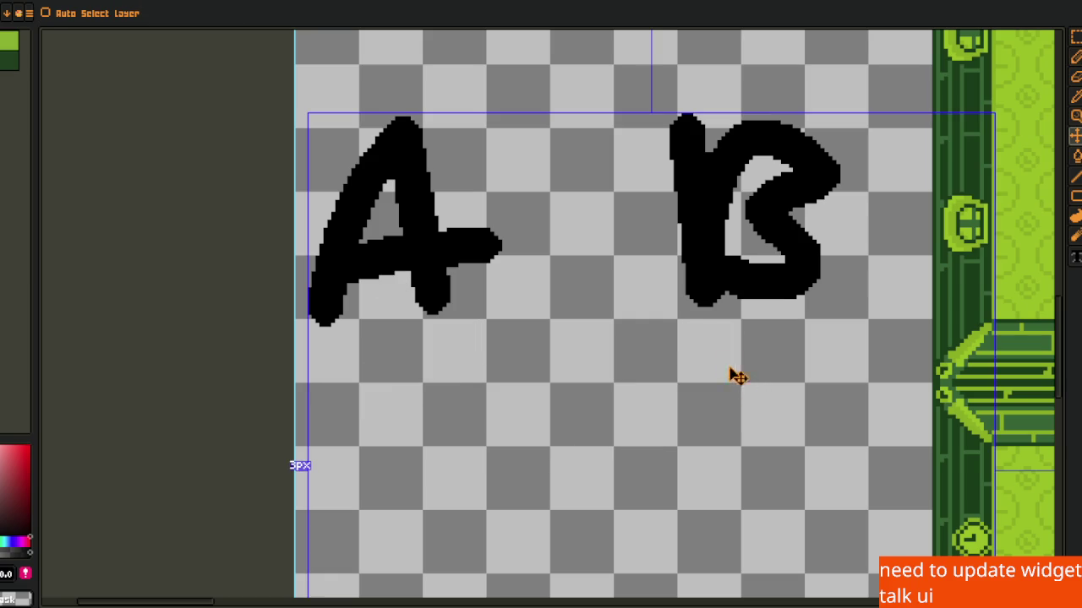
click(691, 336)
drag(691, 336, 826, 411)
mouse_move(743, 384)
mouse_down()
mouse_move(651, 478)
mouse_move(382, 414)
mouse_move(452, 361)
mouse_move(471, 373)
mouse_up()
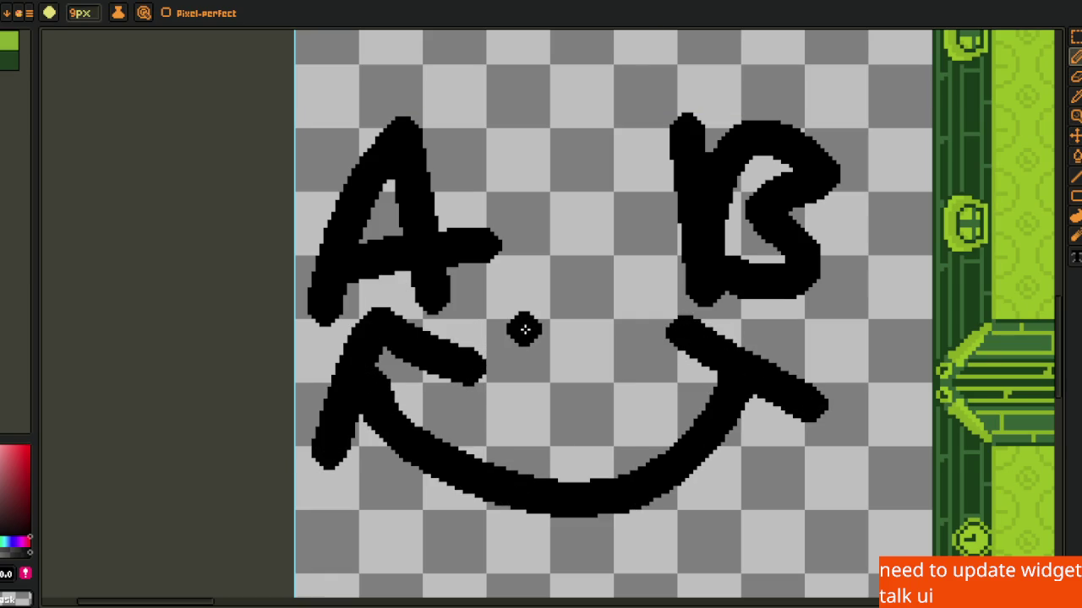
Select the whole A and B sketch with the Rectangular Marquee.
key(i)
key(m)
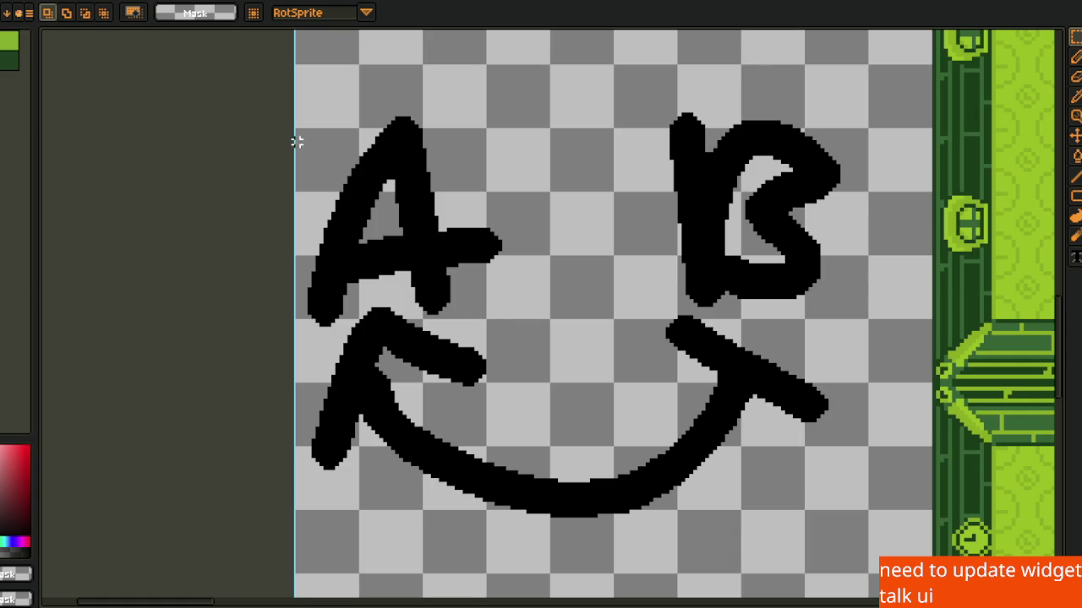
drag(320, 83, 874, 556)
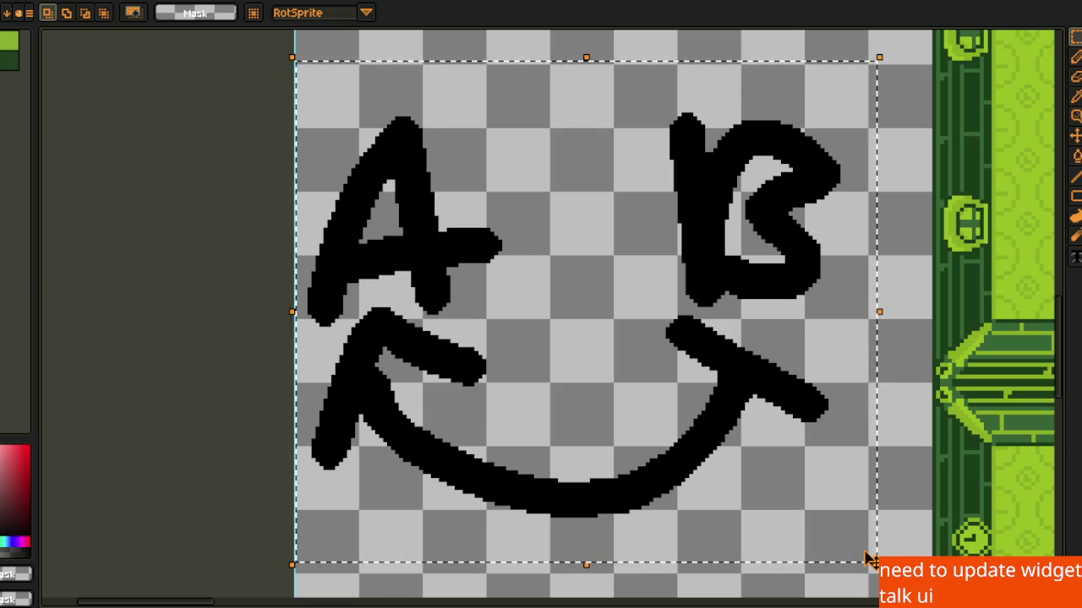
Delete the selected A and B sketch and its arrow.
key(Delete)
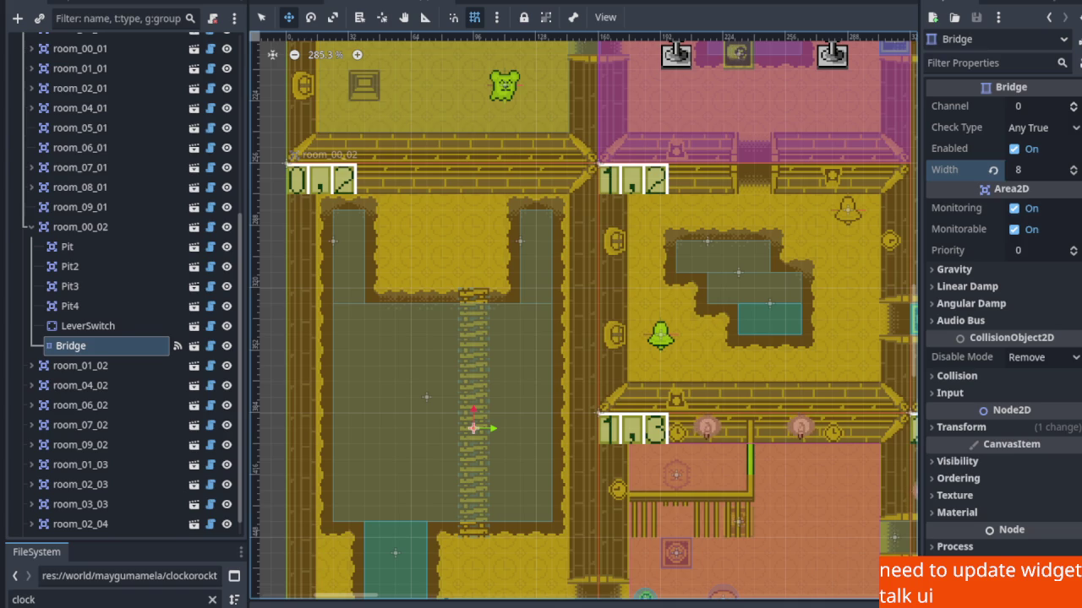
Shorten the Bridge to 6 tiles, move it up 16 px, and save the scene.
scroll(278, 461, down, 3)
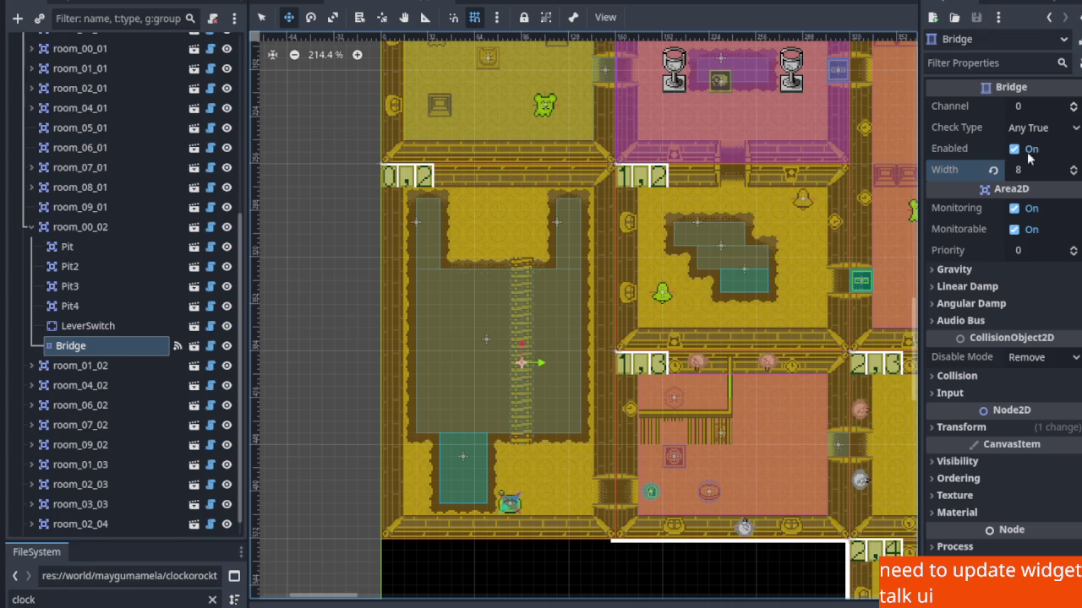
click(1073, 174)
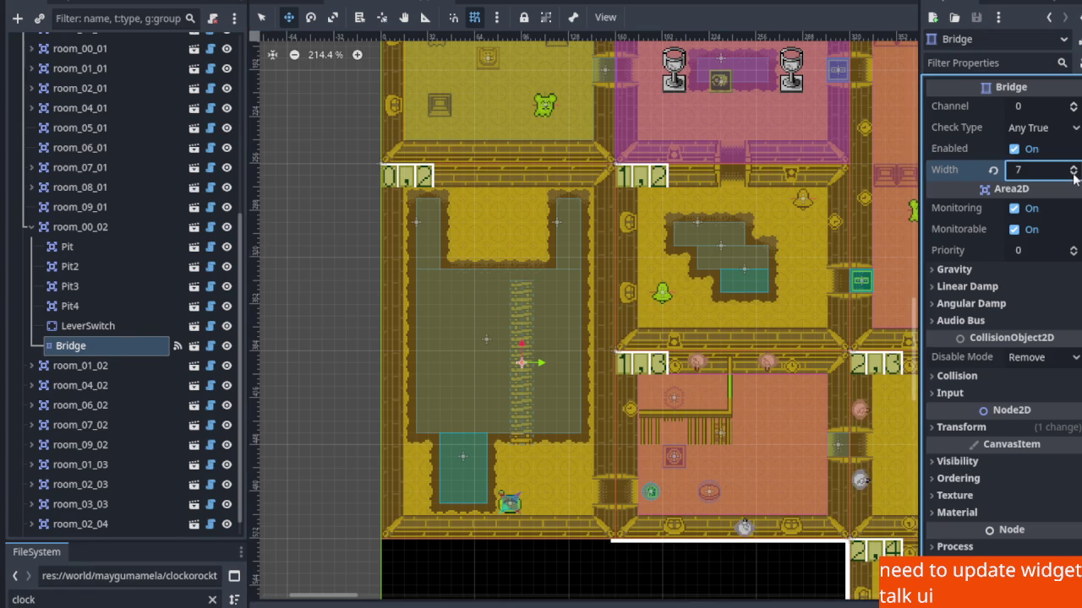
scroll(507, 403, up, 2)
drag(528, 421, 528, 379)
click(1073, 174)
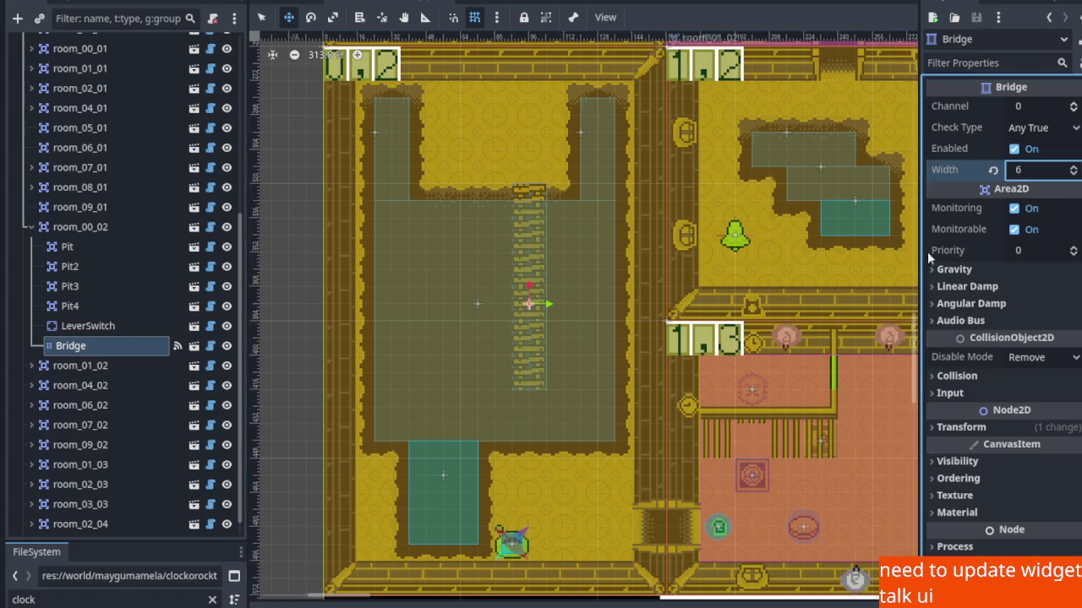
scroll(516, 422, up, 1)
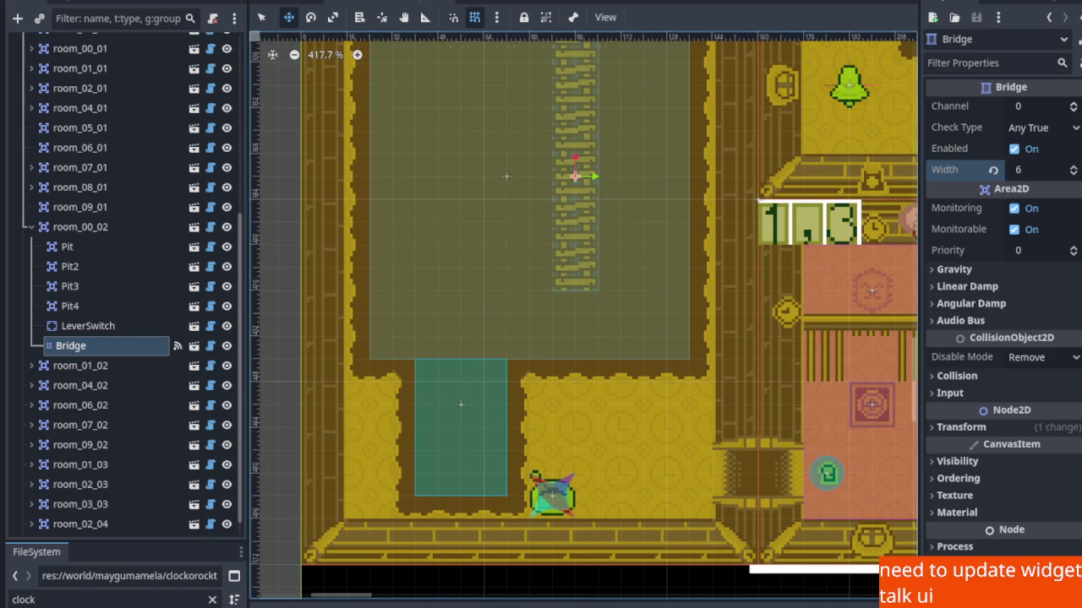
key(ctrl+s)
Bring up the node actions menu for room_00_02 in the Scene tree.
scroll(563, 350, down, 2)
scroll(583, 367, right, 4)
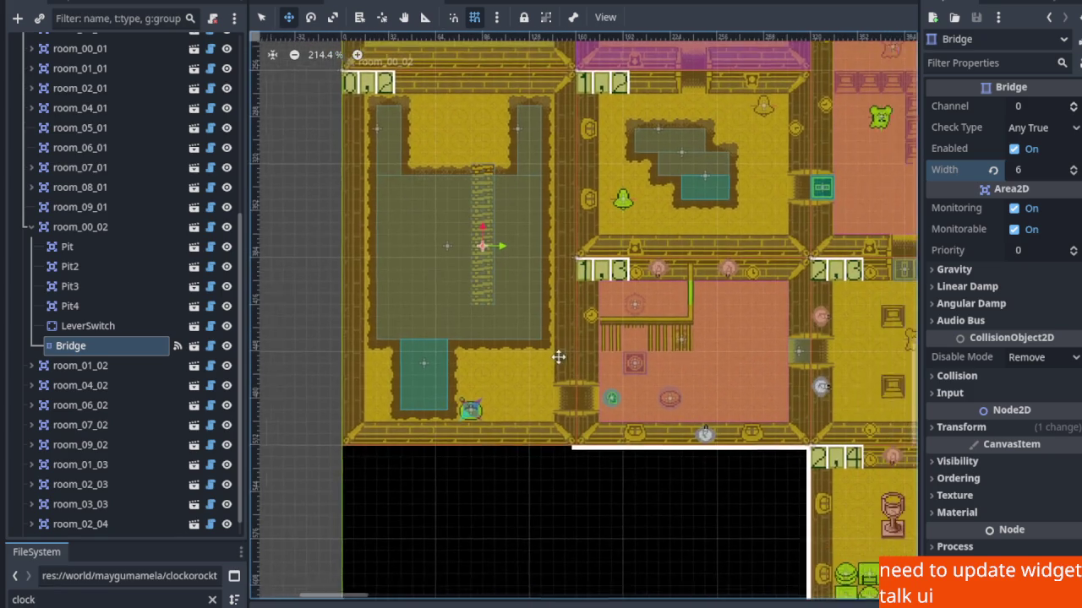
scroll(485, 338, left, 4)
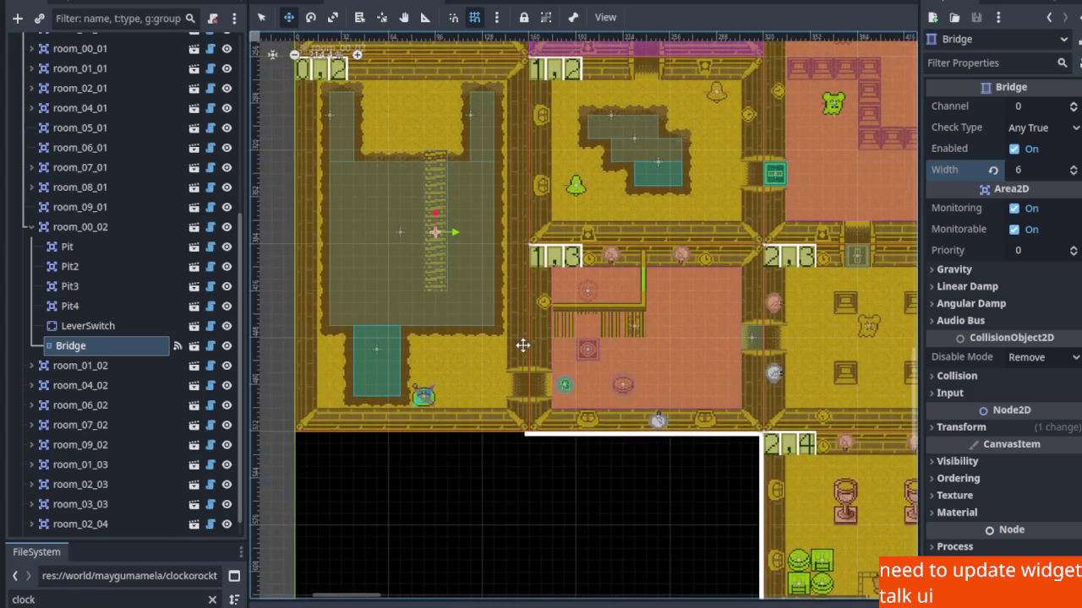
scroll(435, 338, down, 3)
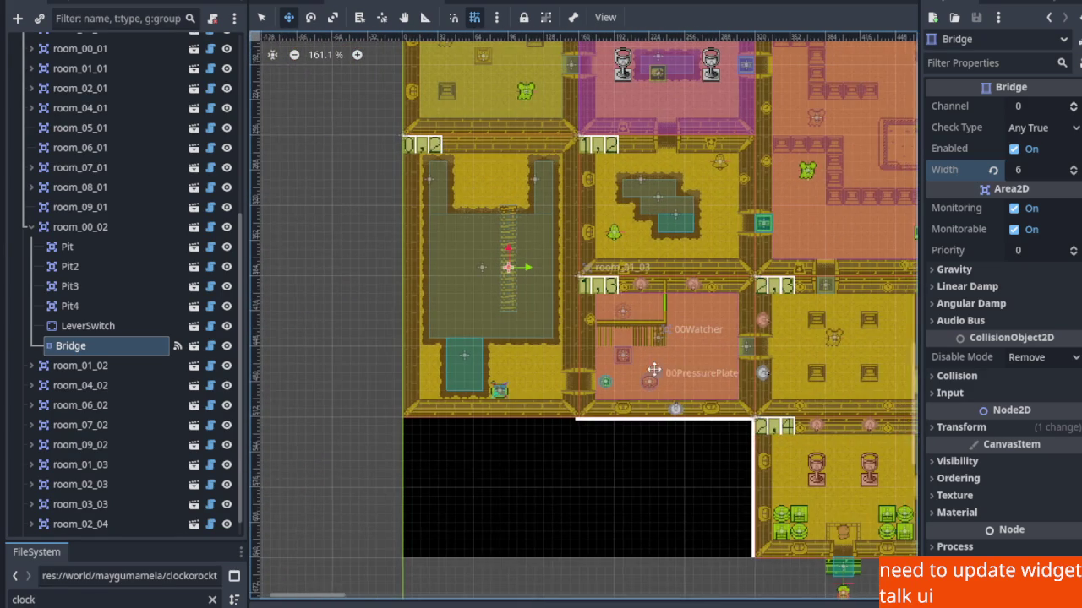
right_click(87, 227)
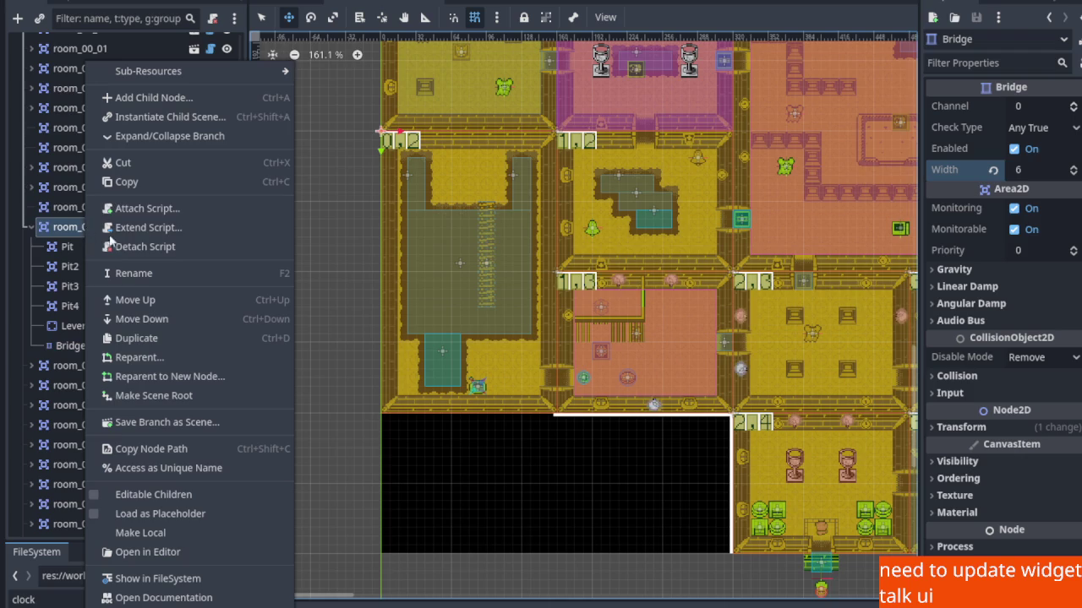
Start instancing a child scene under room_00_02, filtering the scene picker by 'bridge'.
click(153, 117)
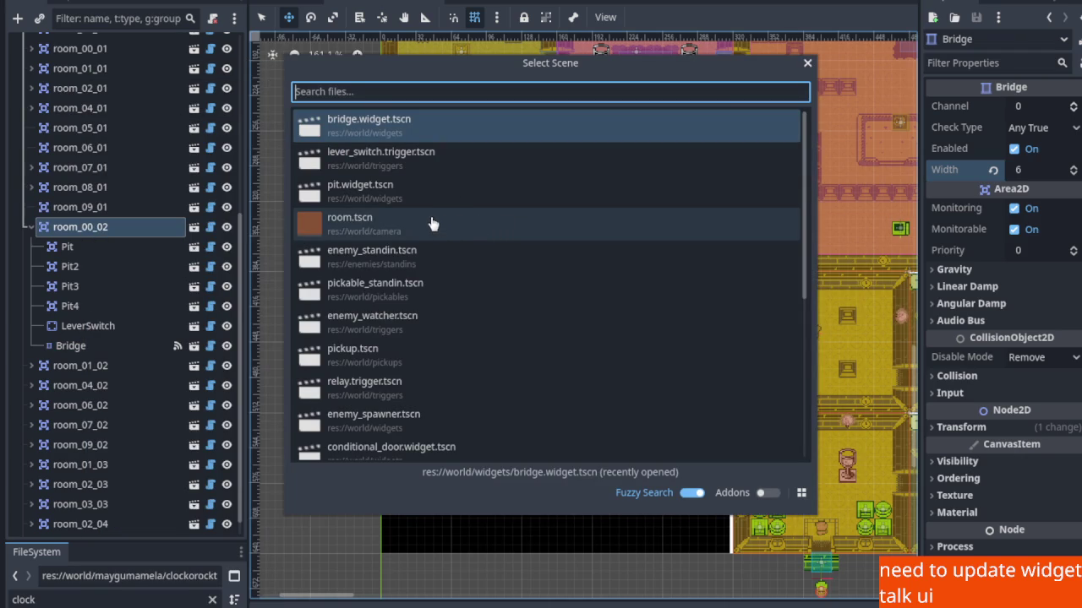
scroll(398, 381, down, 1)
scroll(405, 304, up, 1)
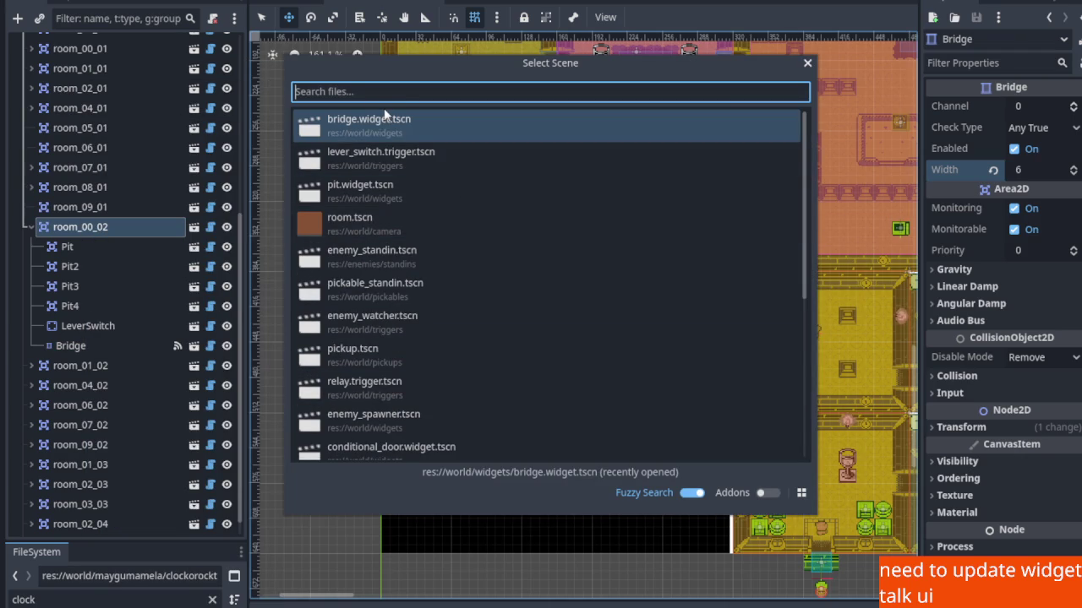
text(bridge)
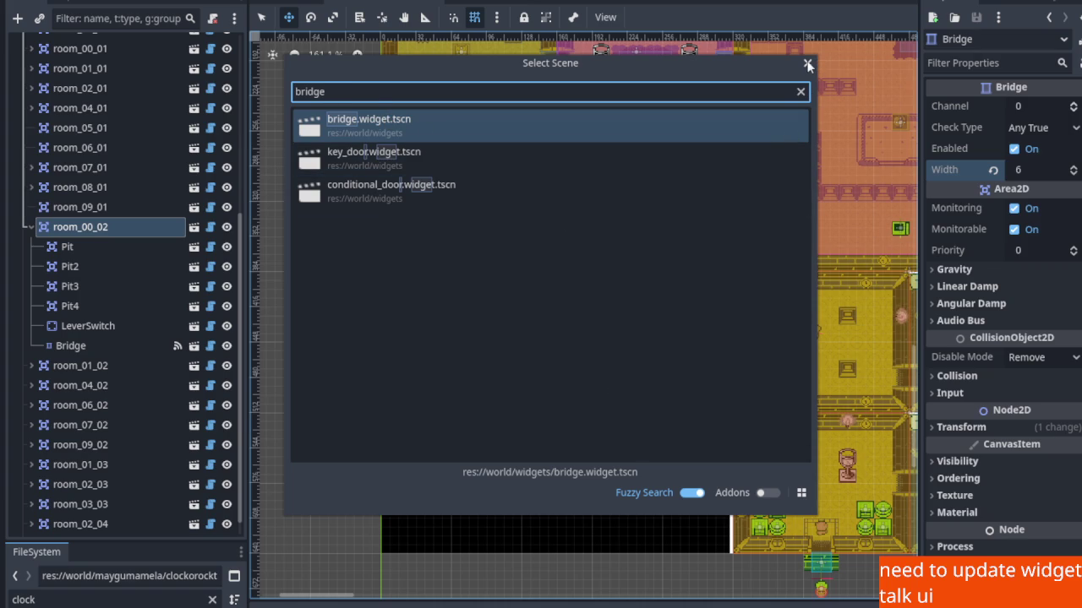
Add Bridge2 upright at Pit2's lower end with Width 2, and save the scene.
double_click(421, 137)
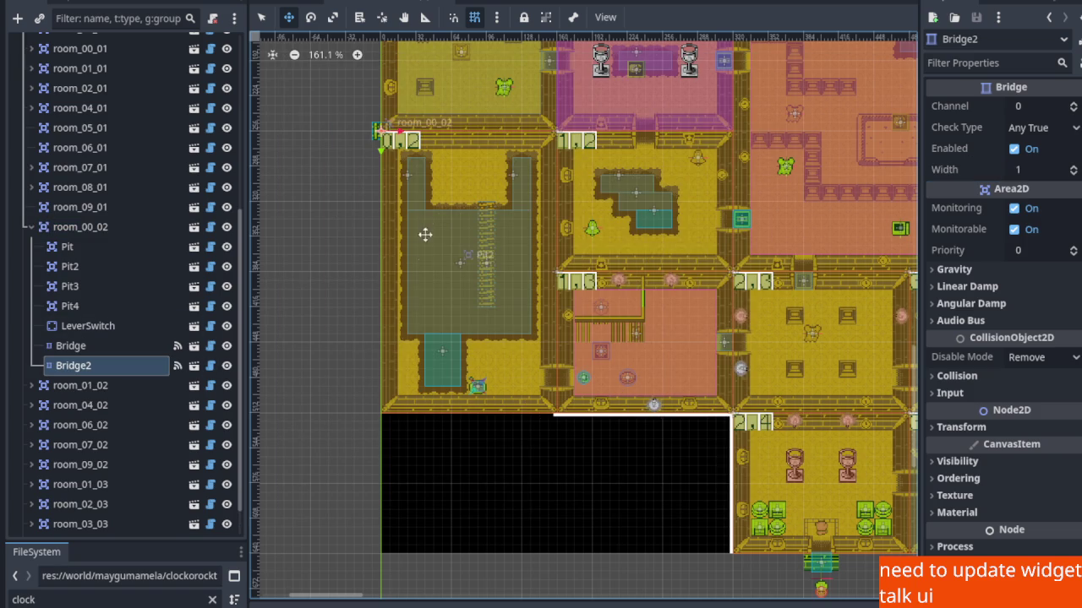
scroll(357, 152, up, 4)
mouse_move(366, 102)
mouse_down()
mouse_move(471, 406)
mouse_move(531, 444)
mouse_move(535, 433)
mouse_up()
scroll(535, 434, up, 3)
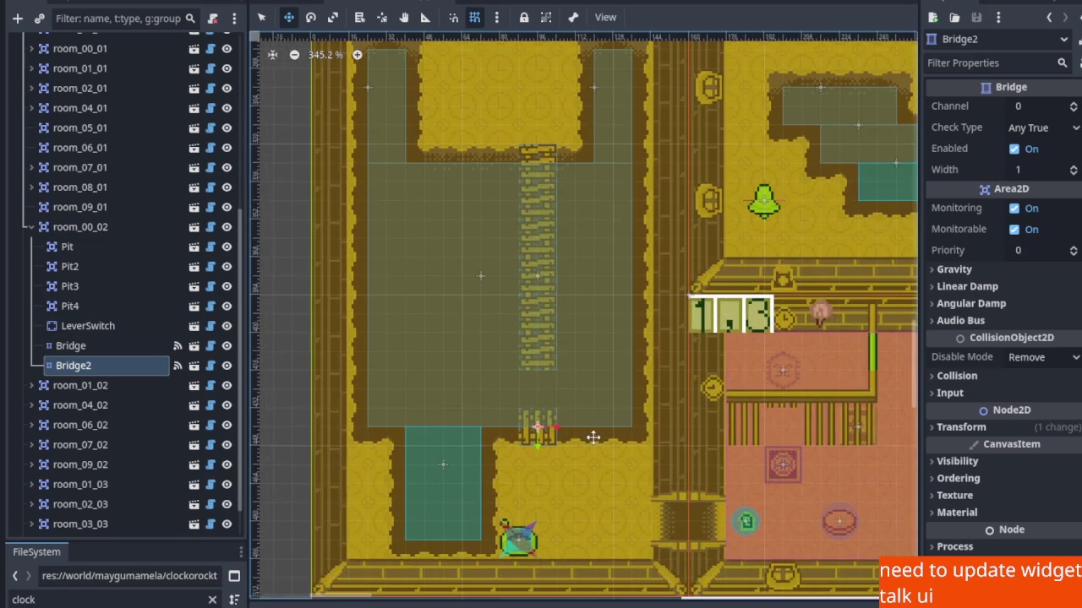
click(312, 22)
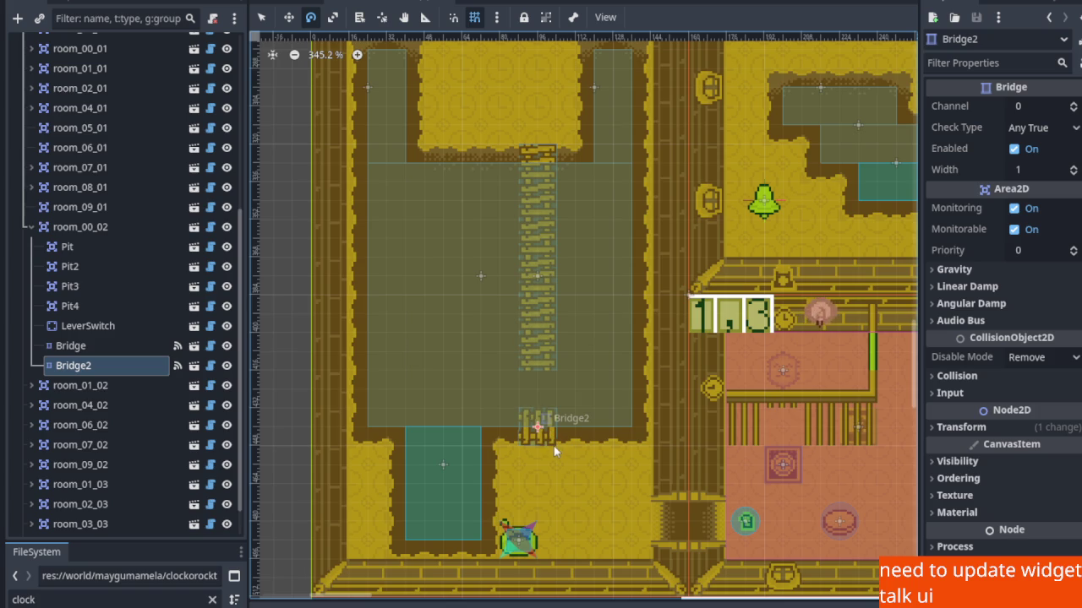
drag(553, 442, 554, 389)
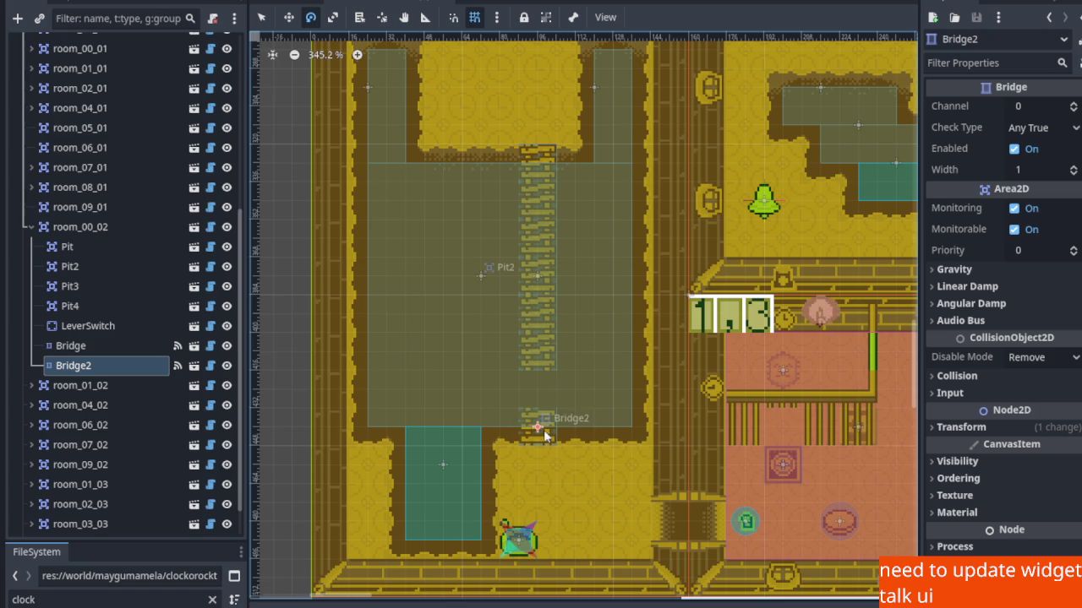
click(1073, 170)
scroll(461, 387, up, 1)
key(ctrl+s)
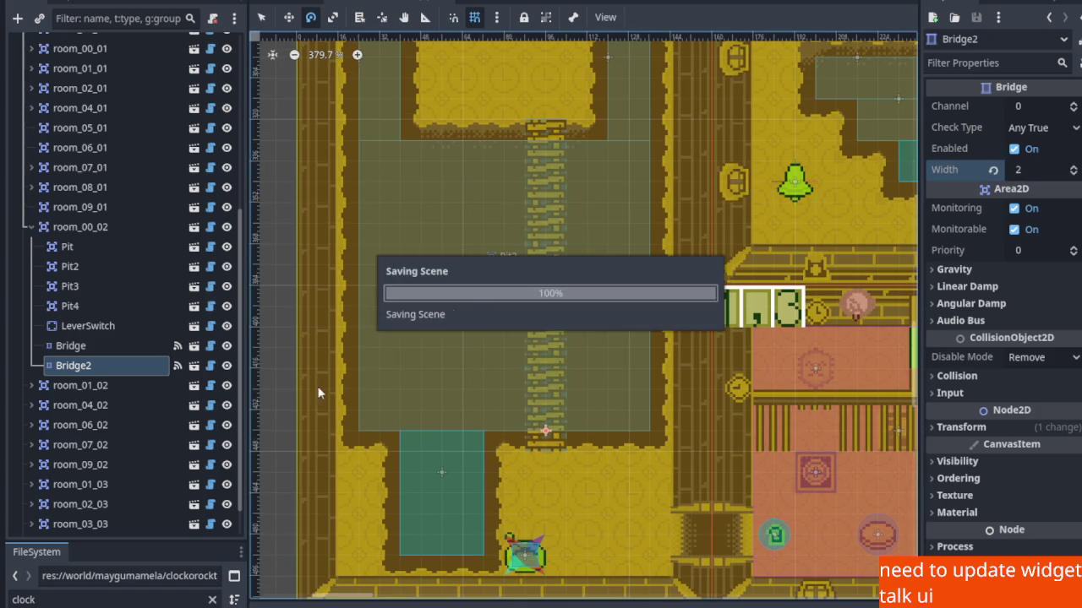
click(104, 347)
Rename the original Width 6 Bridge node to BrokenBridge.
click(110, 347)
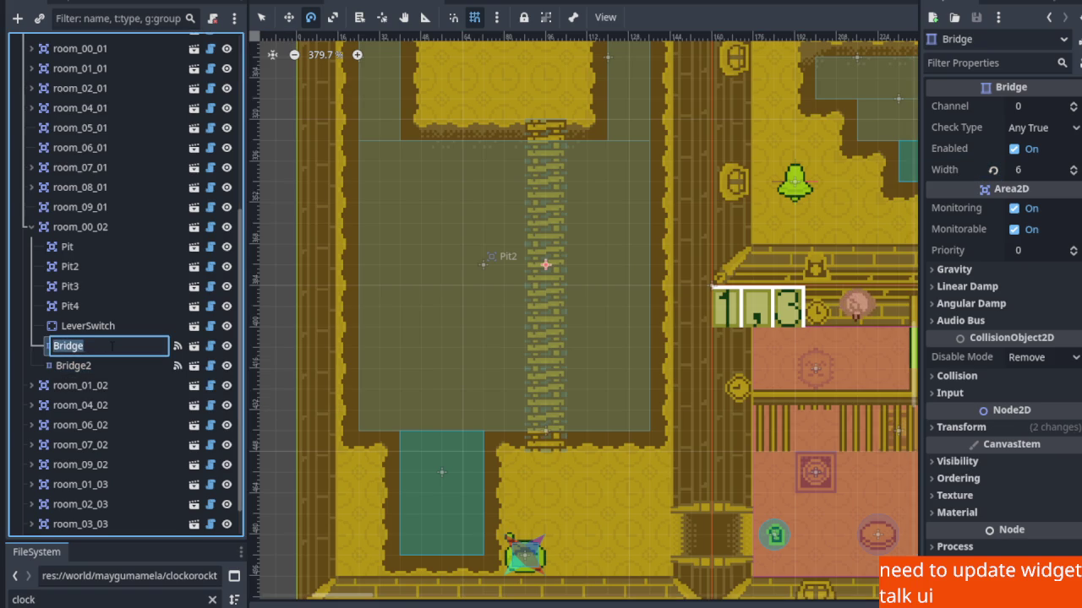
key(Home)
text(Broken)
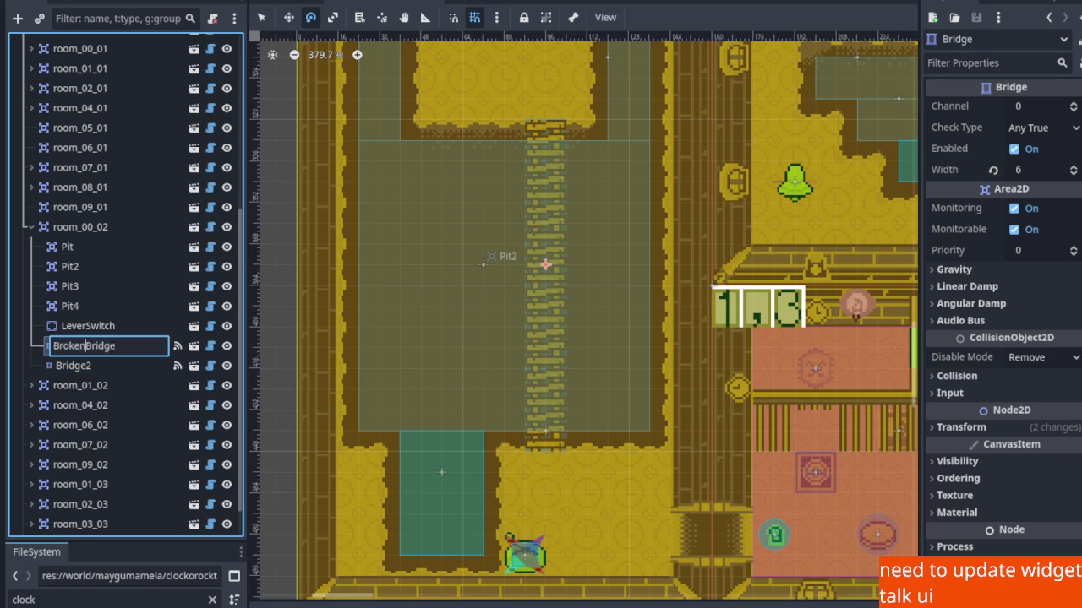
key(Return)
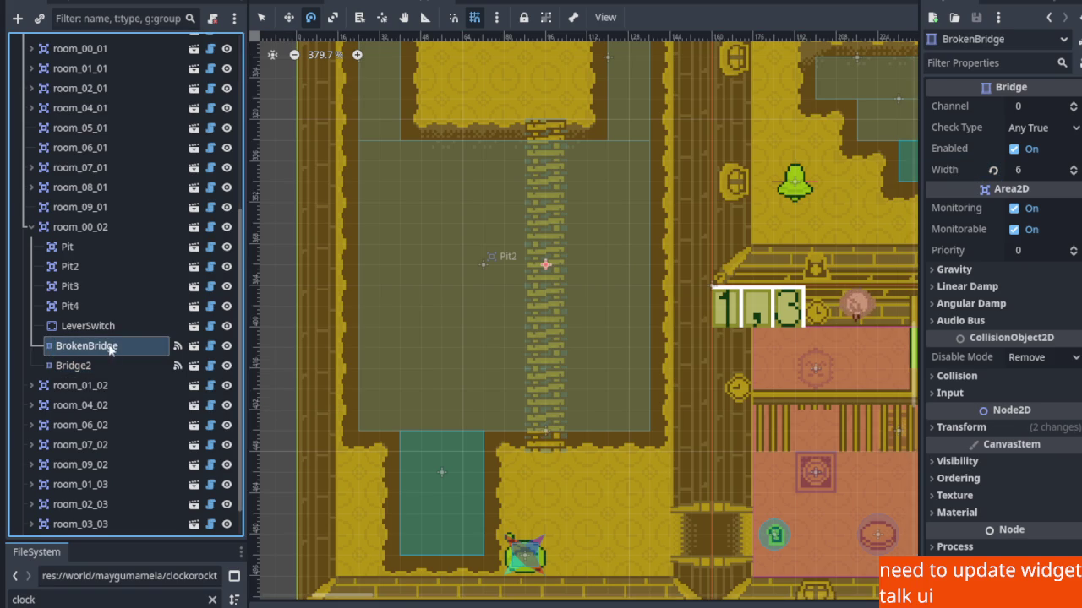
Rename the short Bridge2 node to Bridge and save the scene.
click(112, 359)
click(111, 359)
key(End)
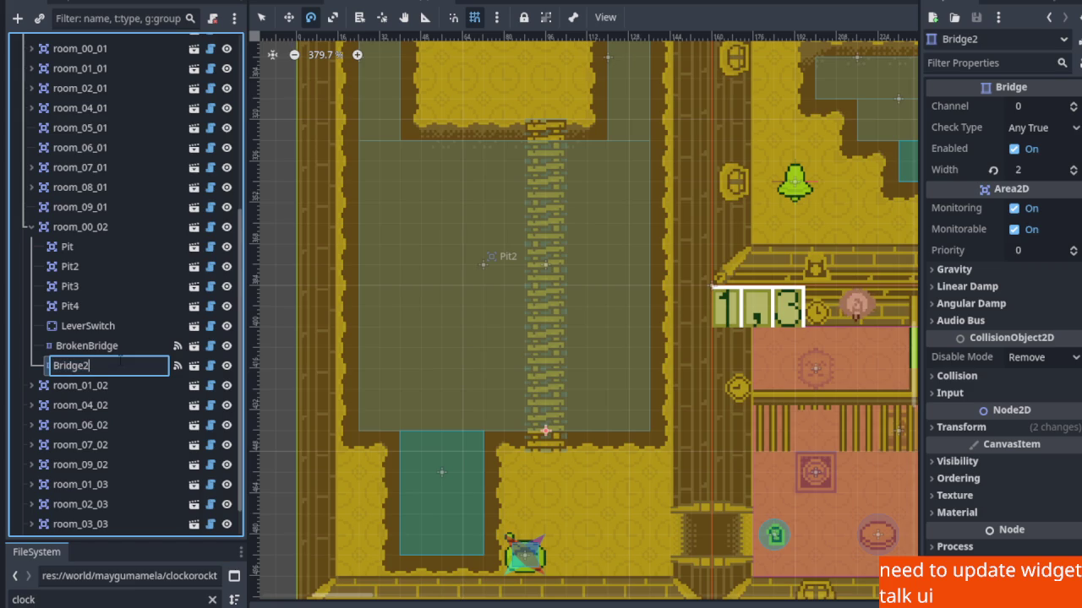
key(Return)
key(ctrl+s)
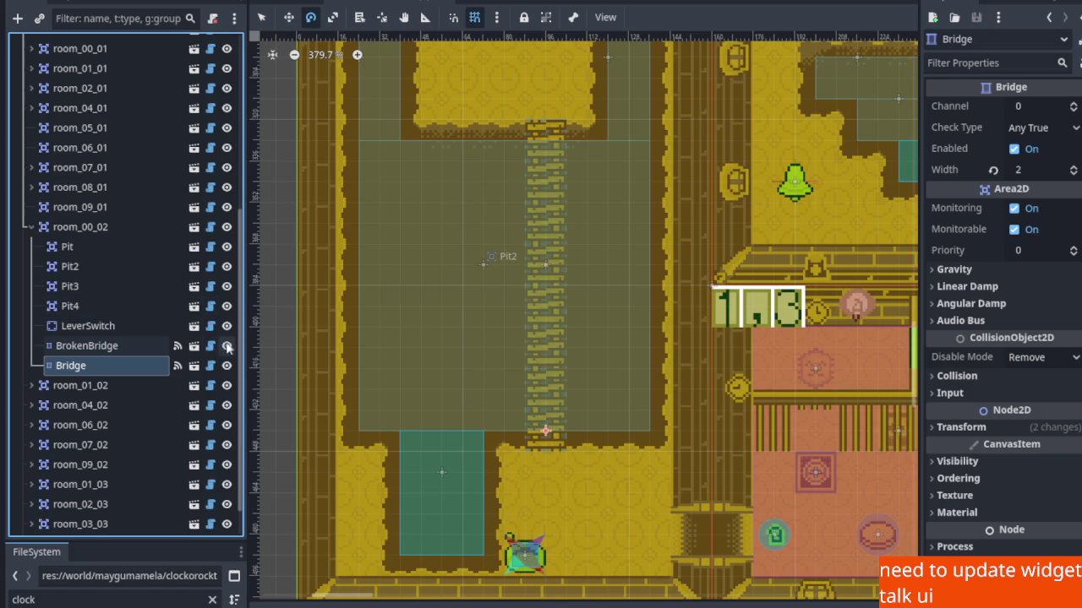
Hide BrokenBridge on the canvas and raise the remaining Bridge's width toward 6.
click(227, 345)
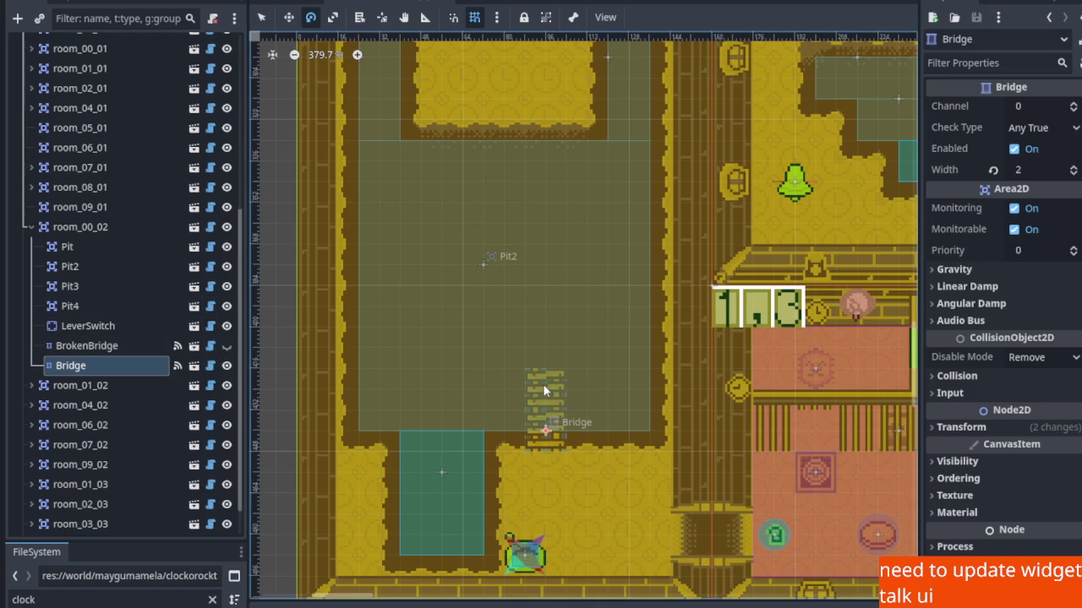
click(1073, 166)
click(1073, 167)
click(1073, 167)
click(1073, 166)
scroll(625, 314, down, 8)
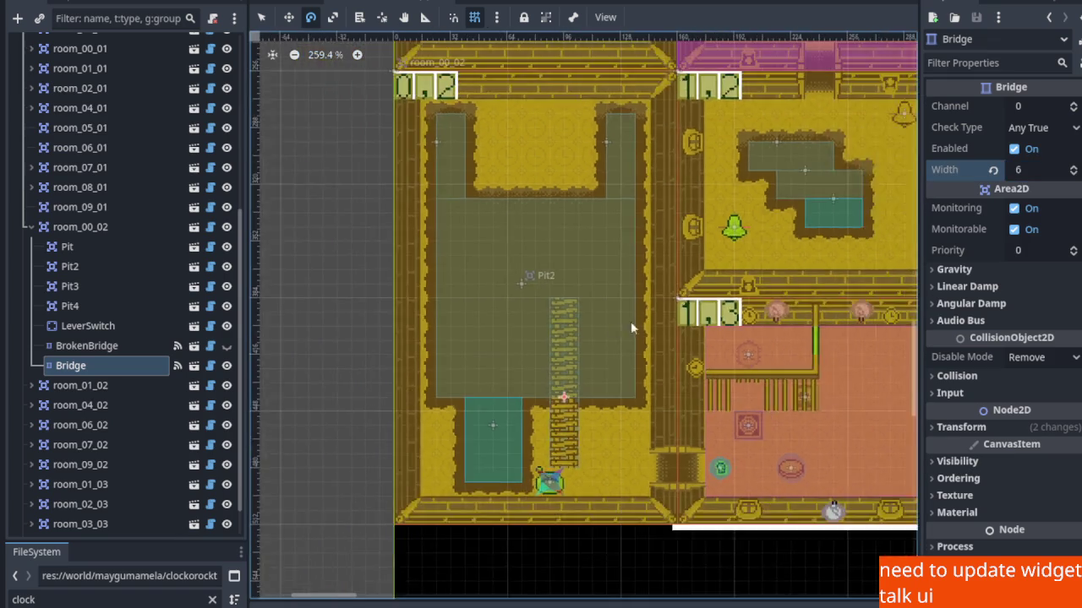
scroll(595, 308, up, 5)
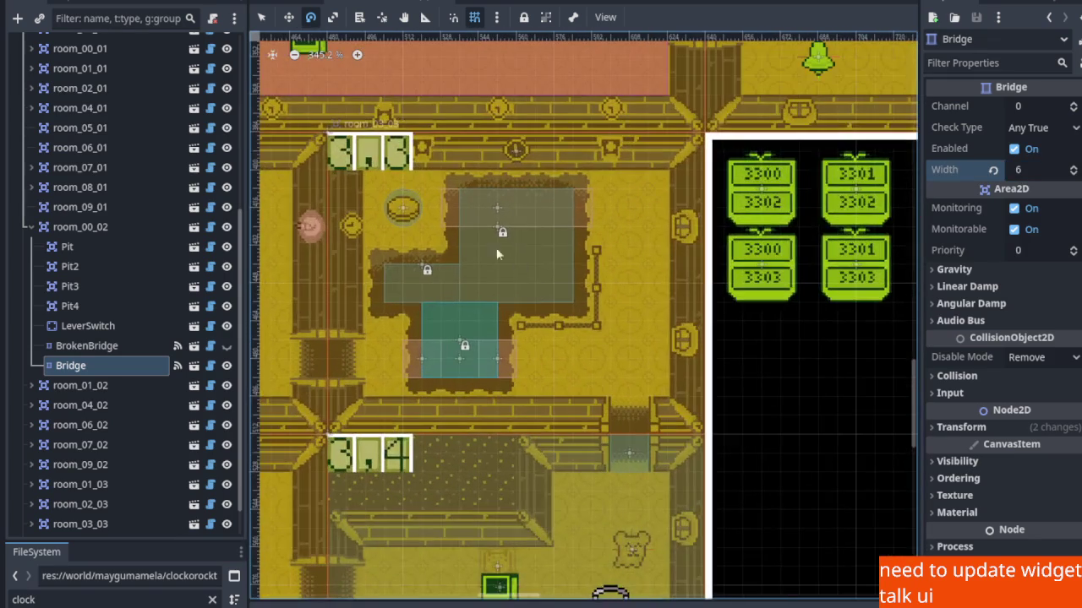
scroll(444, 273, left, 15)
scroll(520, 428, up, 4)
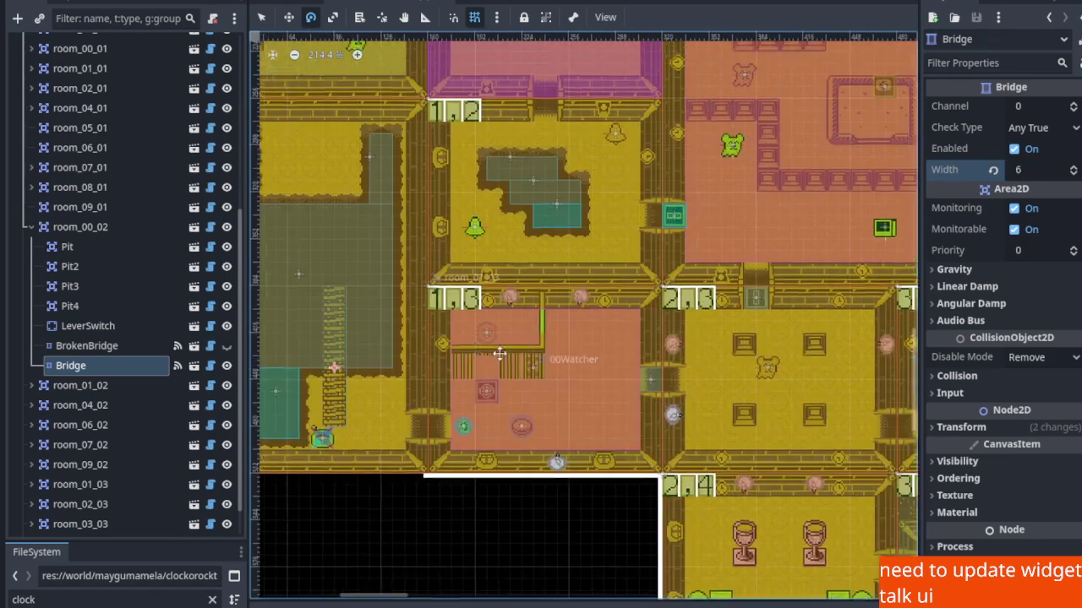
scroll(520, 432, up, 1)
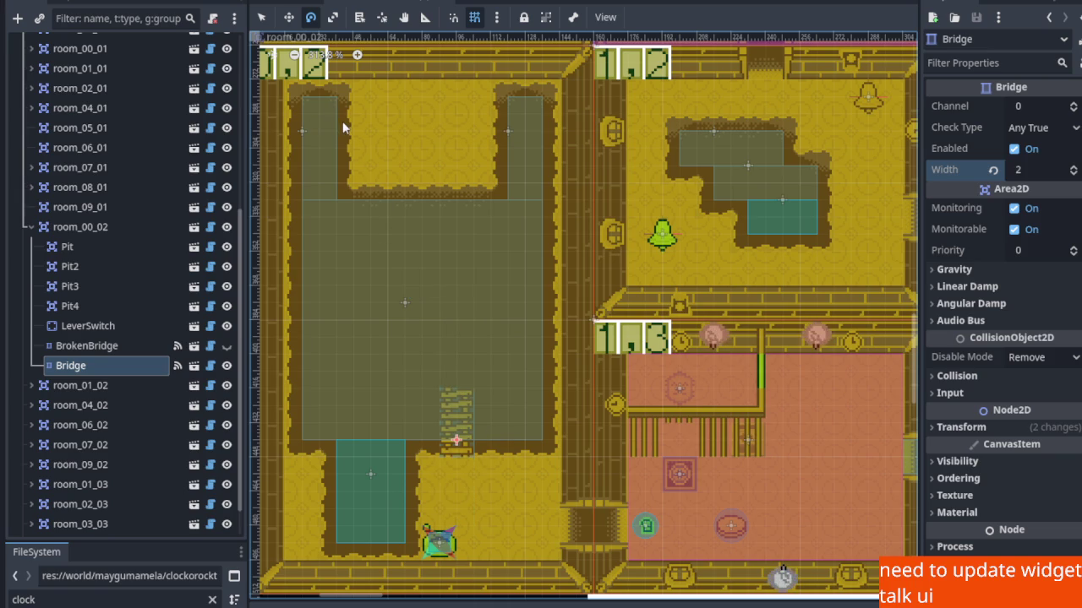
Move Bridge up into Pit2, widen it to 8, nudge it down 16 px, and save.
click(288, 17)
drag(457, 397, 457, 260)
click(1074, 168)
click(1074, 168)
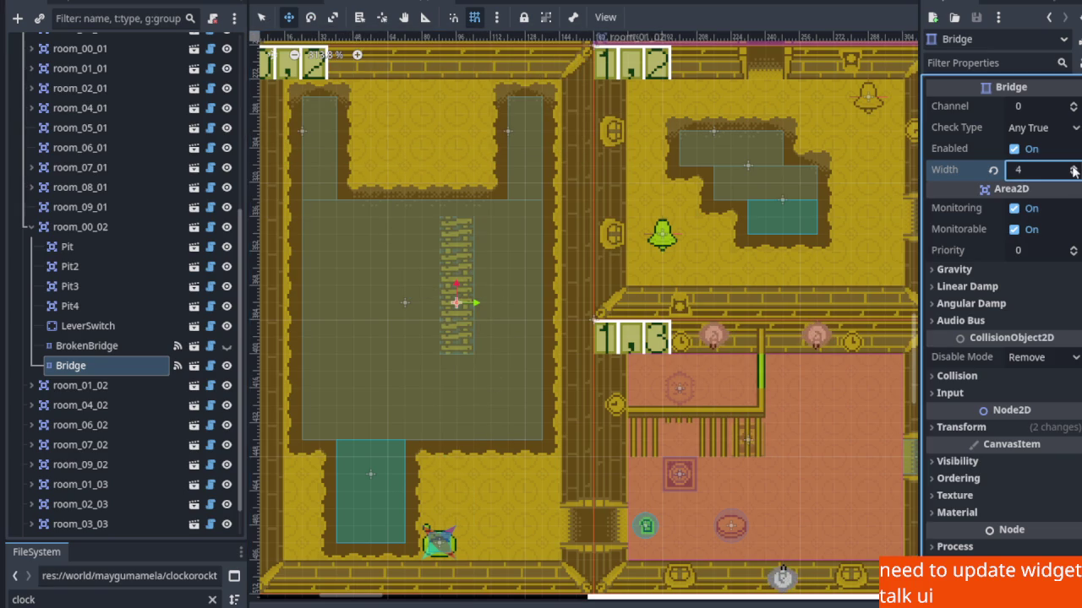
click(1074, 168)
click(1074, 168)
click(1074, 168)
click(1074, 168)
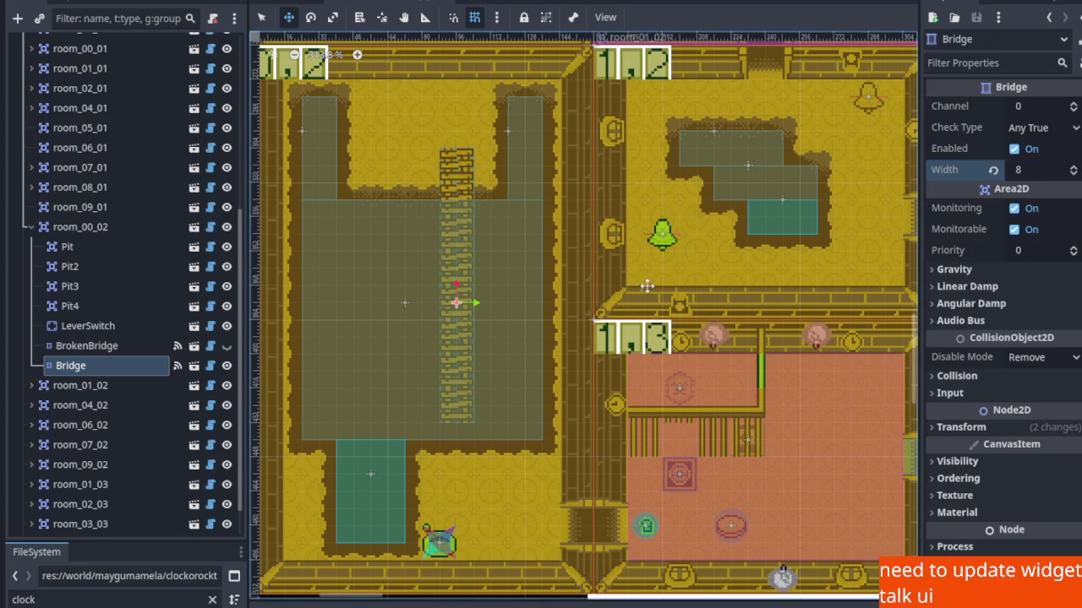
drag(459, 374, 462, 401)
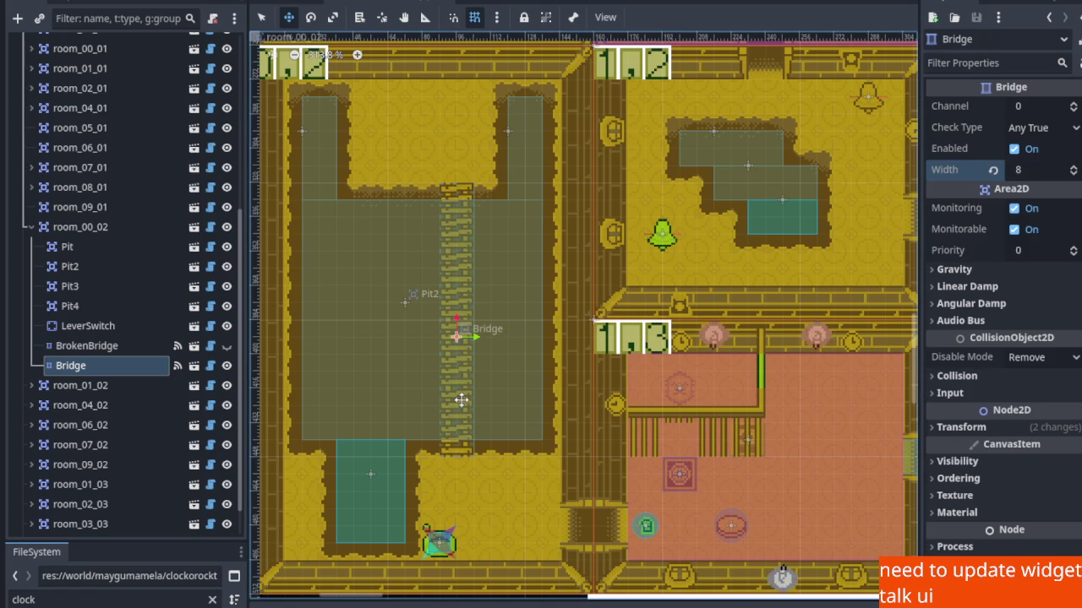
key(ctrl+s)
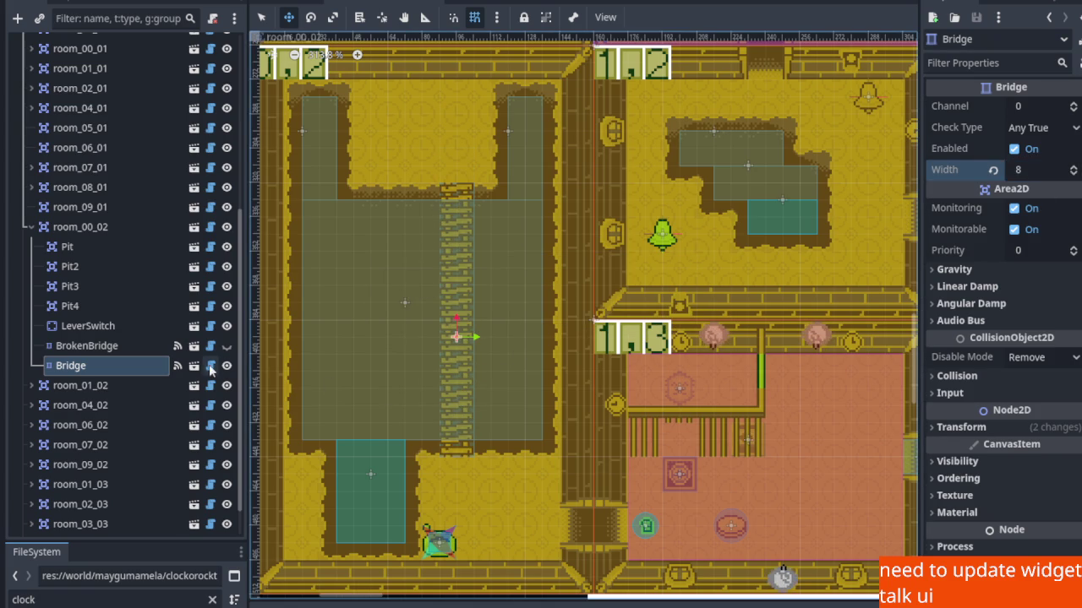
Show BrokenBridge again and hide the Width 8 Bridge.
click(228, 346)
click(229, 364)
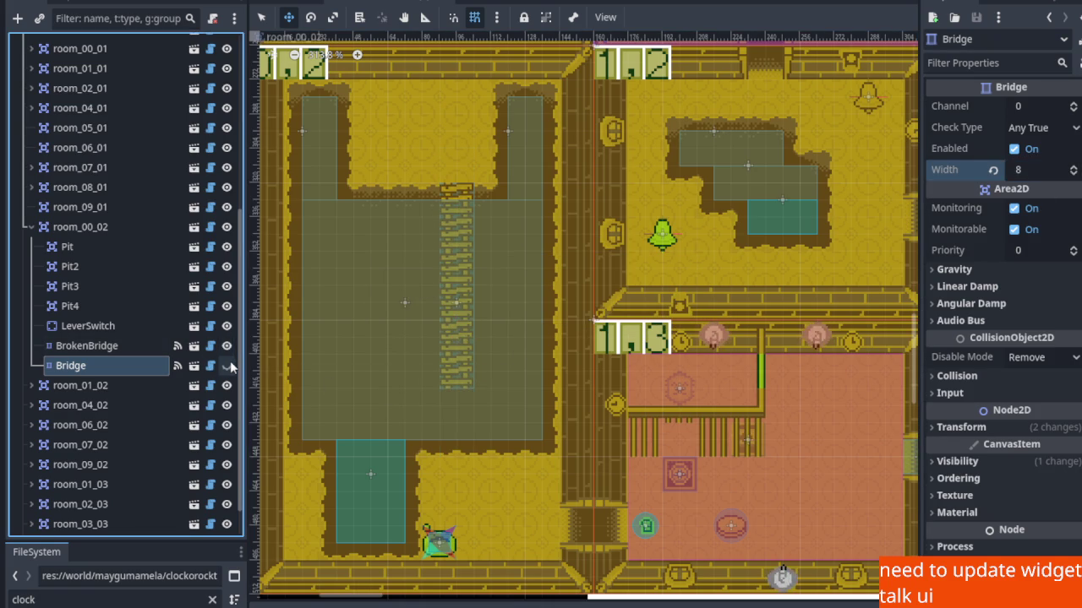
scroll(421, 472, up, 2)
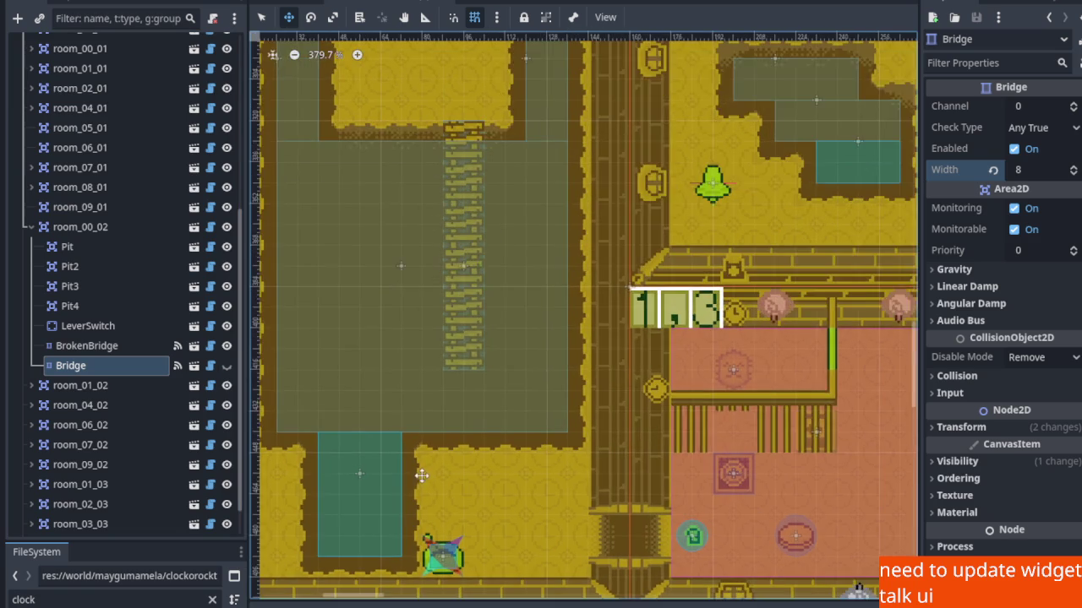
scroll(421, 472, up, 1)
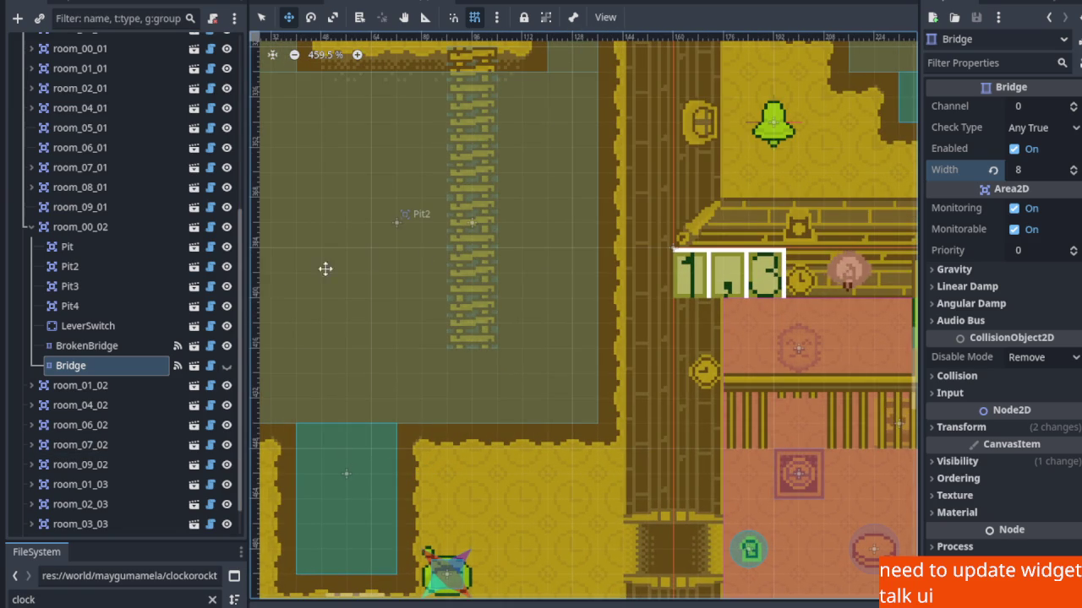
scroll(499, 309, down, 3)
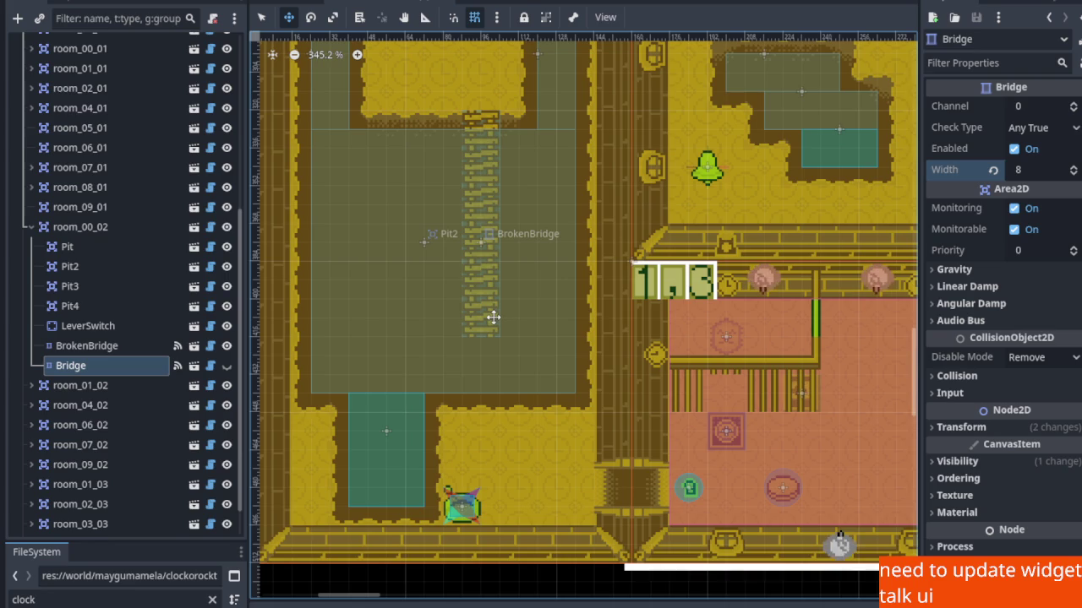
scroll(493, 317, up, 4)
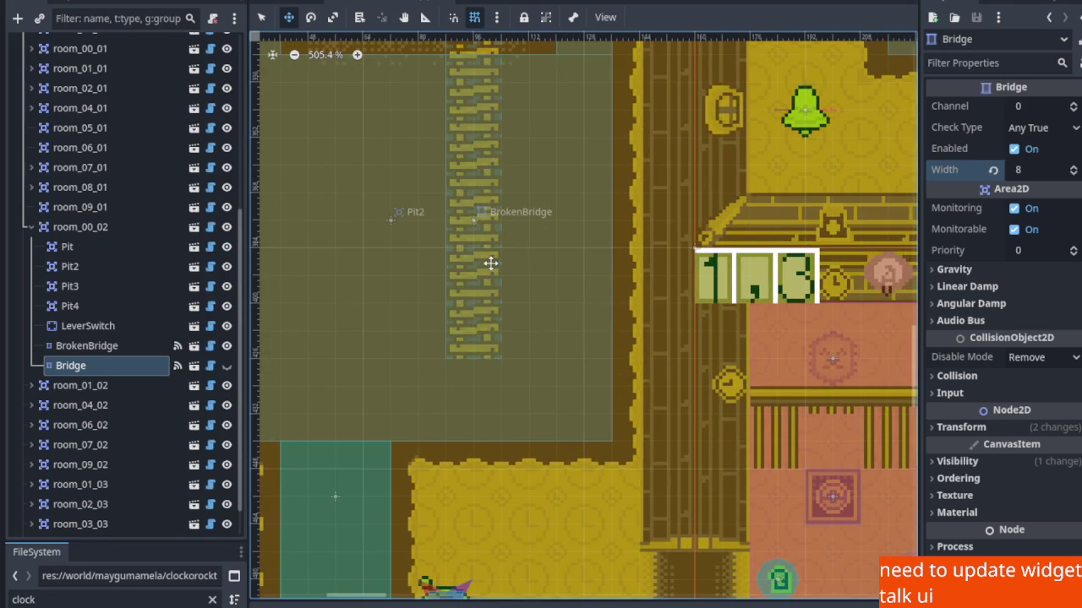
scroll(592, 360, up, 5)
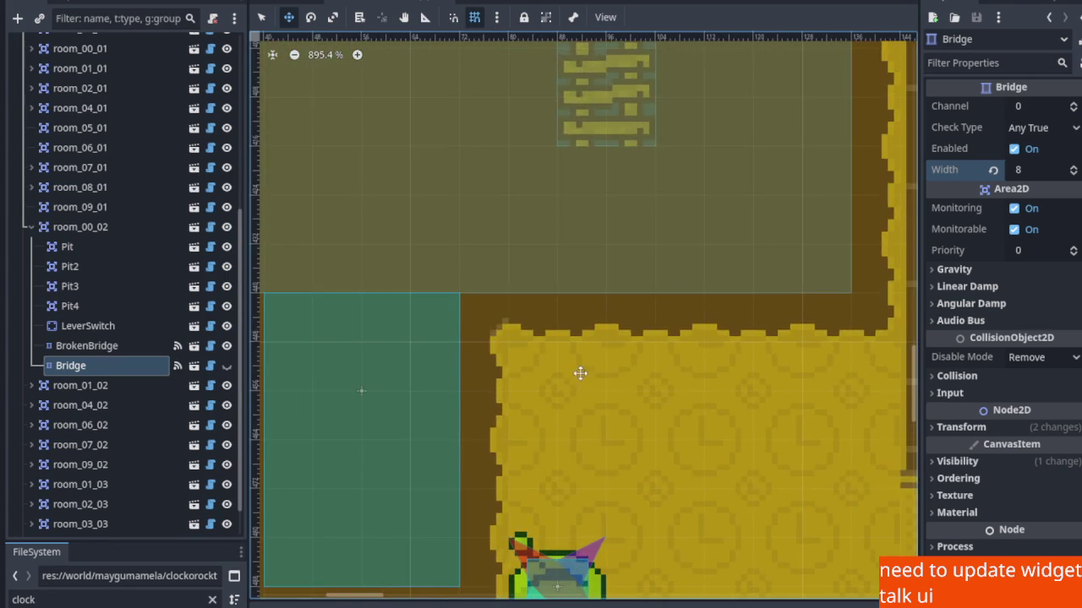
scroll(404, 272, up, 2)
scroll(405, 272, left, 2)
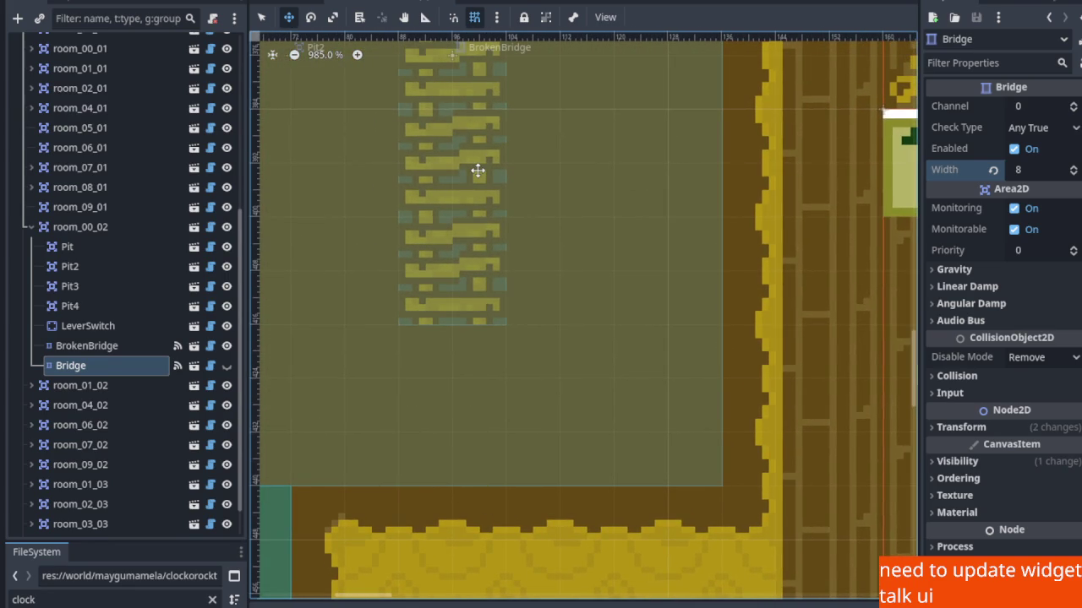
scroll(466, 261, down, 5)
scroll(483, 306, up, 2)
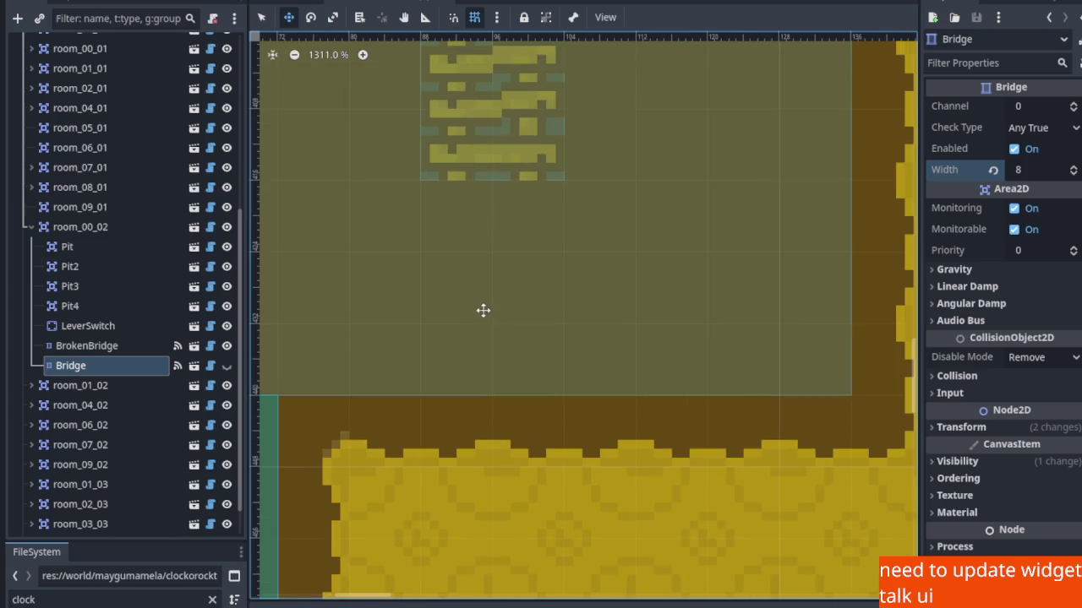
scroll(477, 313, down, 1)
scroll(480, 254, down, 5)
scroll(482, 236, up, 6)
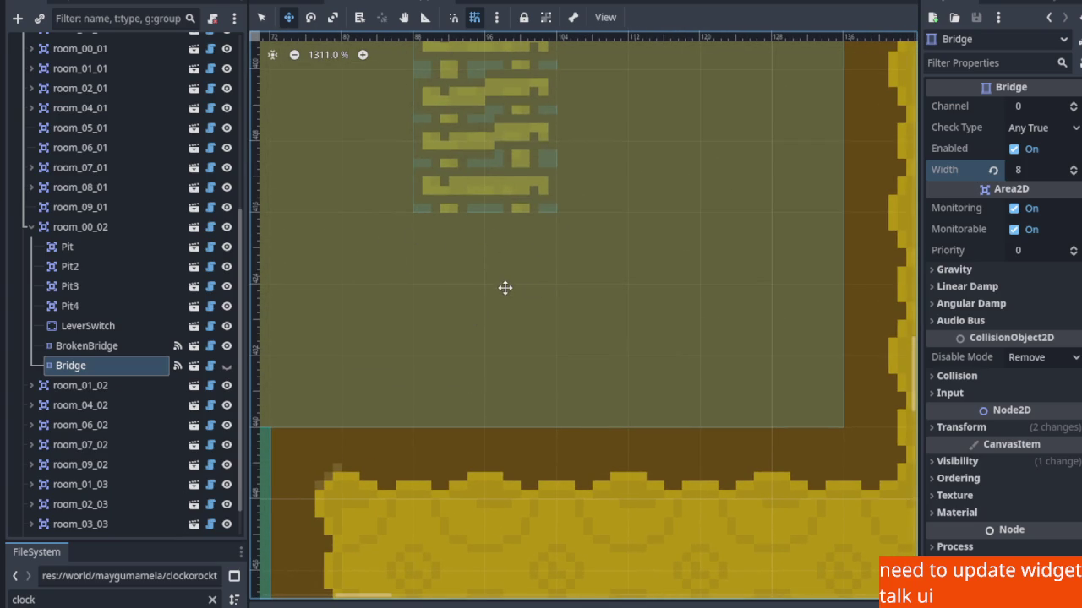
scroll(482, 242, down, 4)
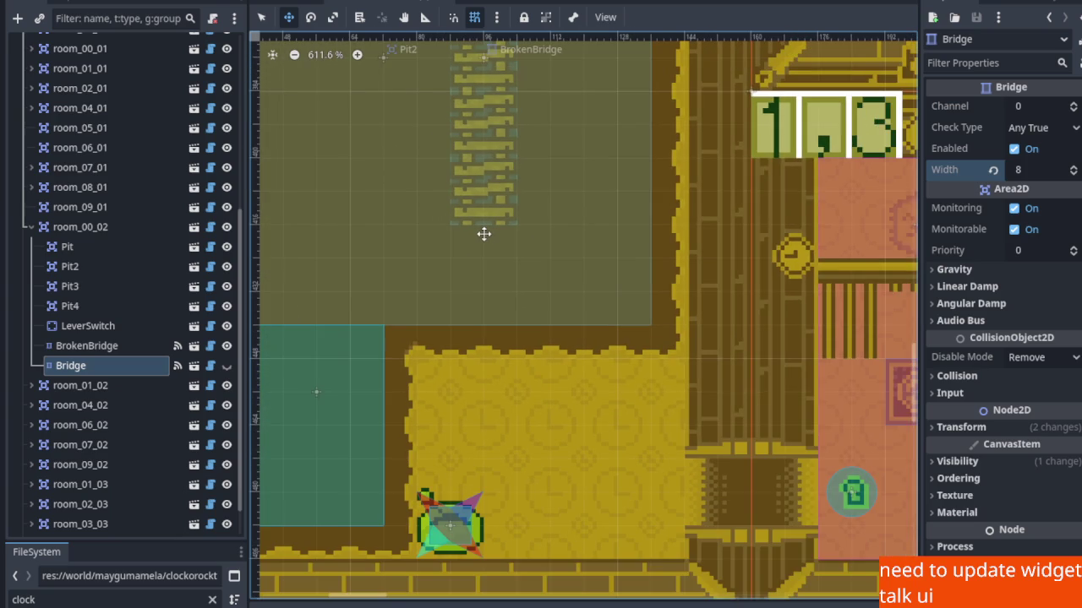
drag(484, 235, 495, 240)
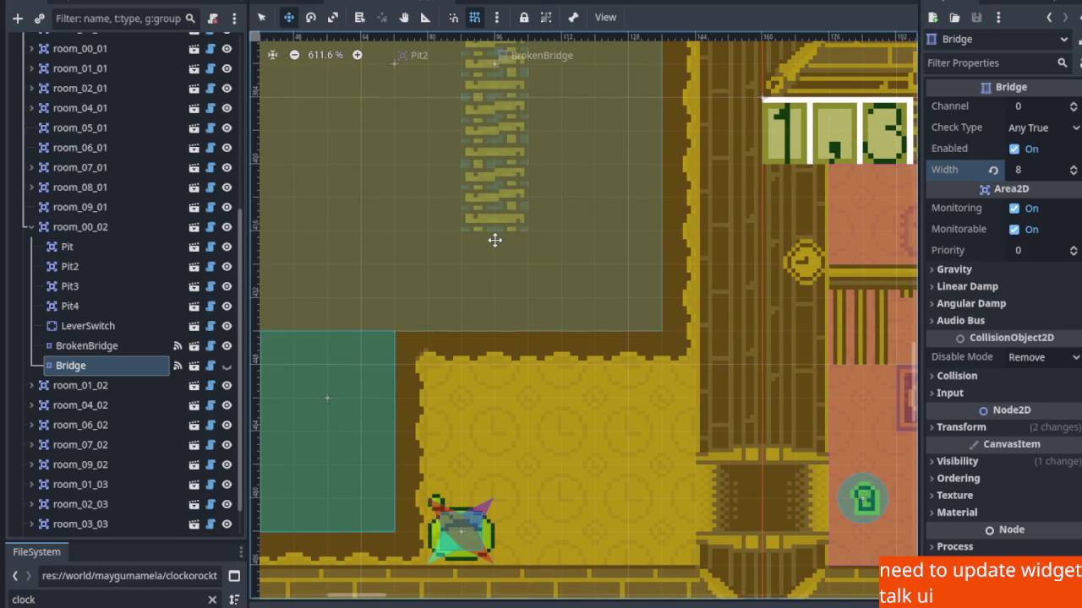
scroll(501, 289, up, 4)
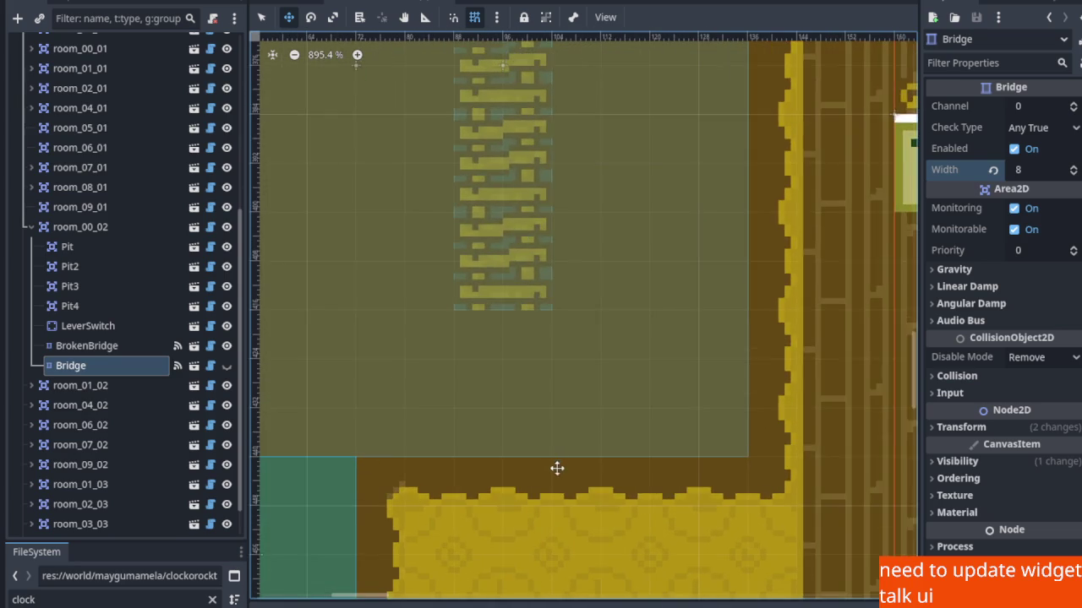
scroll(567, 236, up, 3)
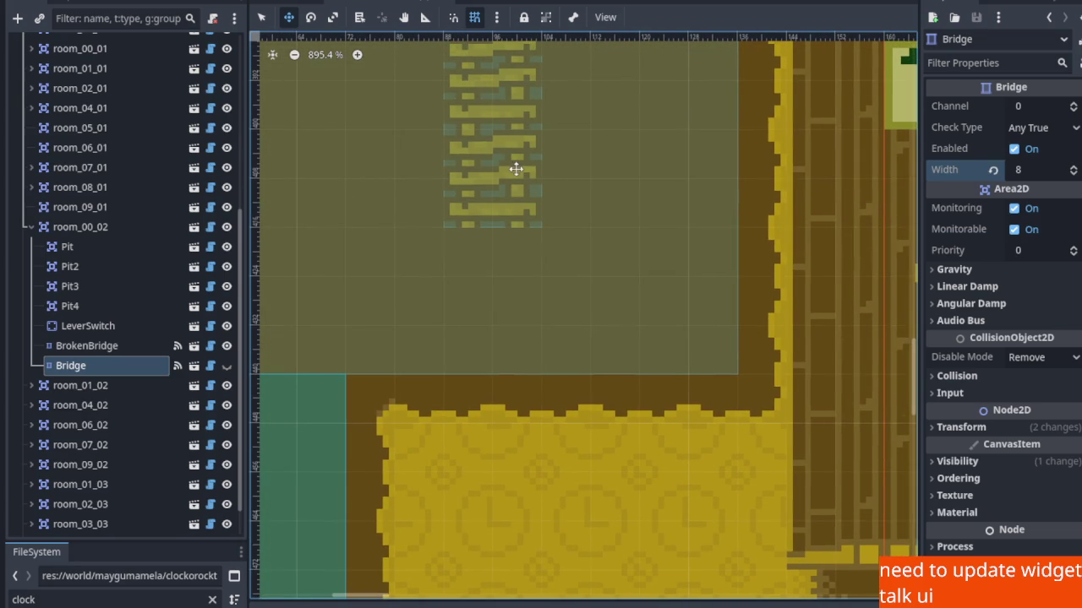
scroll(534, 193, down, 3)
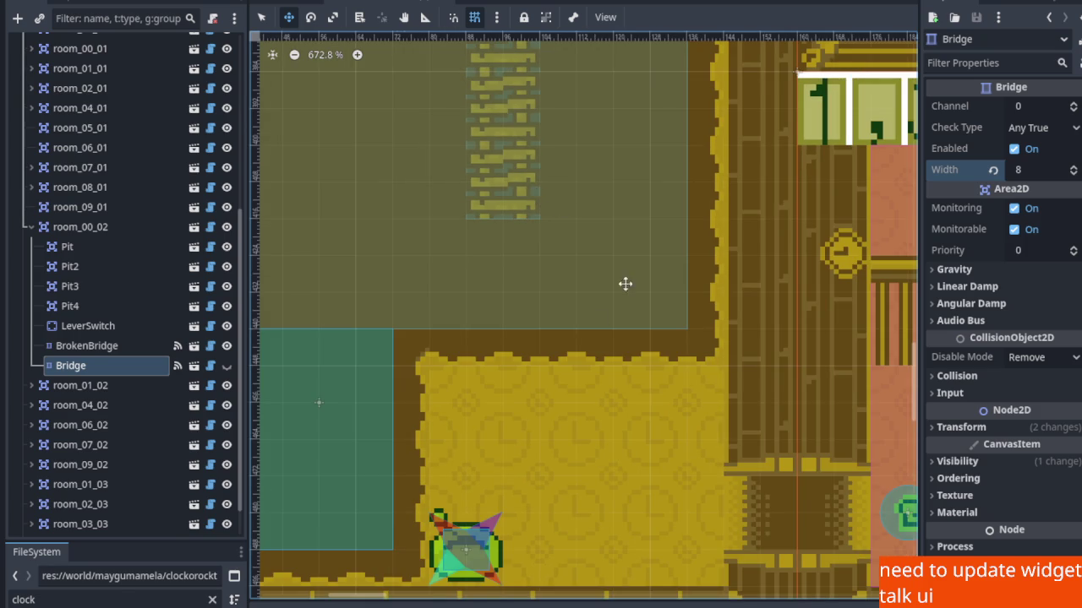
scroll(512, 248, down, 5)
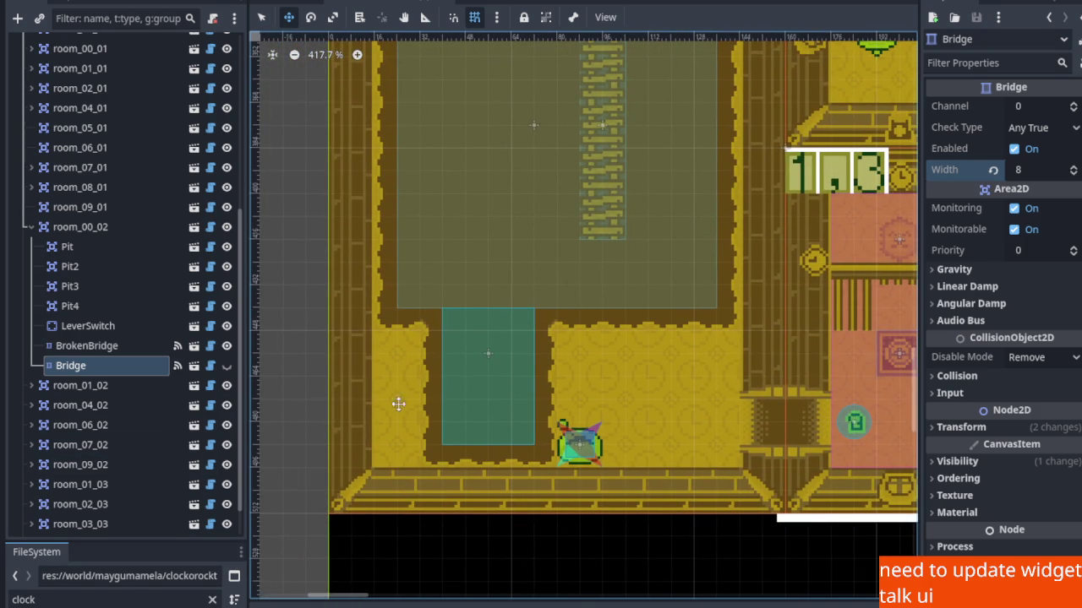
scroll(639, 412, down, 2)
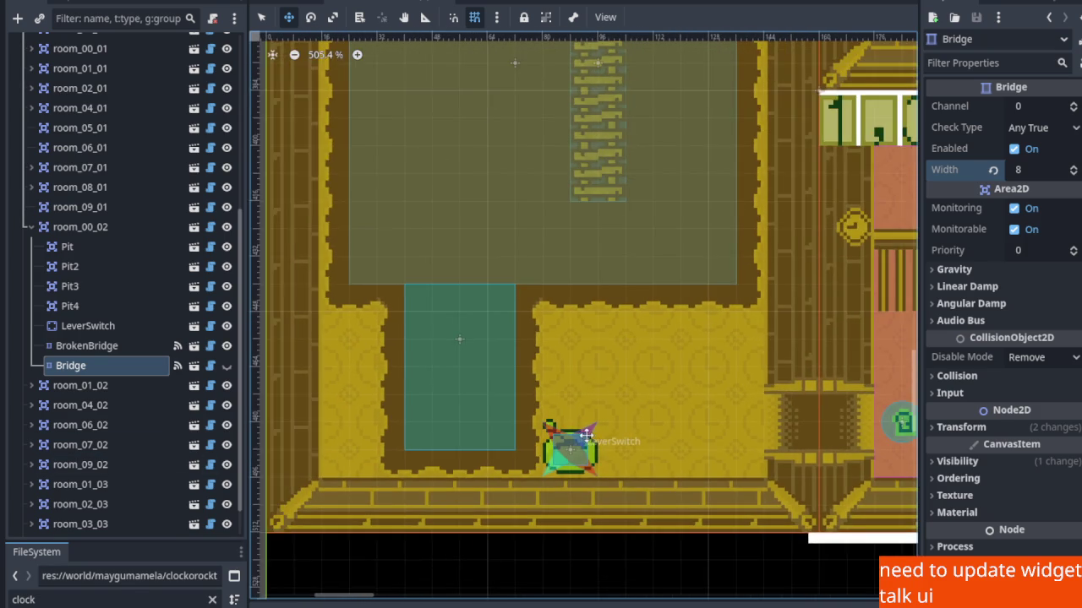
scroll(630, 361, down, 3)
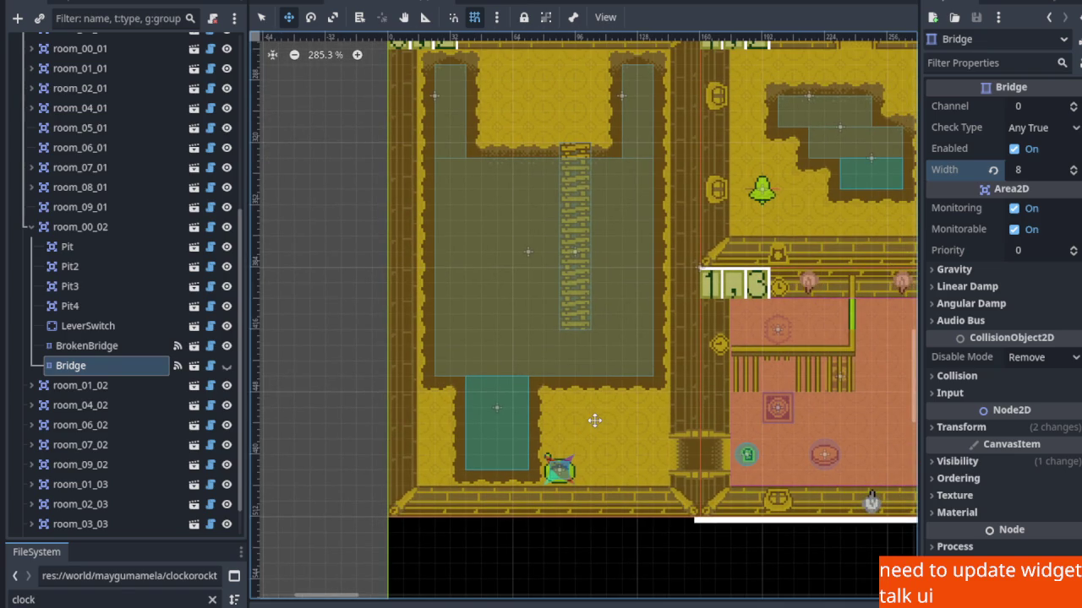
Pan and zoom the canvas over to room 1,3.
scroll(595, 430, down, 1)
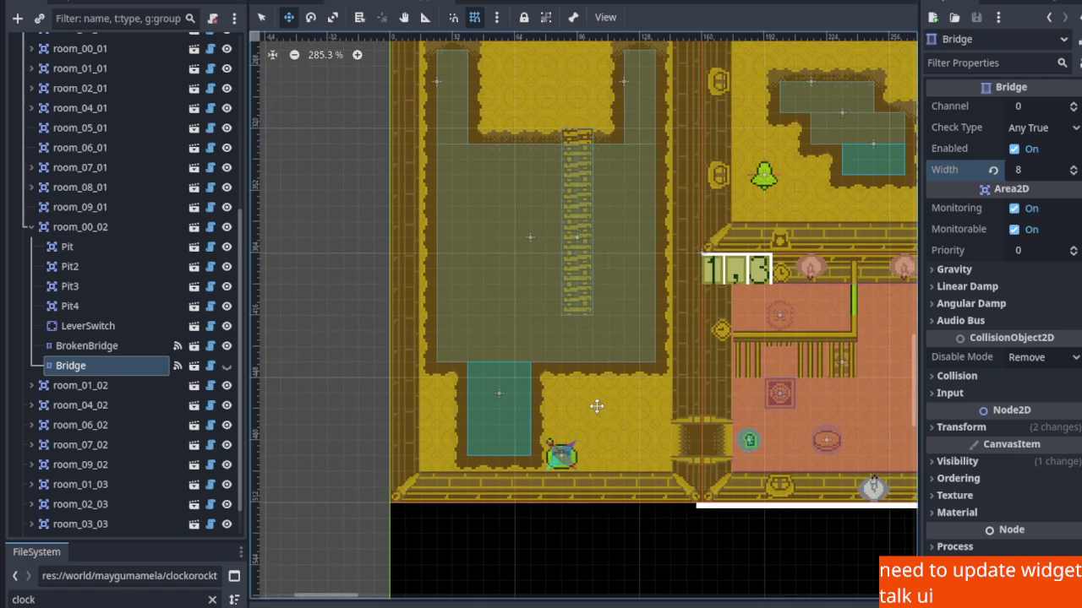
drag(736, 436, 570, 369)
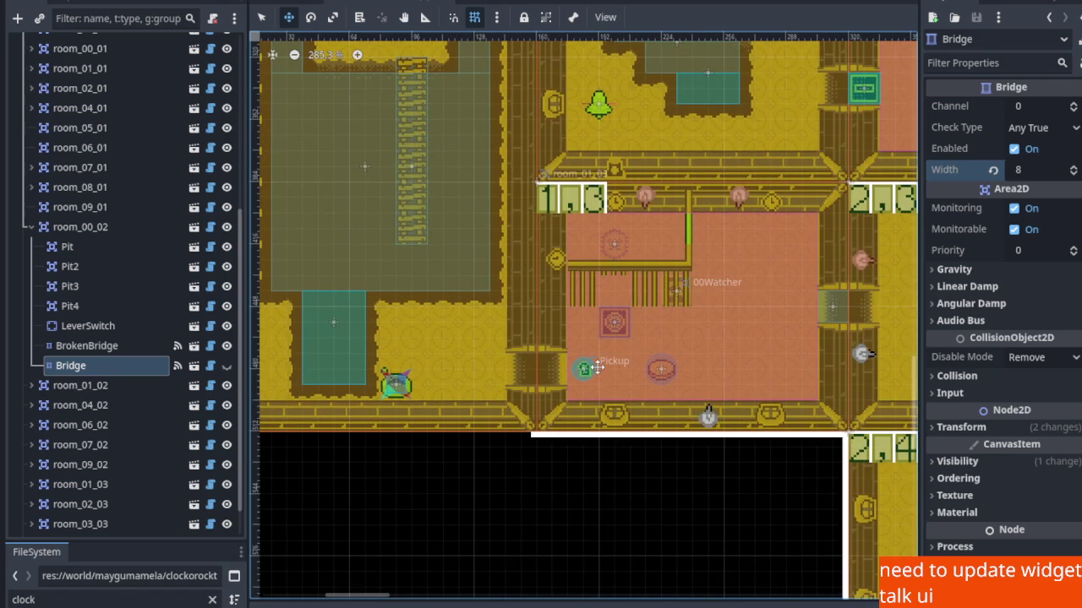
drag(651, 285, 504, 248)
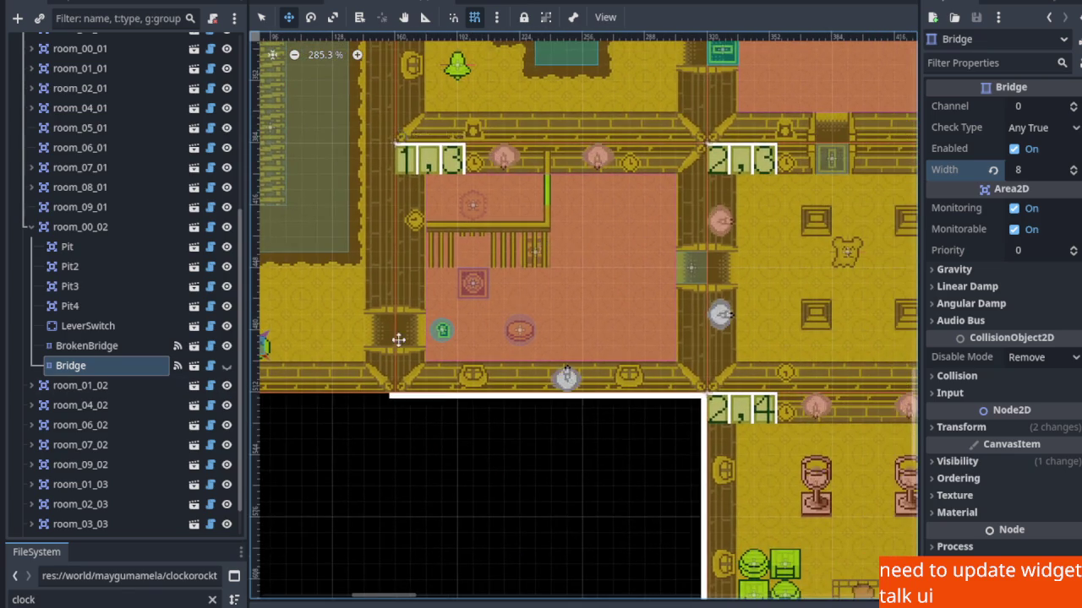
scroll(386, 330, up, 3)
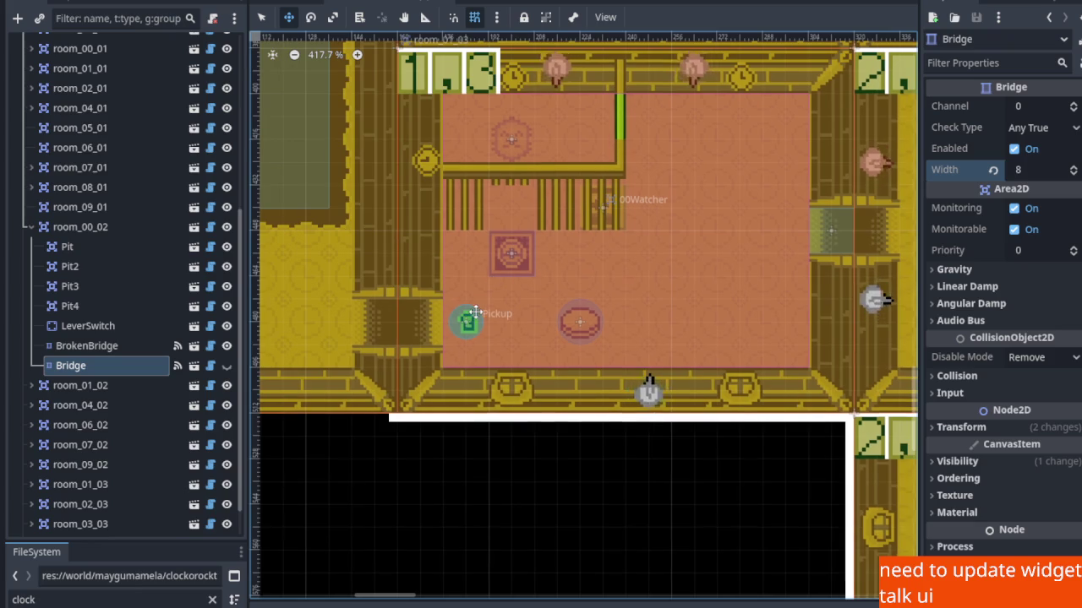
scroll(471, 278, up, 2)
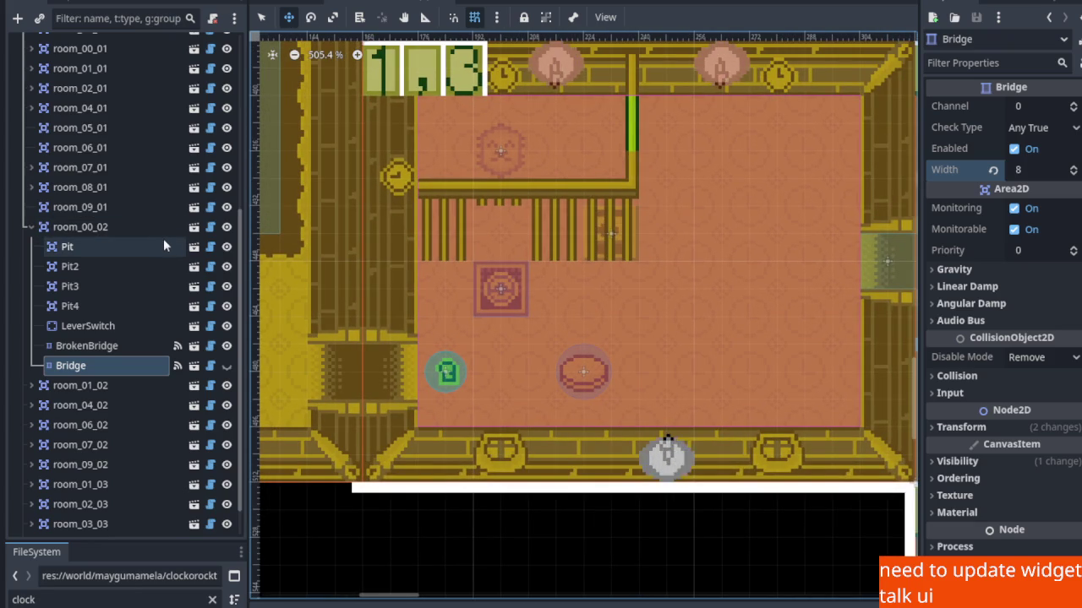
scroll(431, 206, up, 3)
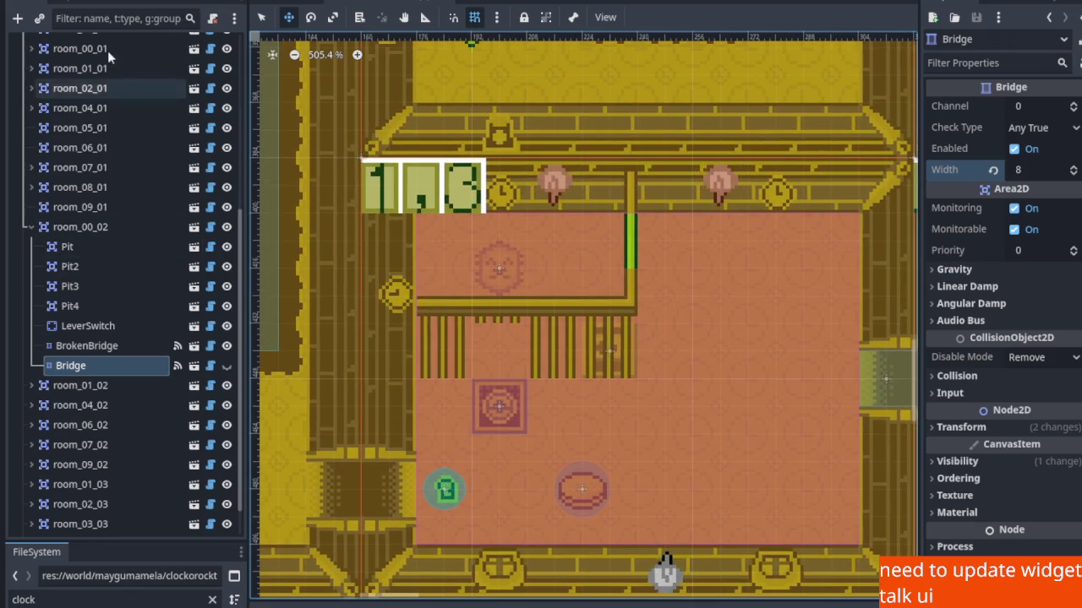
In Select mode, pick room_01_03 and expand it to show its children, centring the room.
key(q)
click(395, 175)
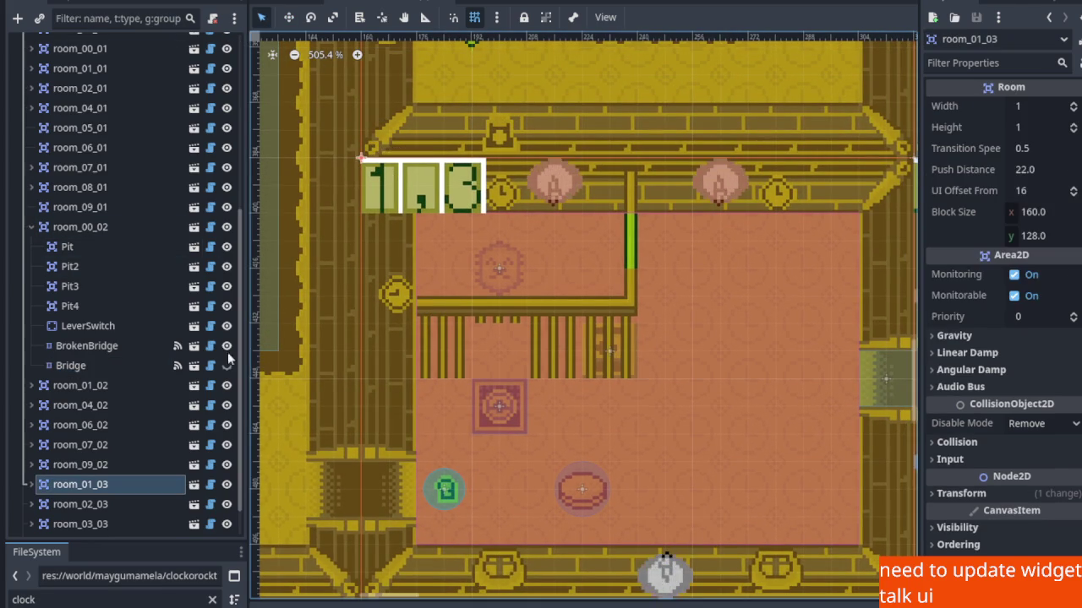
click(32, 484)
scroll(31, 484, down, 4)
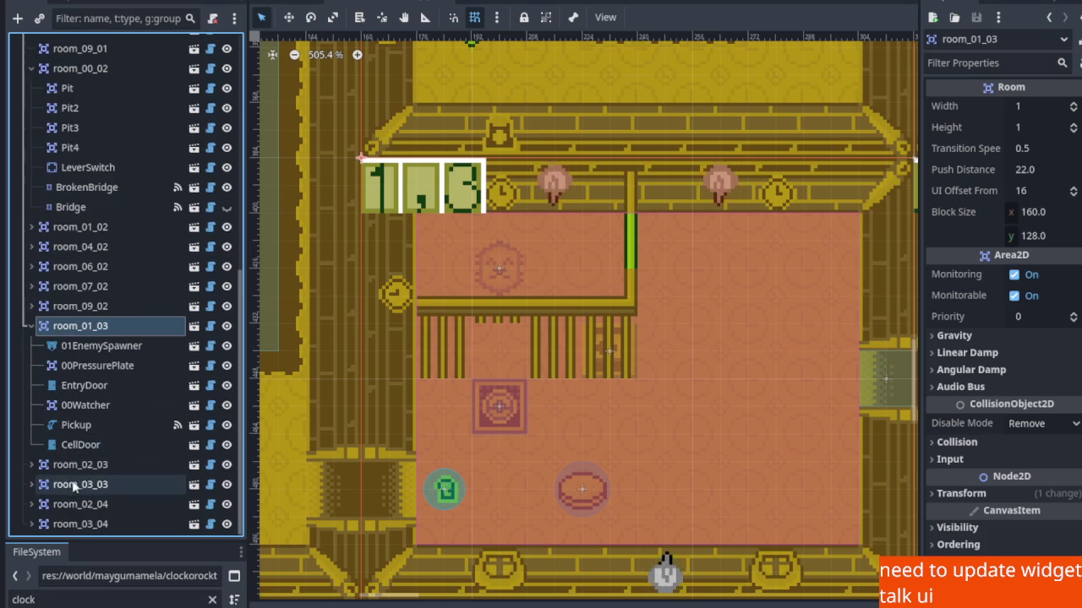
scroll(786, 345, right, 1)
scroll(787, 345, right, 3)
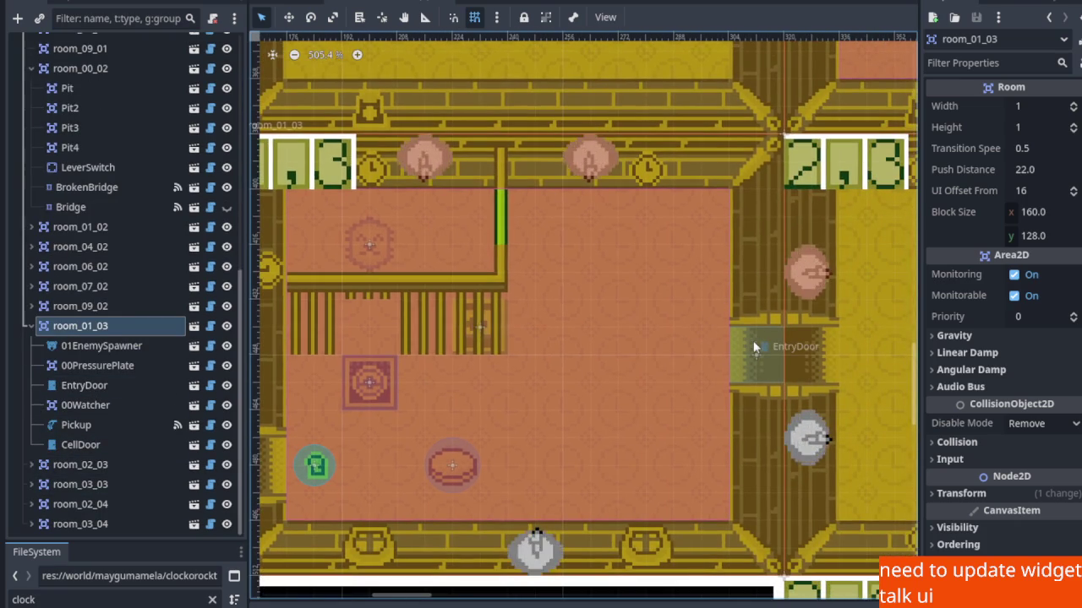
mouse_move(575, 376)
mouse_down()
mouse_move(633, 316)
mouse_move(679, 316)
mouse_move(633, 316)
mouse_move(626, 330)
mouse_up()
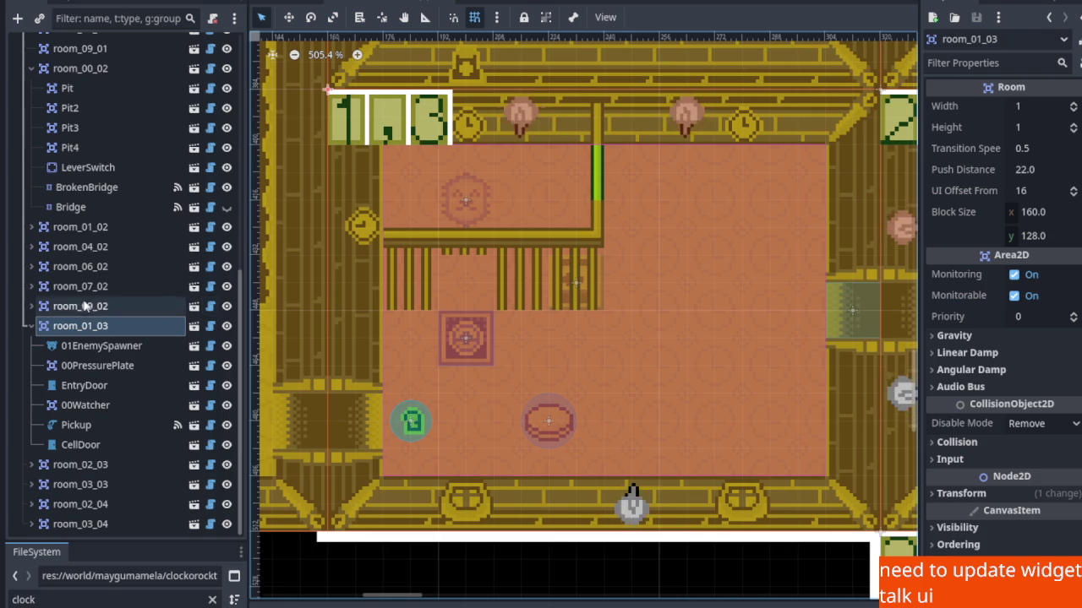
Instantiate conditional_door.widget.tscn as a child of room_01_03 via the 'condit' search.
right_click(71, 325)
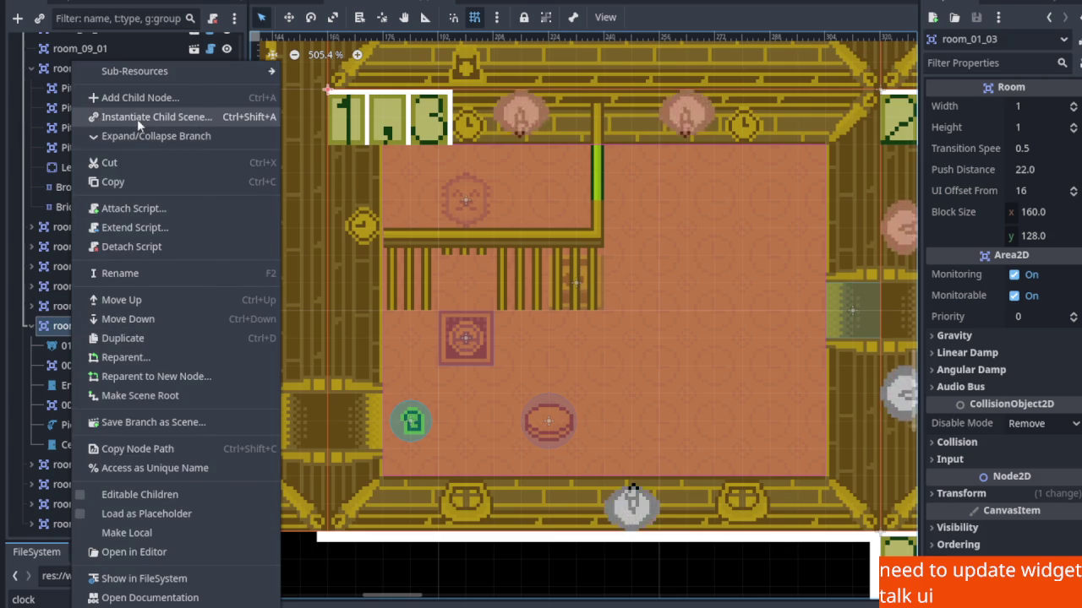
click(137, 119)
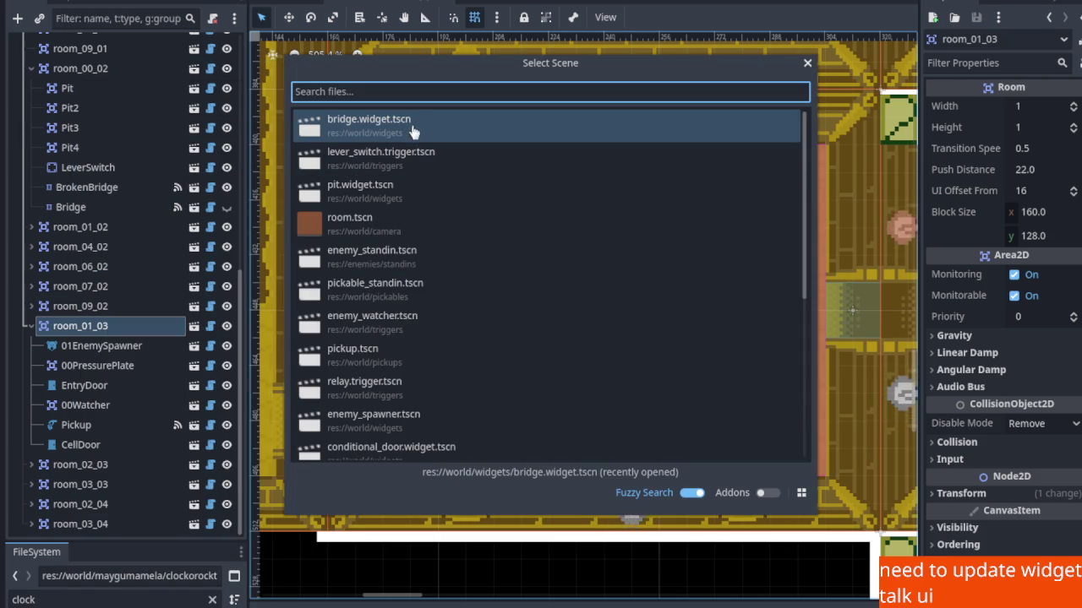
text(c)
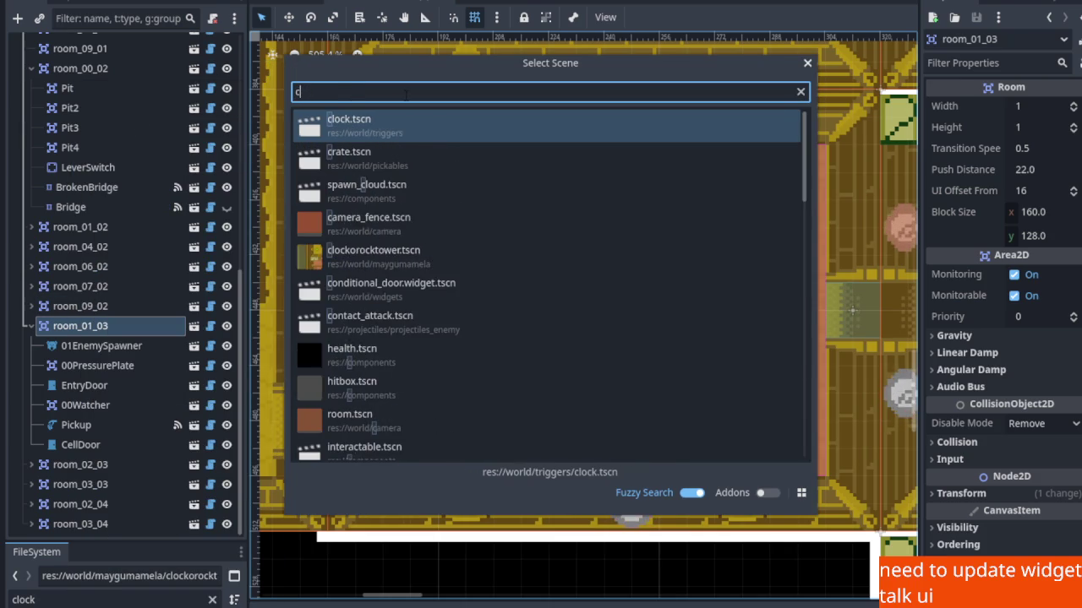
key(BackSpace)
text(condit)
double_click(414, 142)
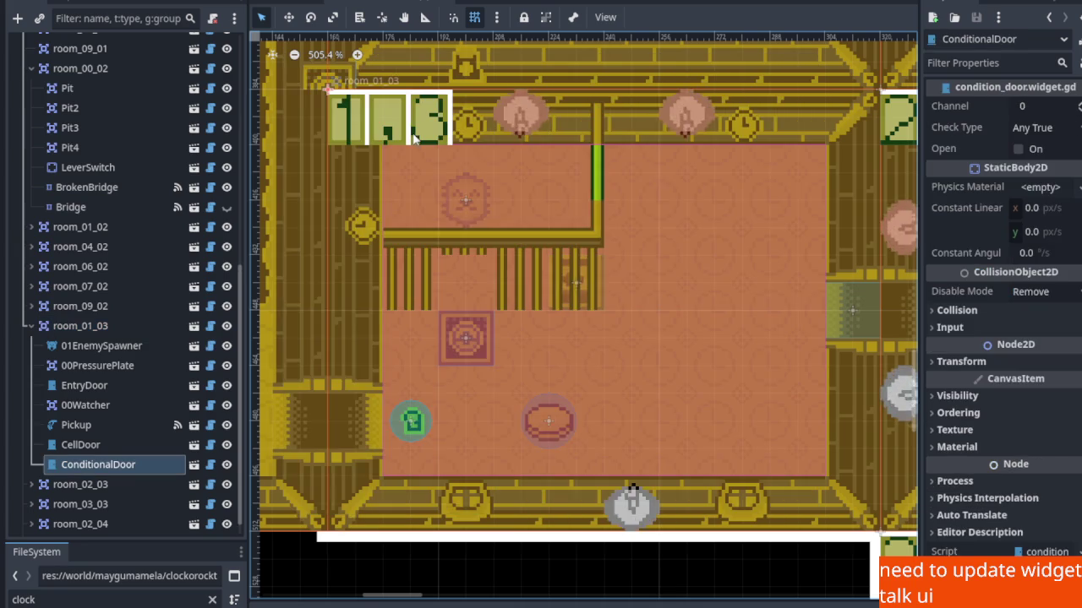
scroll(463, 268, down, 3)
scroll(384, 147, up, 2)
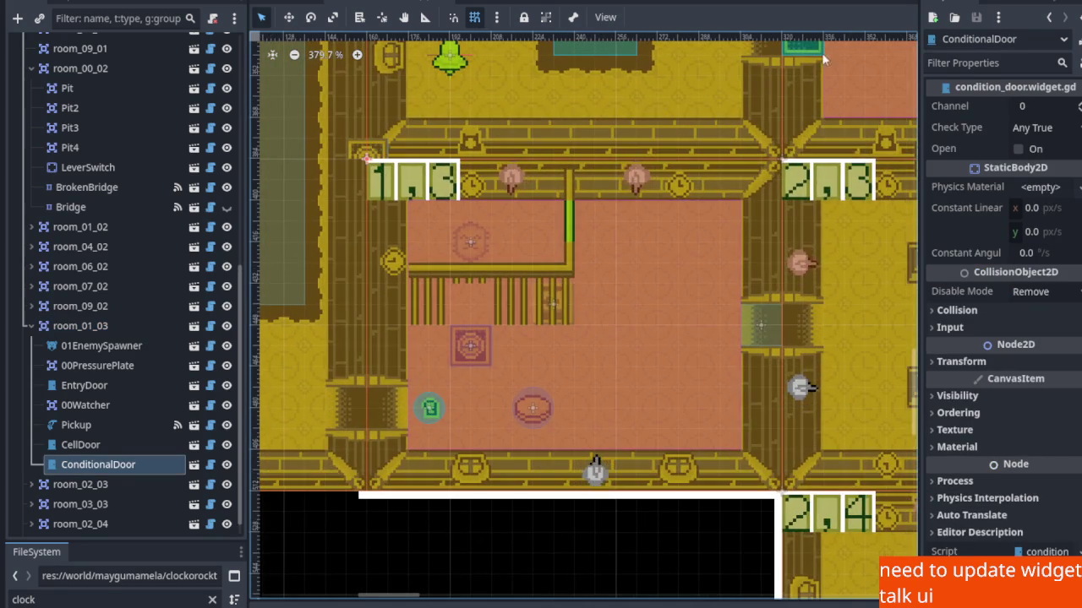
Move the ConditionalDoor into the west wall entrance, rotate it -90°, and save.
key(w)
mouse_move(364, 154)
mouse_down()
mouse_move(410, 397)
mouse_move(386, 423)
mouse_up()
scroll(385, 424, up, 2)
scroll(385, 423, up, 3)
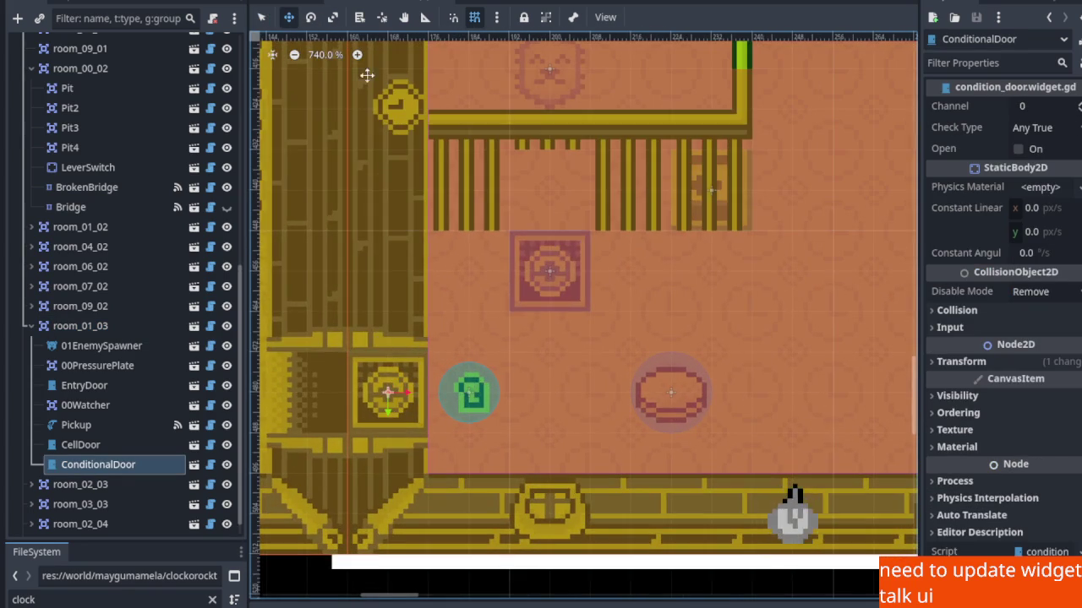
click(310, 25)
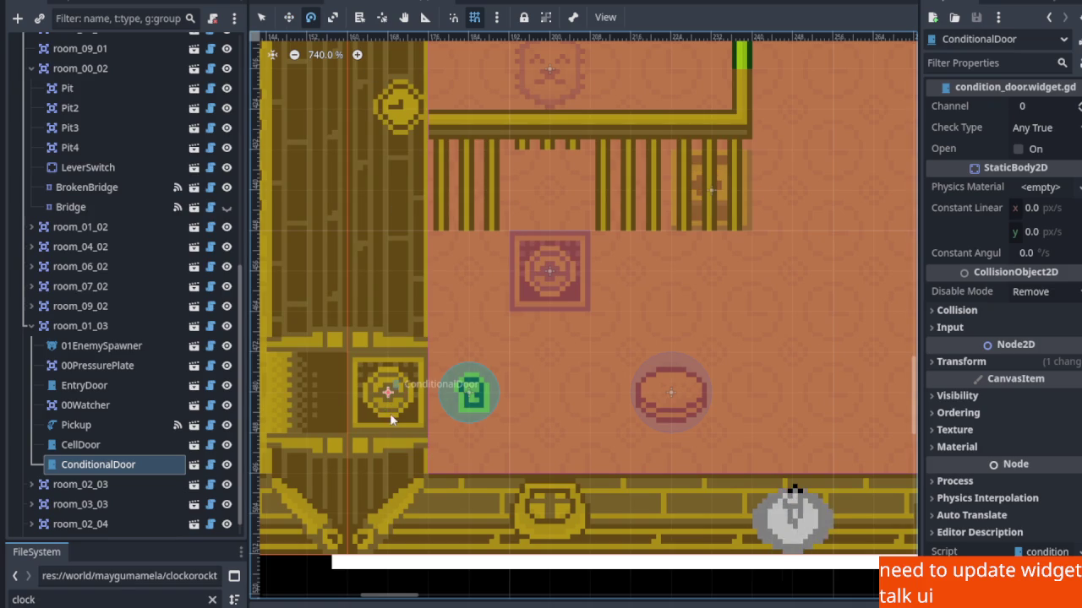
mouse_move(399, 428)
mouse_down()
mouse_move(421, 428)
mouse_move(440, 373)
mouse_up()
key(ctrl+s)
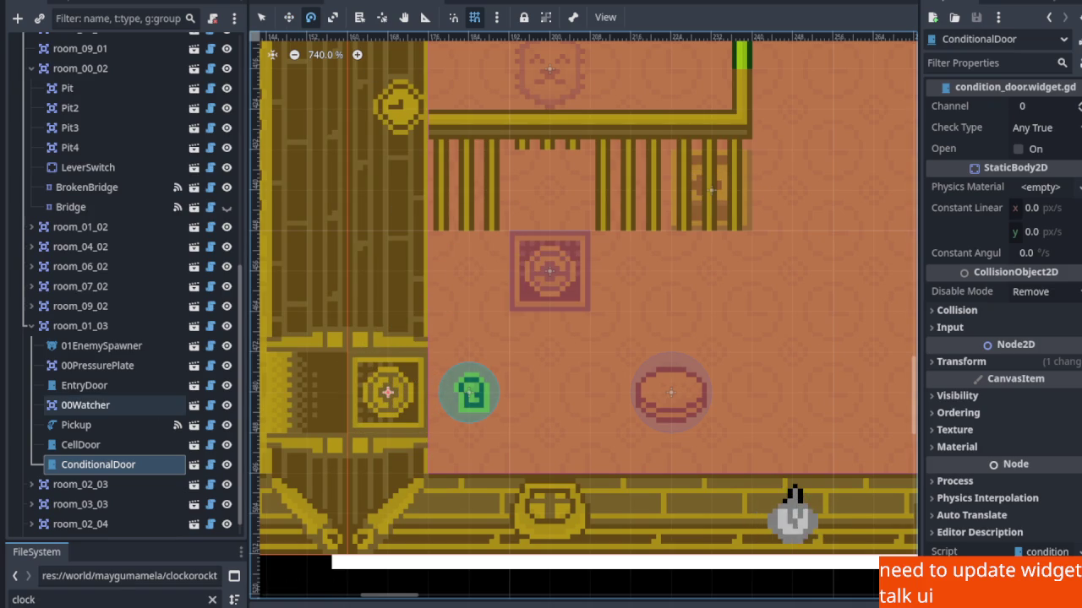
scroll(499, 389, down, 1)
scroll(498, 388, down, 1)
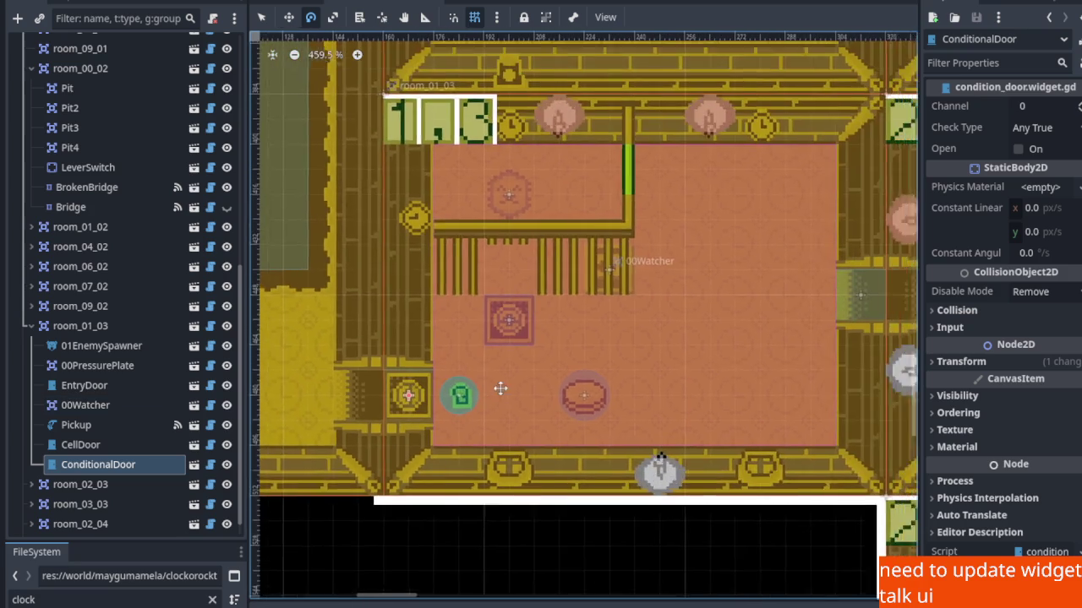
Review EntryDoor's channel 1300 and transform values, then bring up ConditionalDoor's node actions.
click(101, 388)
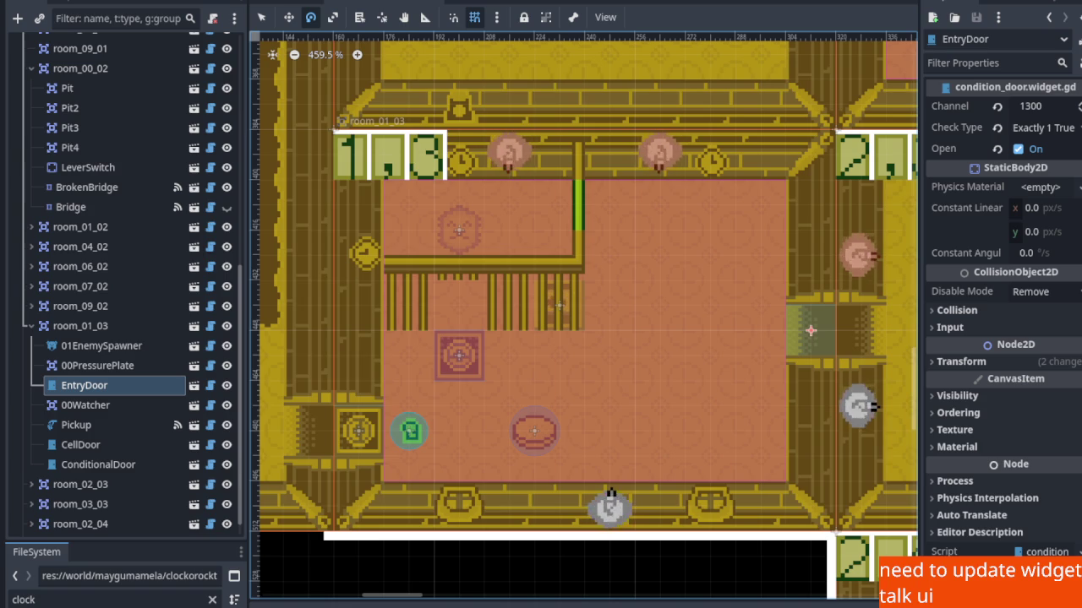
click(935, 362)
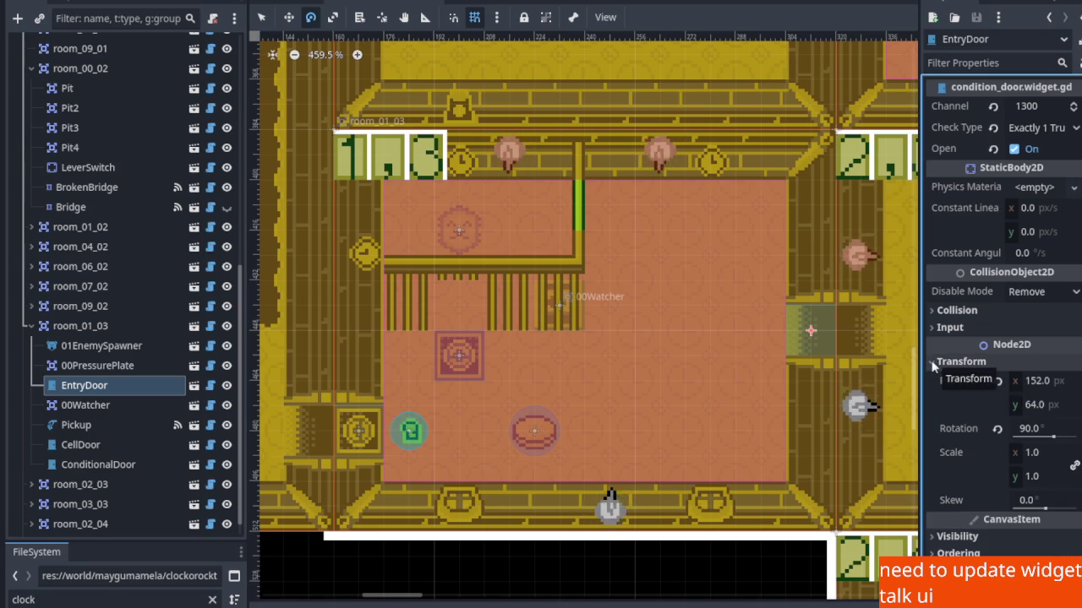
click(935, 361)
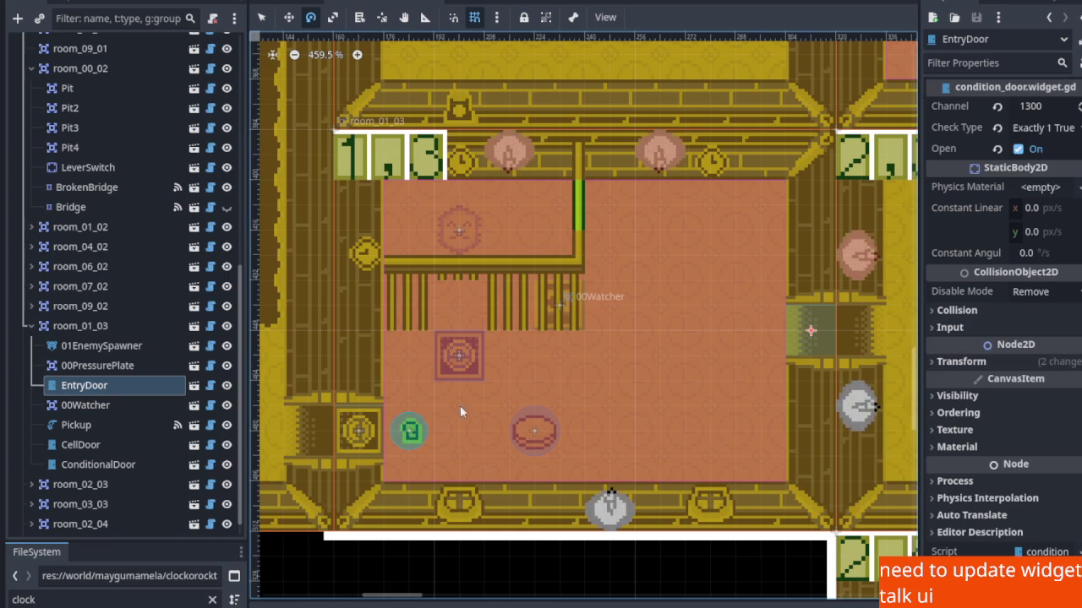
click(109, 471)
right_click(108, 468)
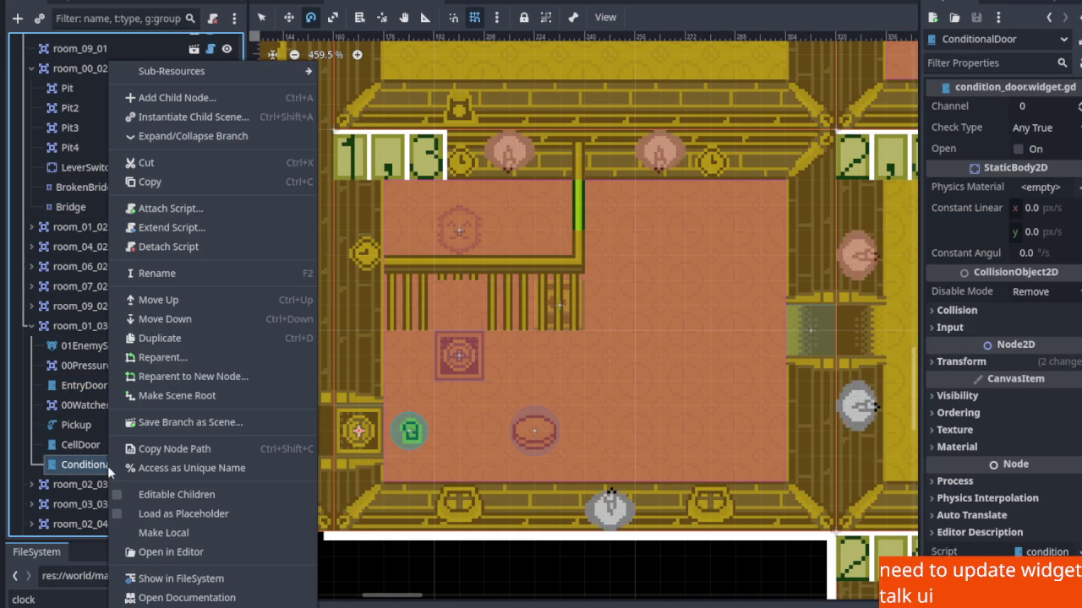
Rename ConditionalDoor to Door2 and save.
click(186, 273)
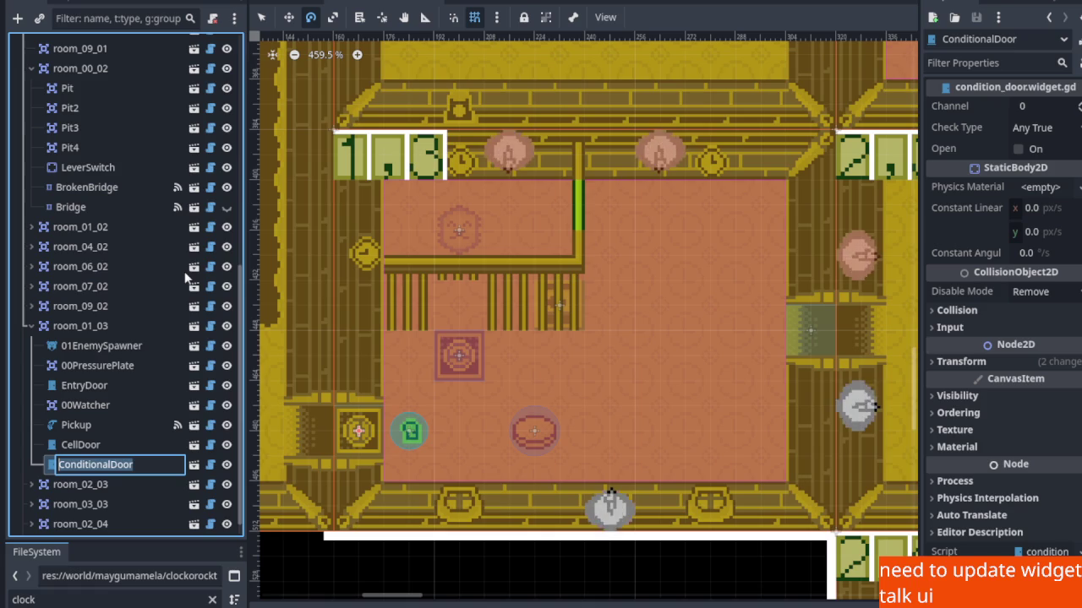
text(Do)
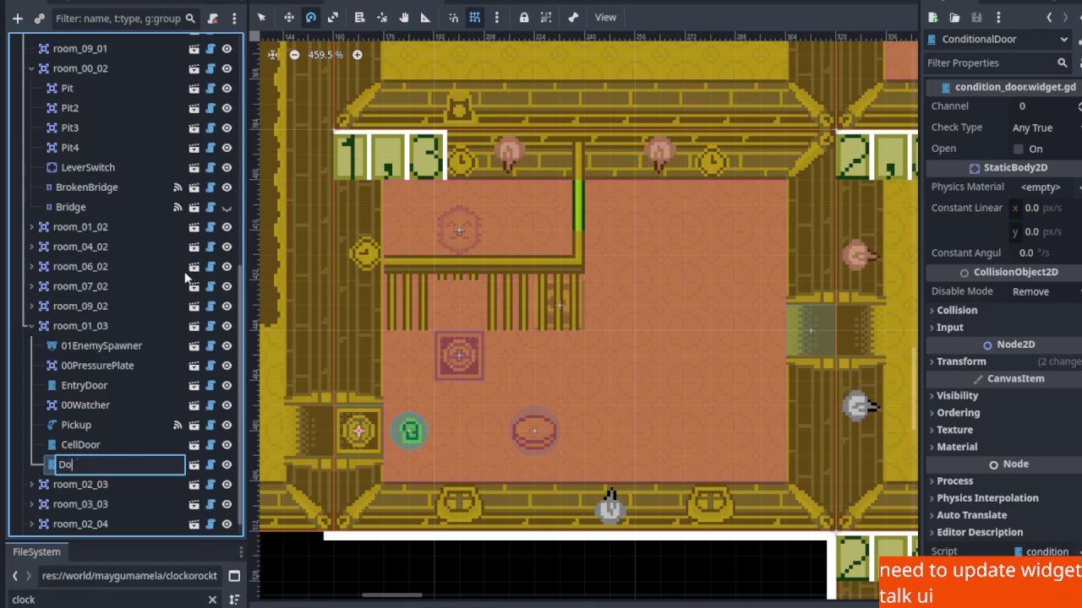
text(or2)
key(Return)
key(ctrl+s)
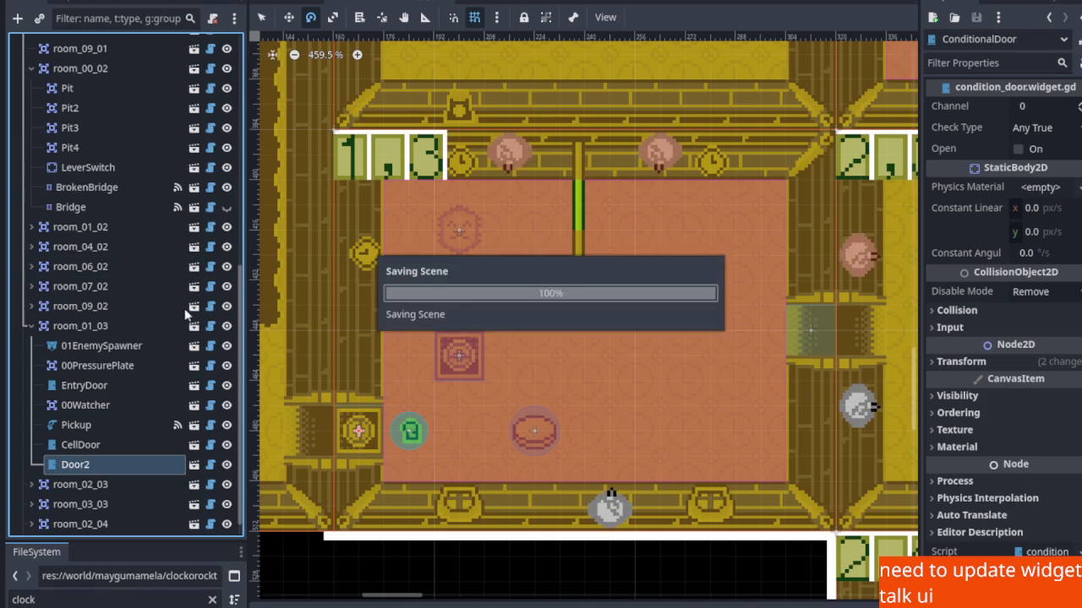
Give Door2 channel 1300, Check Type Exactly 1 True, Open on, and save.
scroll(341, 433, up, 1)
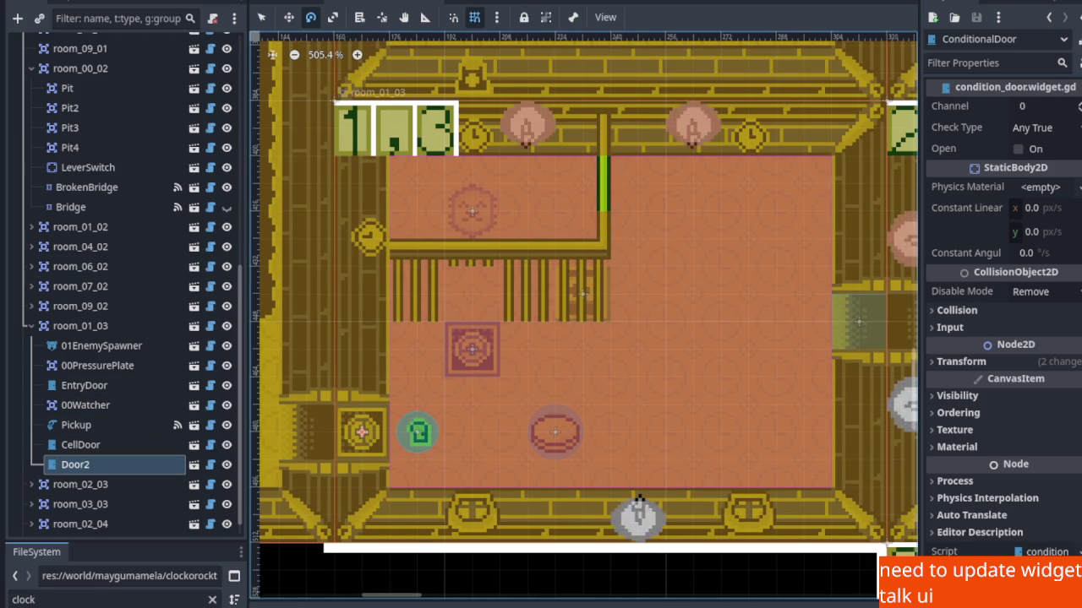
click(1033, 106)
text(13)
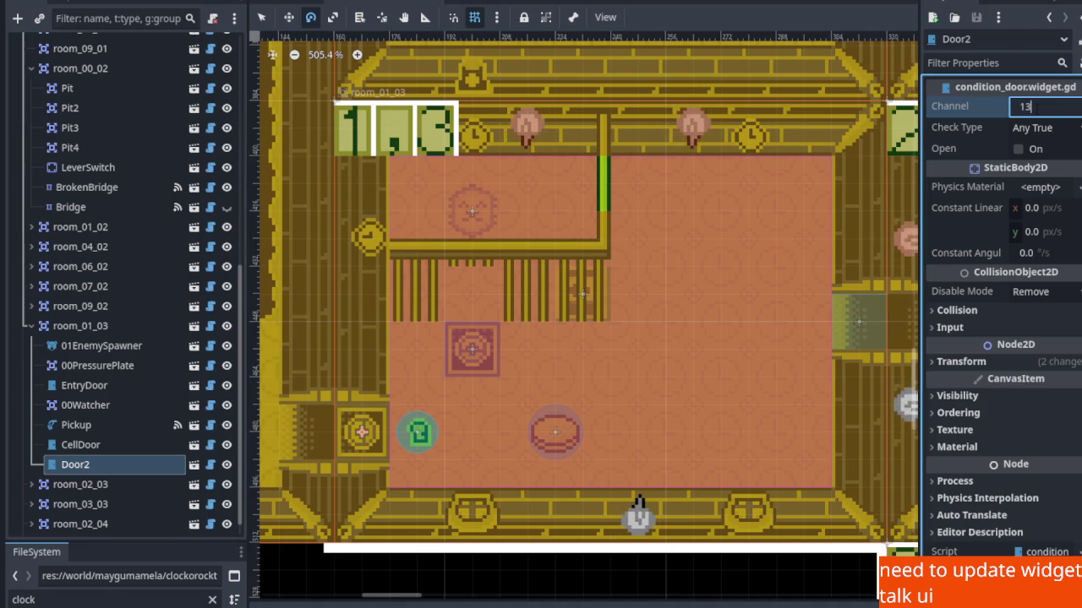
key(Return)
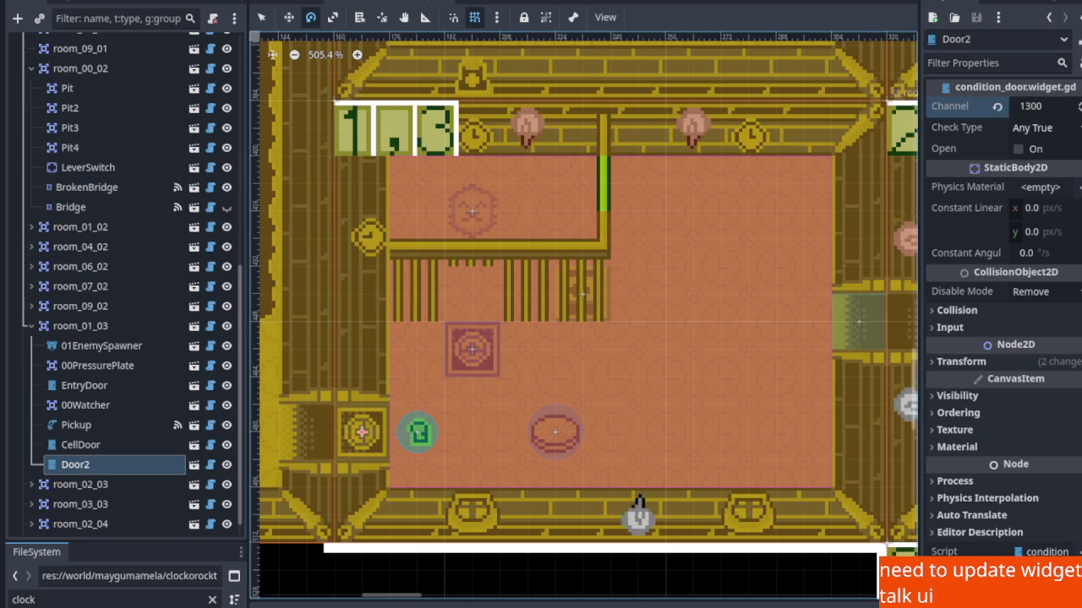
click(1035, 128)
click(1049, 226)
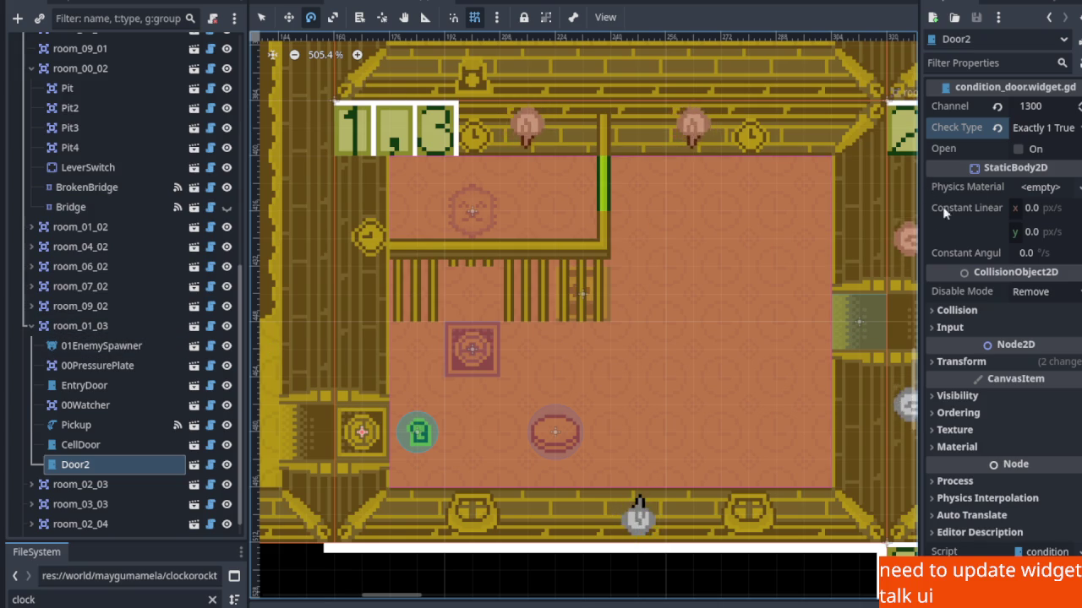
click(1018, 148)
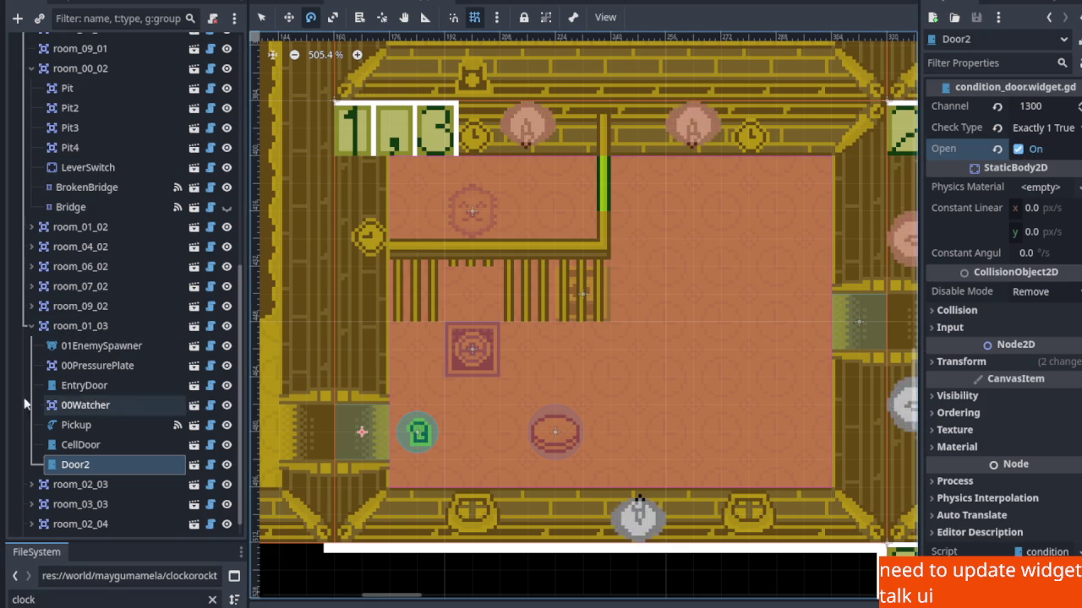
key(ctrl+s)
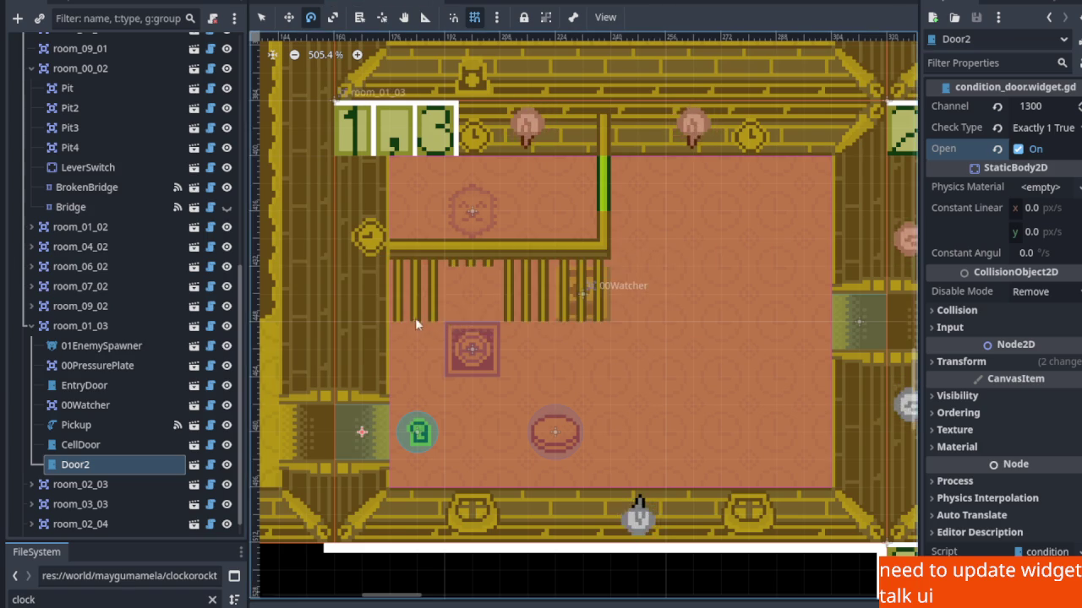
Pan back to room_00_02 and select its LeverSwitch node.
scroll(369, 359, down, 2)
mouse_move(369, 359)
mouse_down()
mouse_move(434, 338)
mouse_move(708, 313)
mouse_up()
scroll(602, 336, up, 2)
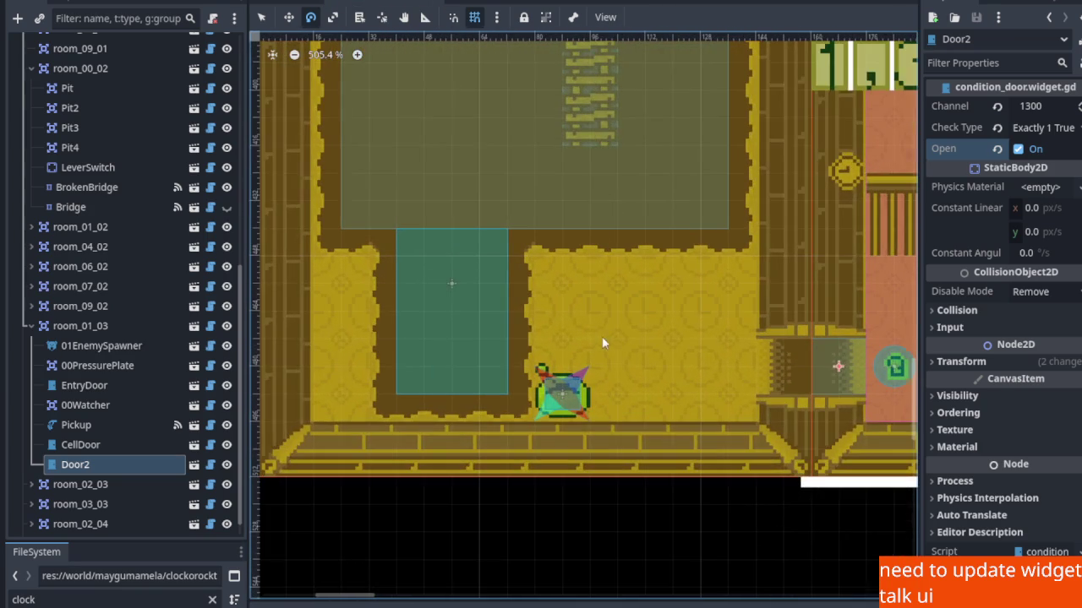
scroll(600, 336, up, 2)
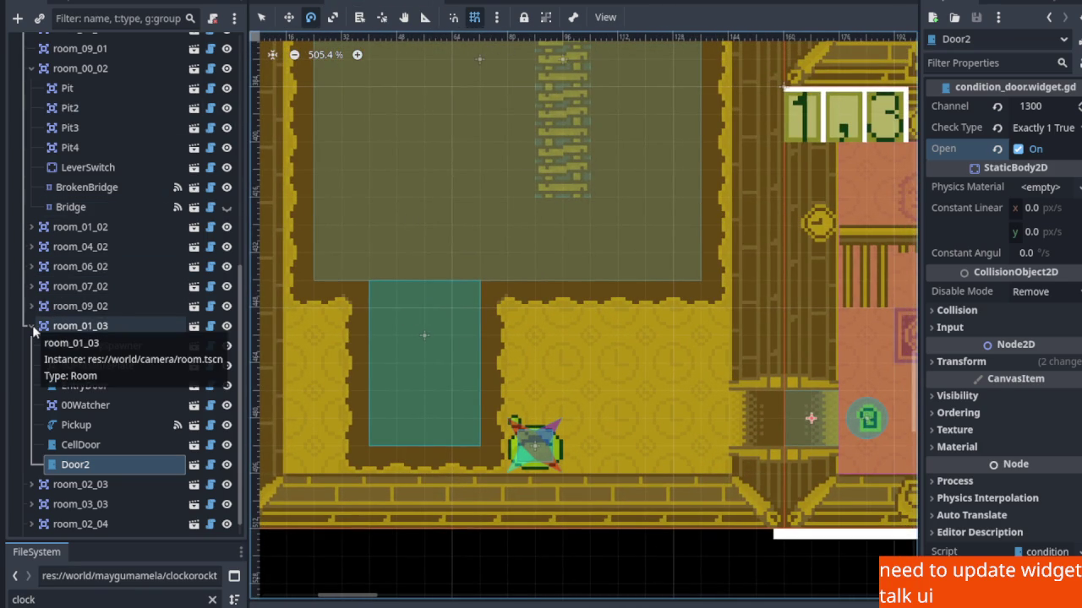
scroll(51, 346, up, 5)
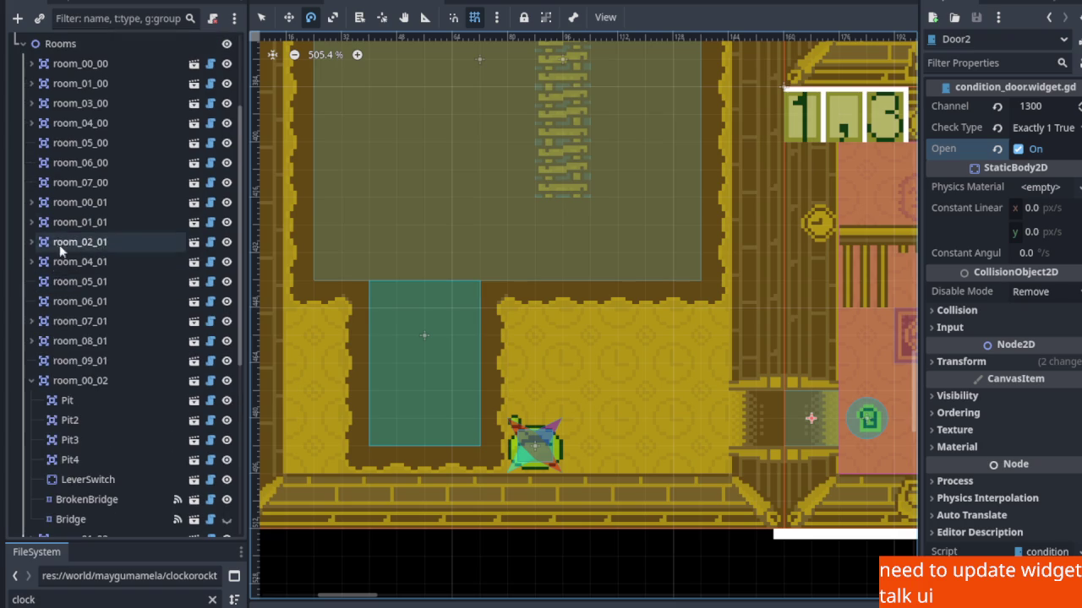
click(71, 380)
scroll(113, 473, down, 5)
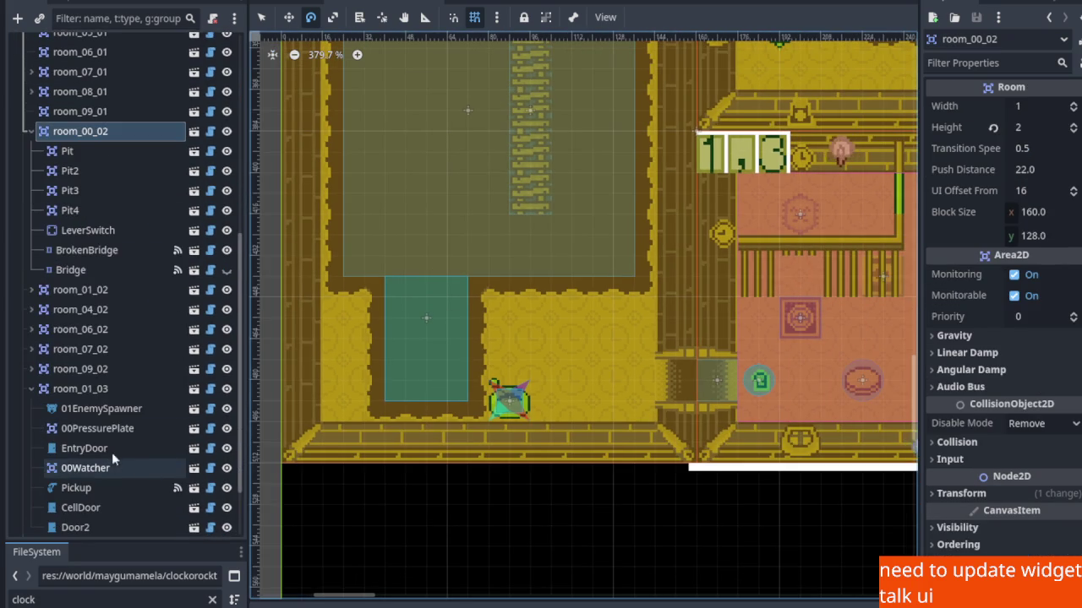
click(179, 230)
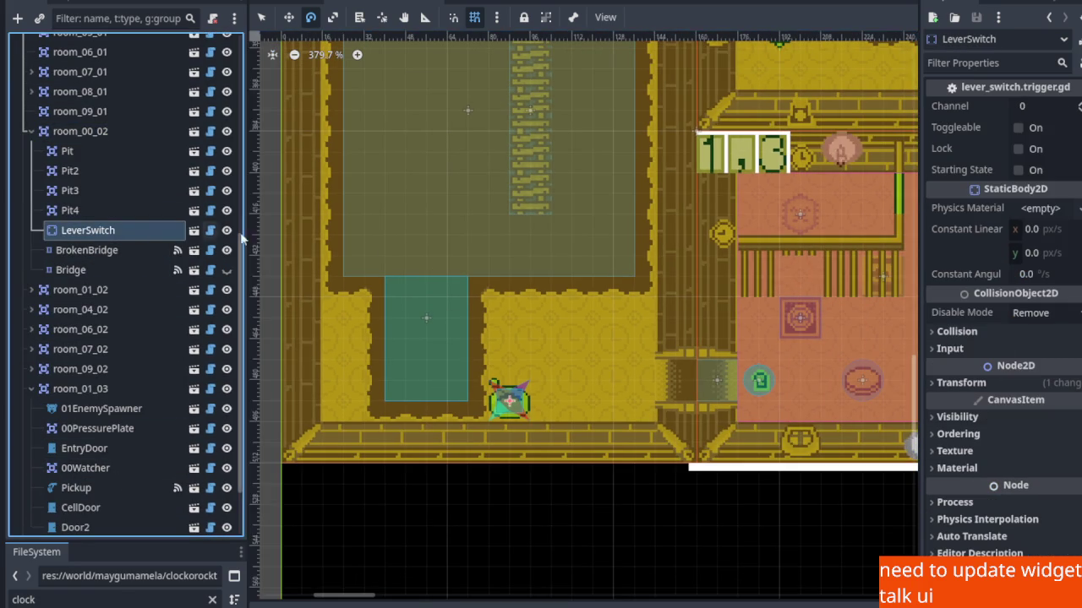
scroll(577, 273, up, 8)
scroll(478, 474, down, 1)
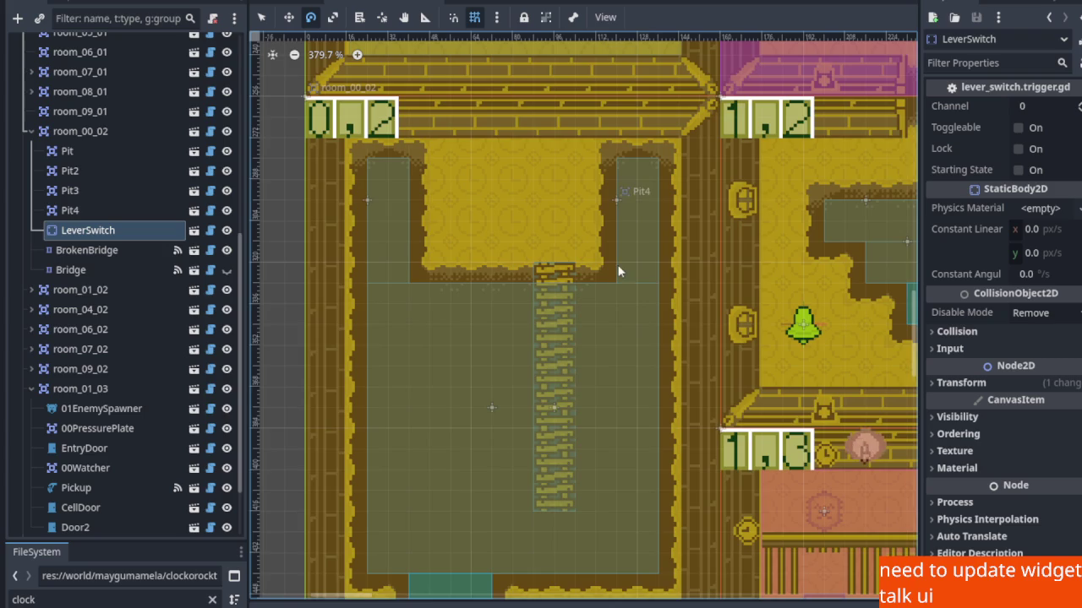
scroll(618, 265, down, 2)
Set the LeverSwitch Channel to 200, briefly checking BrokenBridge's settings afterward.
click(1021, 106)
text(200)
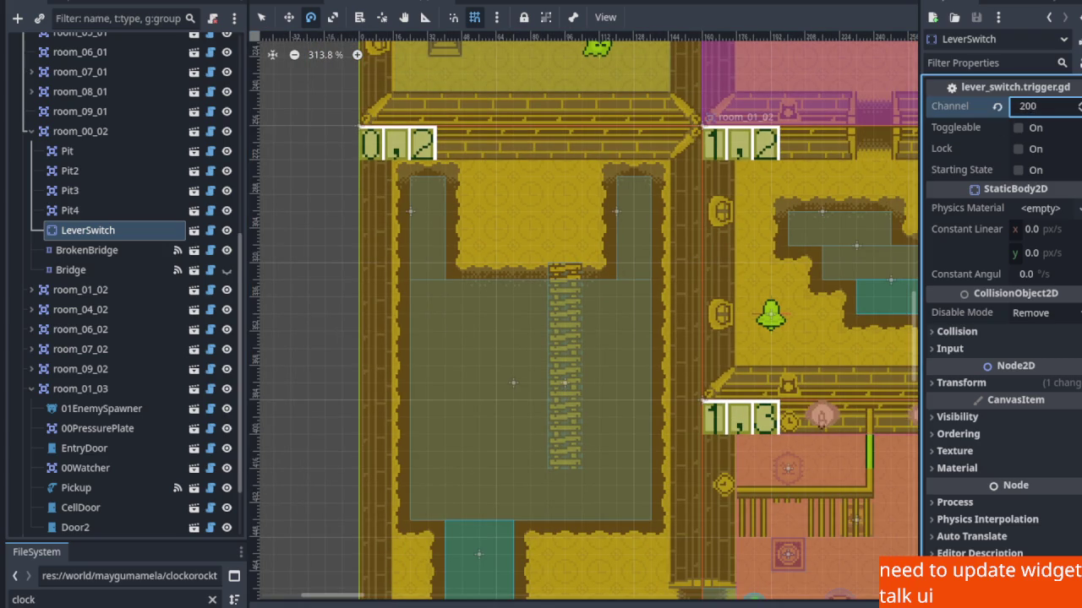
key(Return)
scroll(561, 439, down, 2)
scroll(566, 498, up, 2)
scroll(524, 433, down, 3)
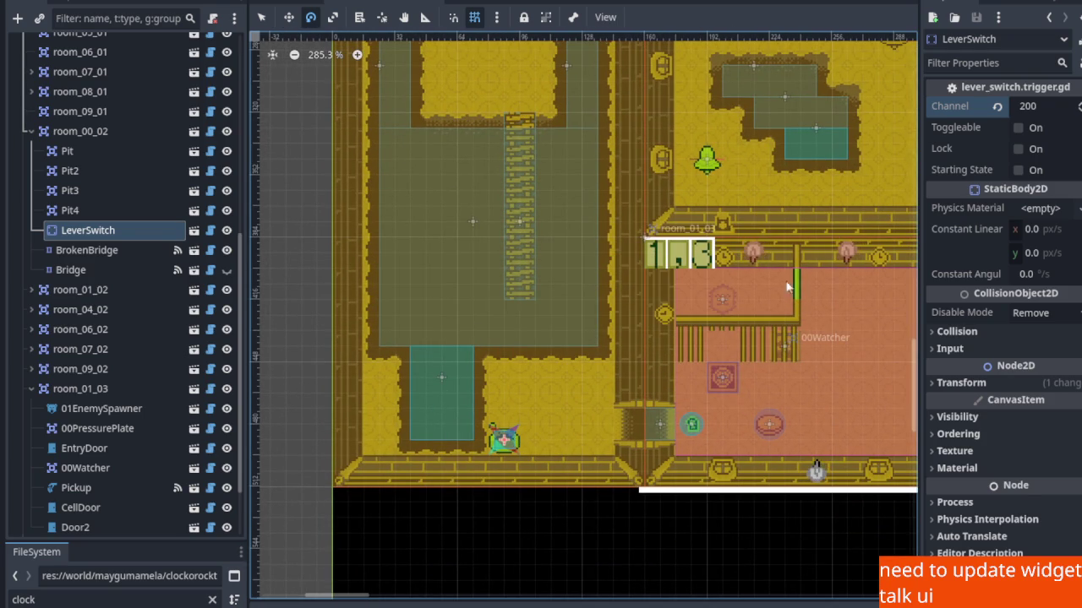
scroll(510, 405, up, 2)
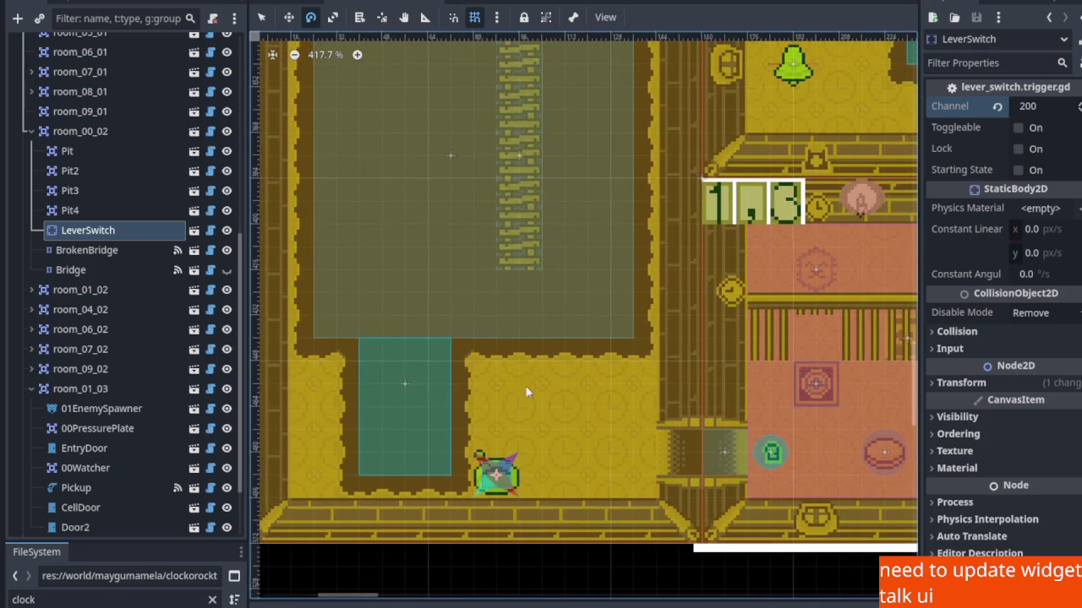
click(107, 253)
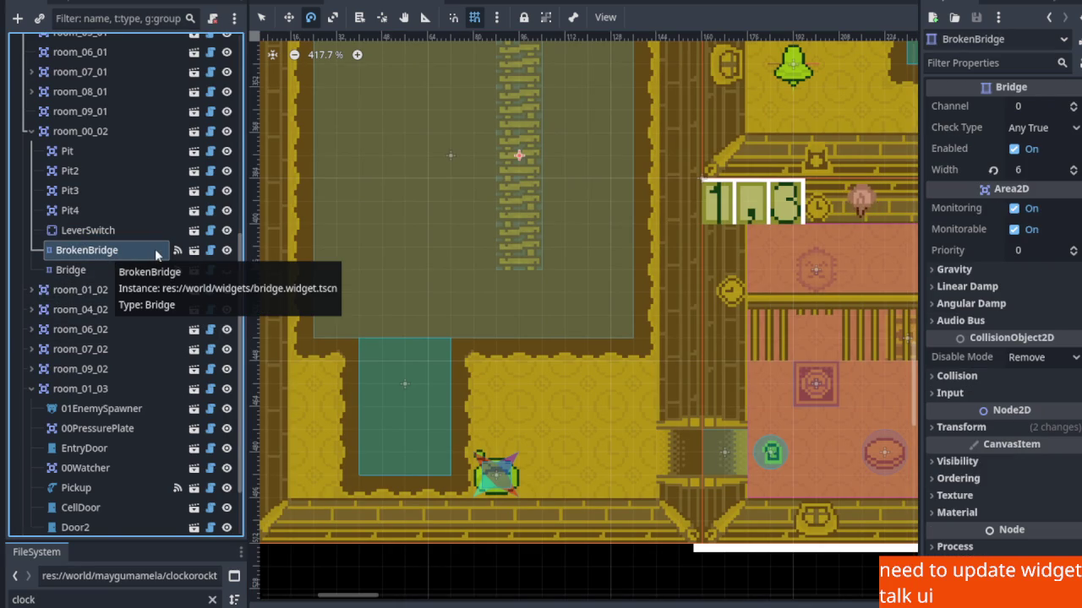
click(101, 231)
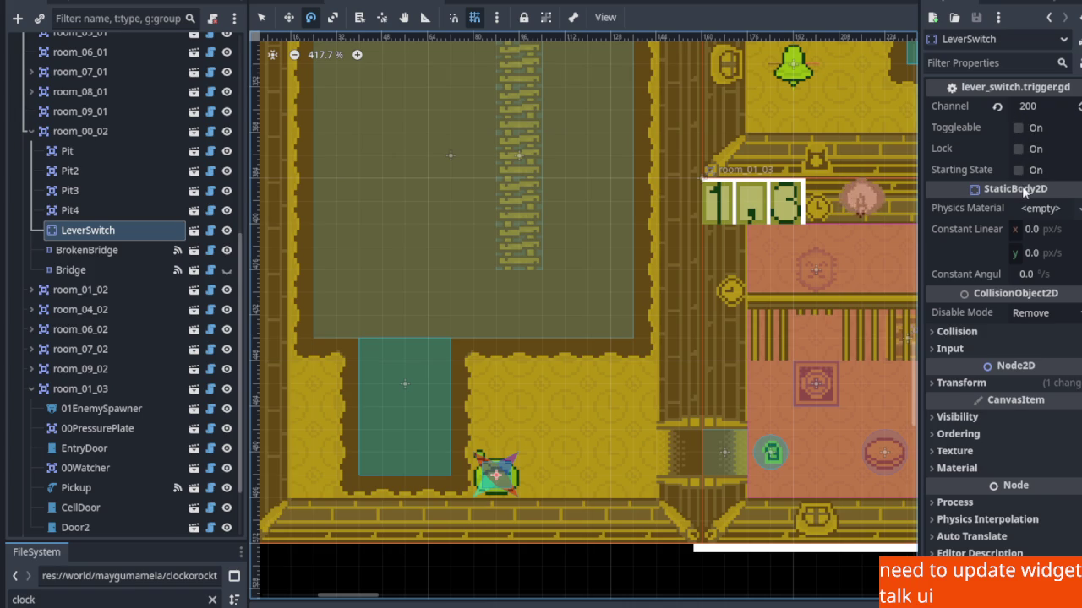
scroll(598, 346, down, 2)
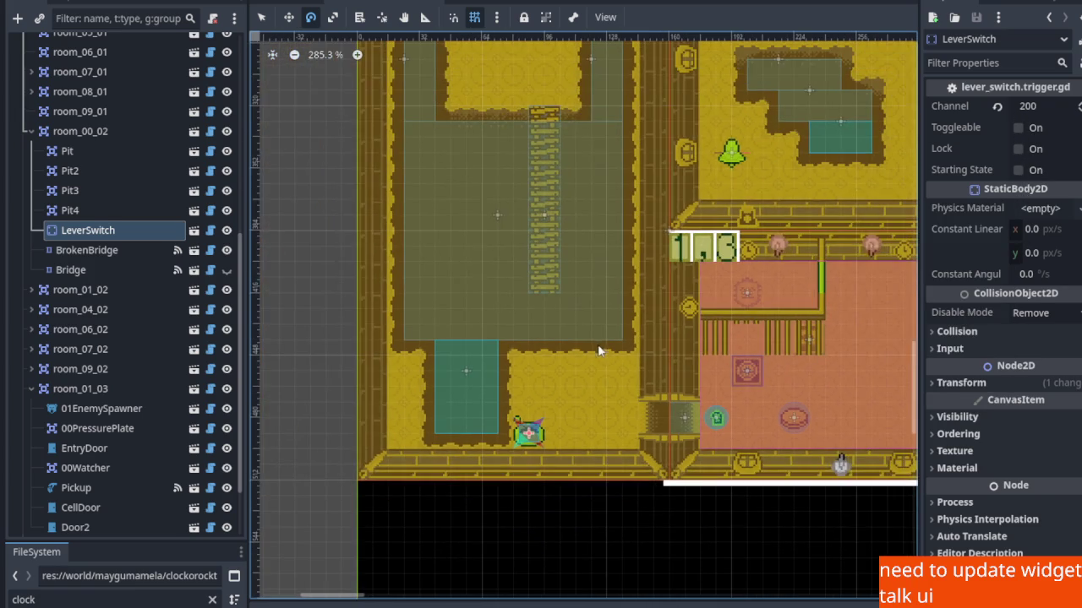
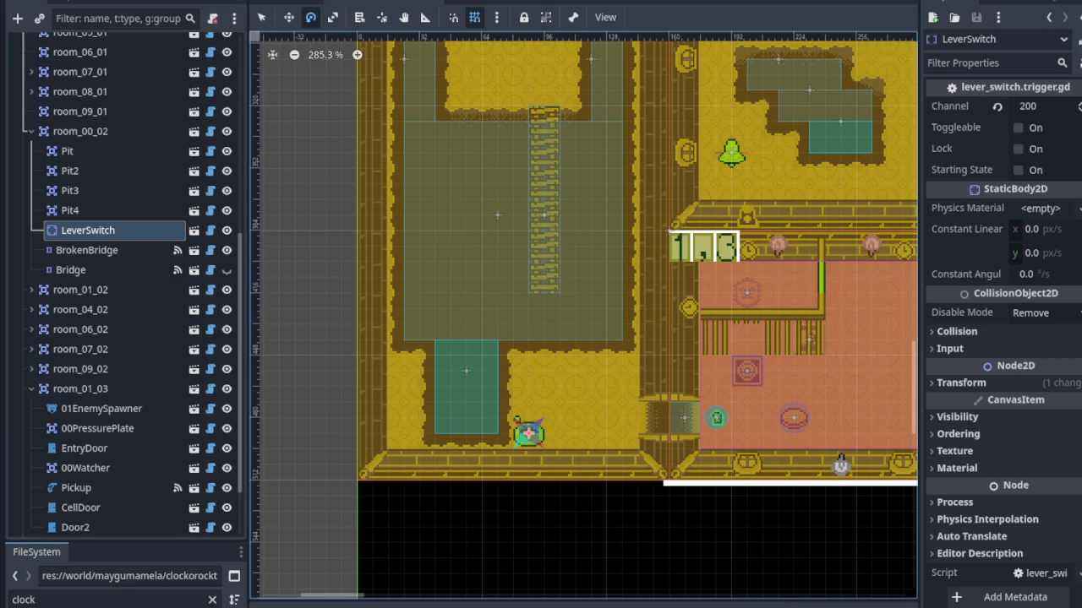
Set room_00_02's Bridge Channel to 200, matching its LeverSwitch, and save the scene.
scroll(496, 253, up, 1)
scroll(528, 341, up, 2)
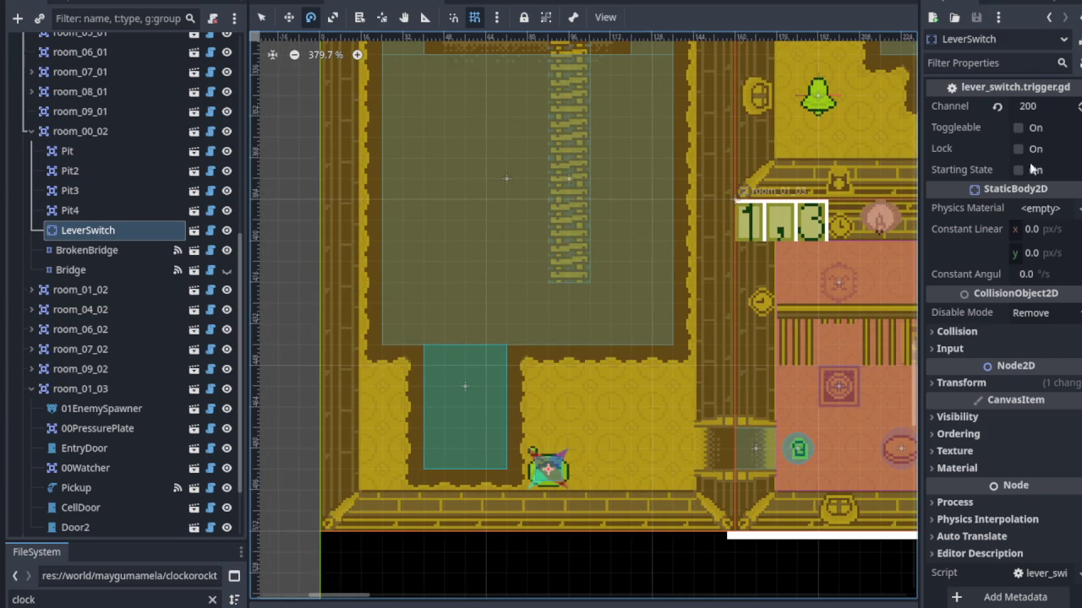
click(969, 169)
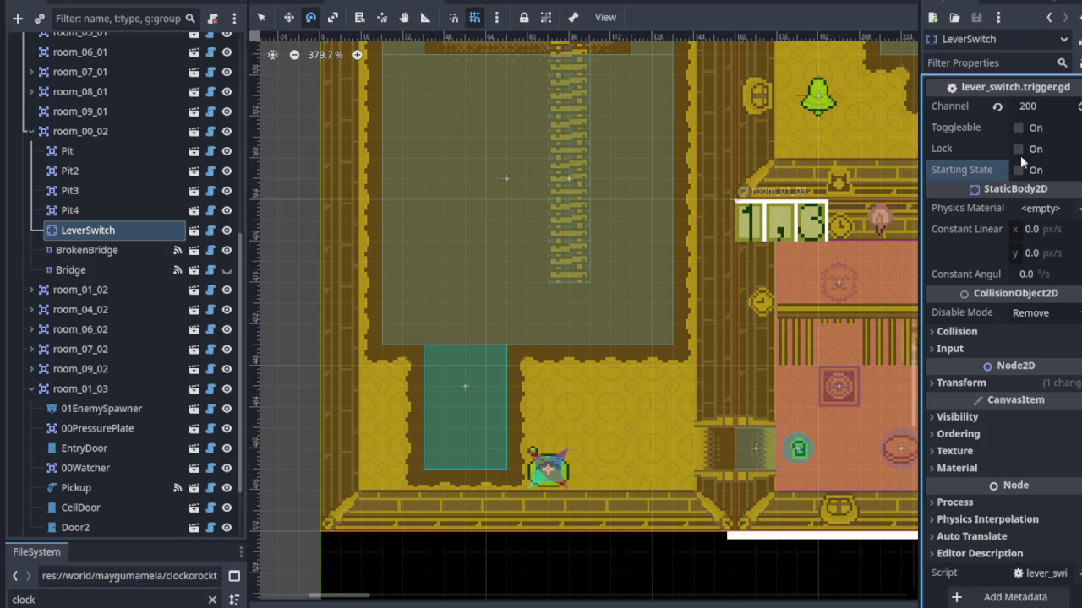
click(86, 269)
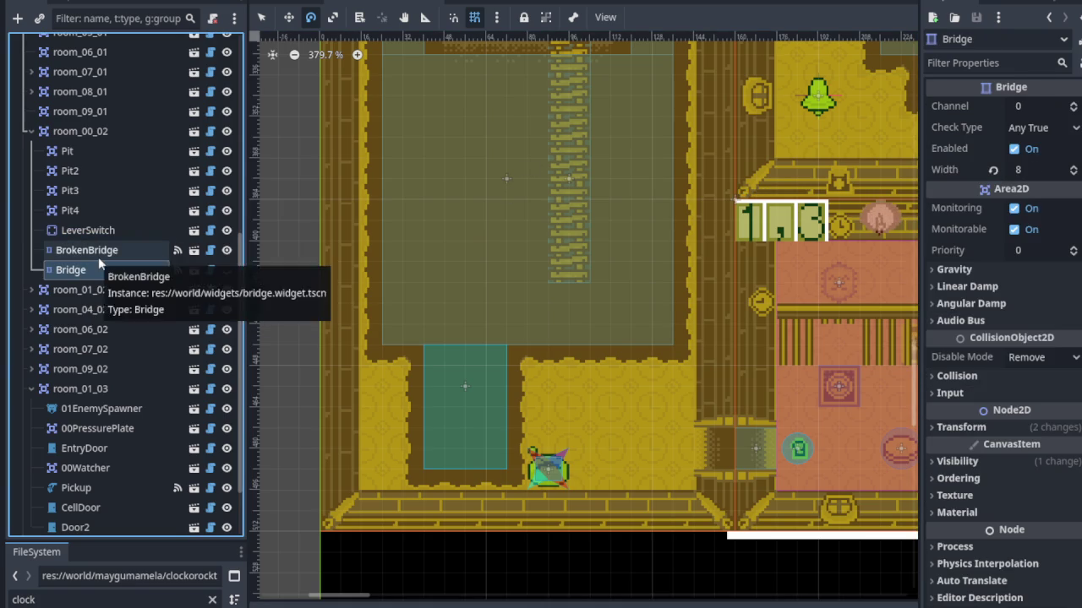
click(1037, 106)
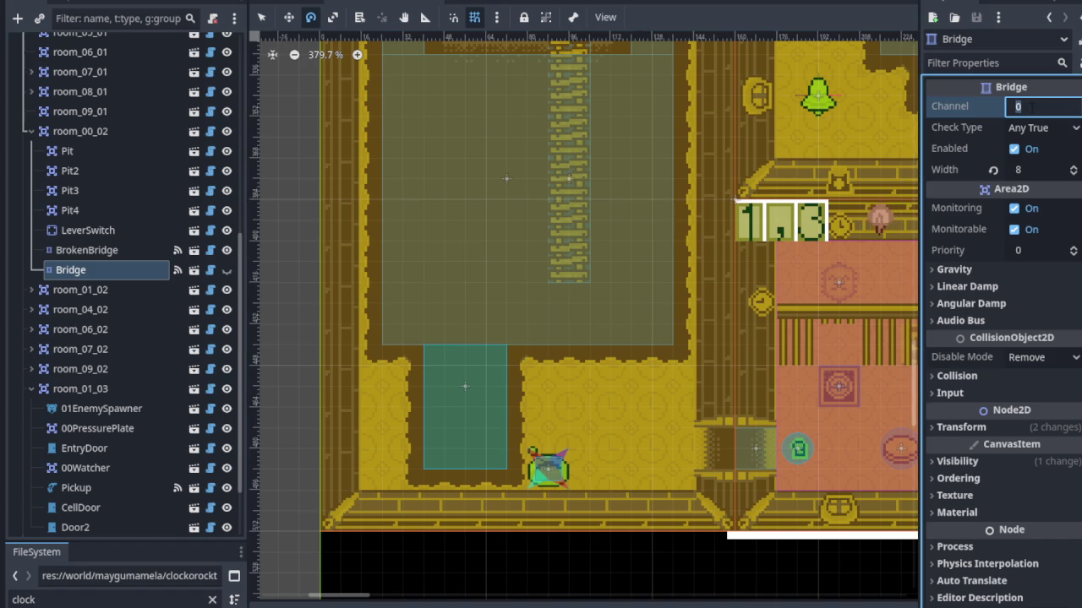
text(200)
key(Return)
key(ctrl+s)
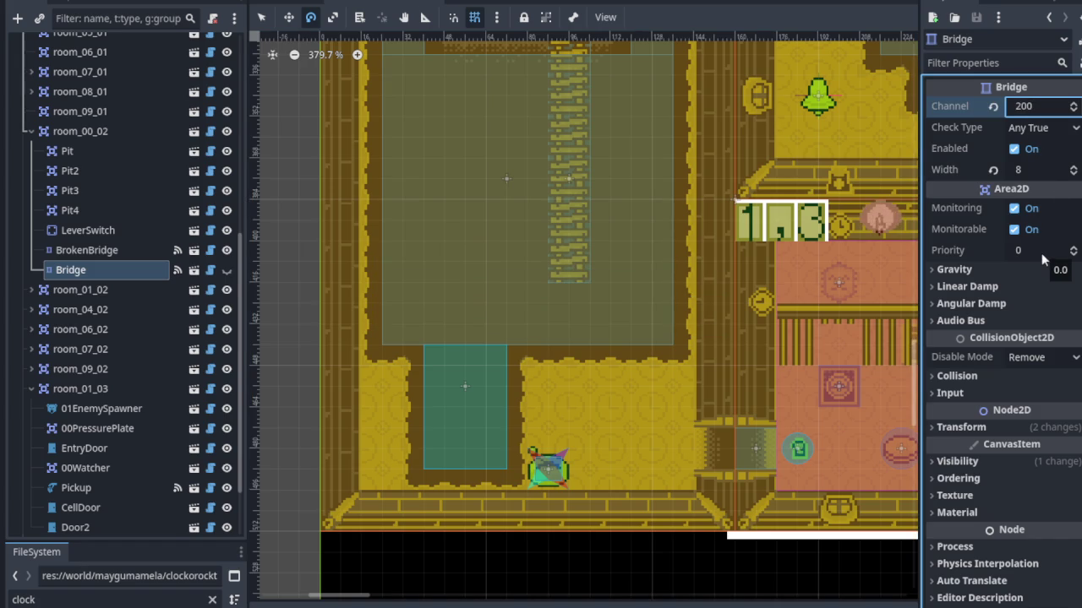
scroll(622, 321, down, 6)
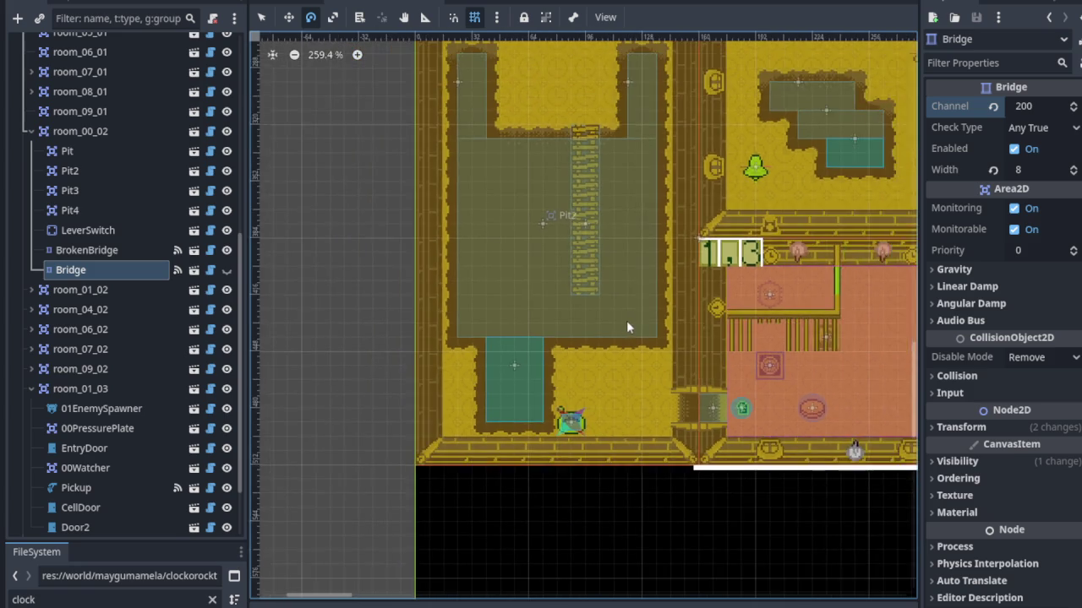
Switch to the Move tool and try moving the locked bridge in room_03_03.
scroll(710, 328, right, 10)
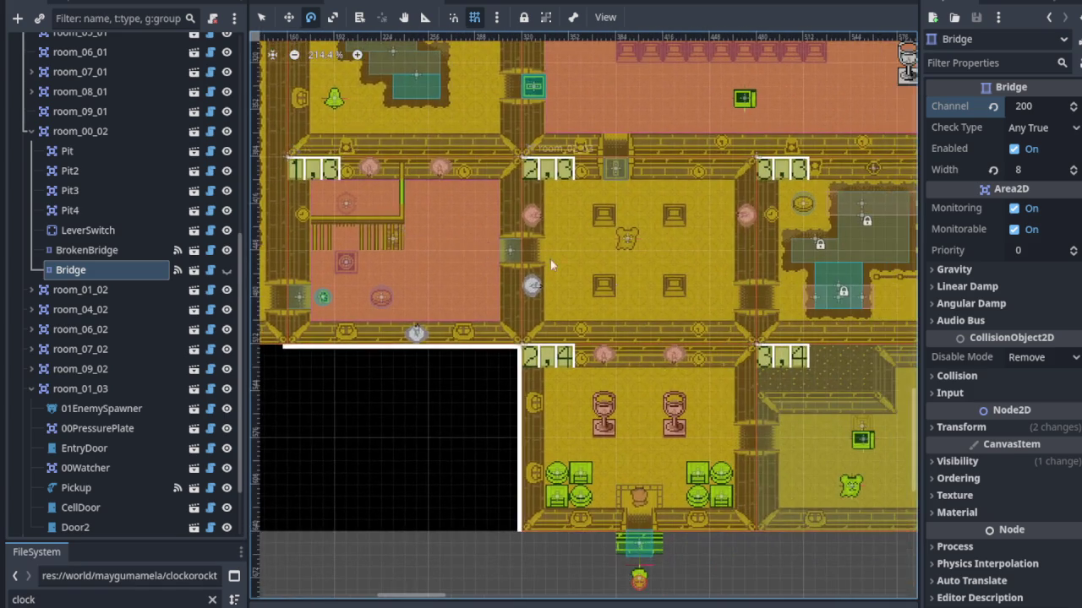
scroll(541, 252, right, 2)
scroll(553, 252, up, 9)
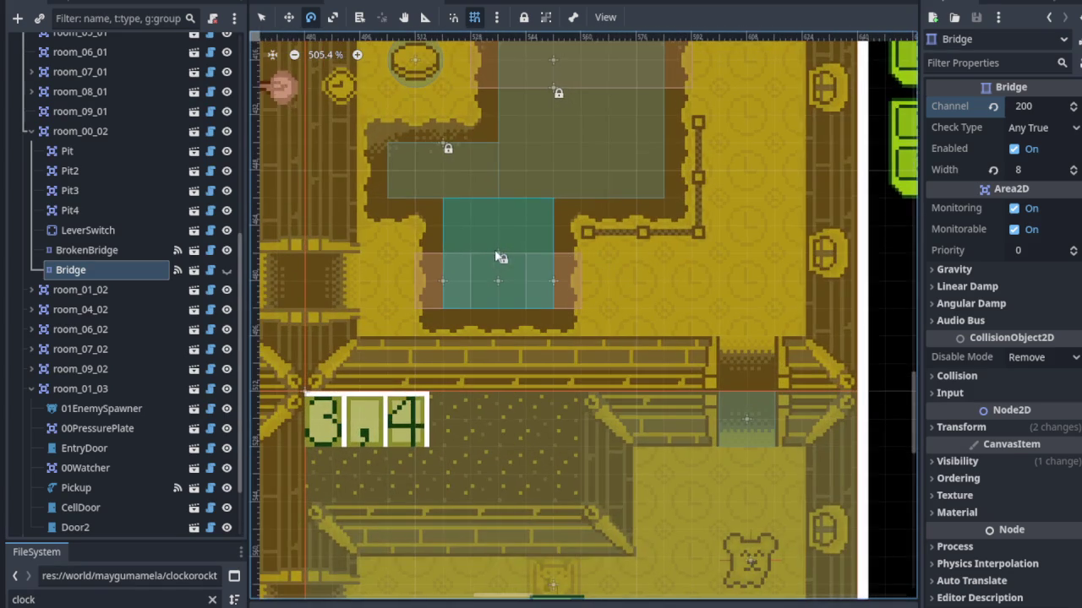
key(w)
click(478, 226)
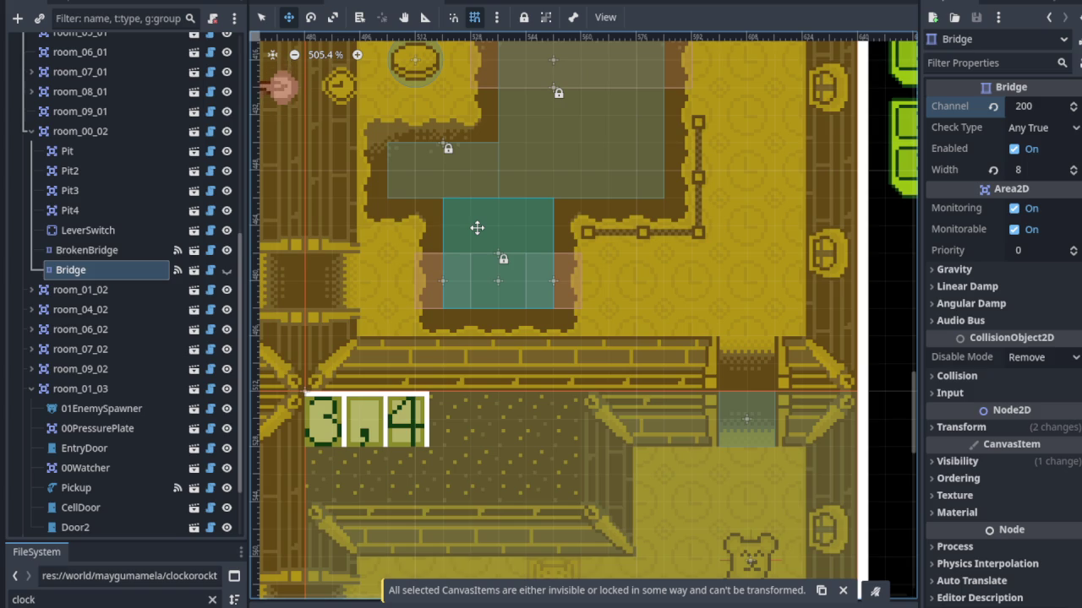
click(479, 239)
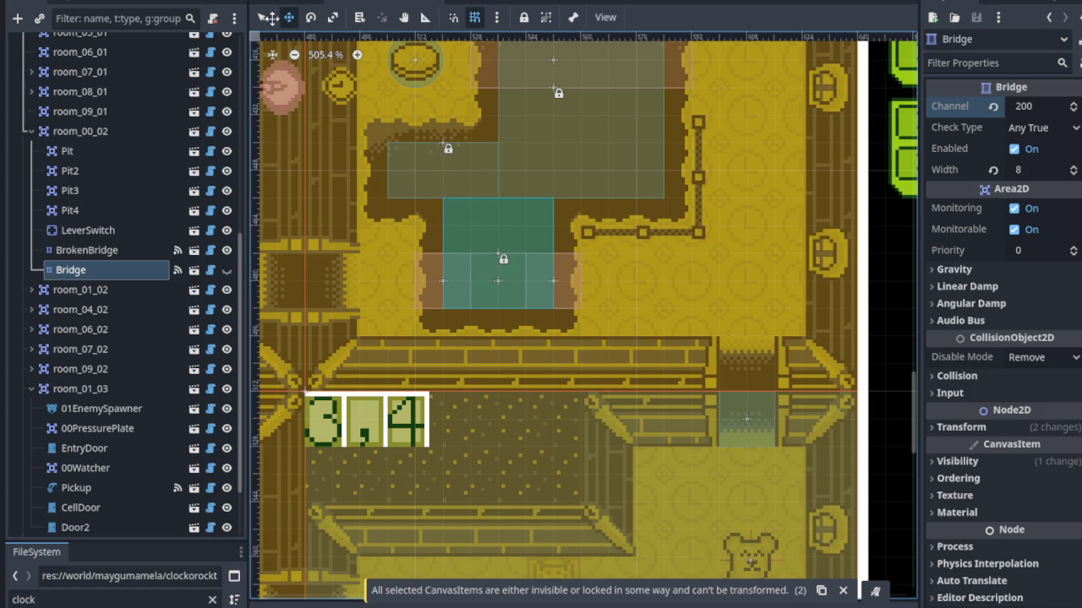
Back in Select mode, expand room_03_03 and inspect its BottomBridge settings.
click(263, 18)
click(422, 198)
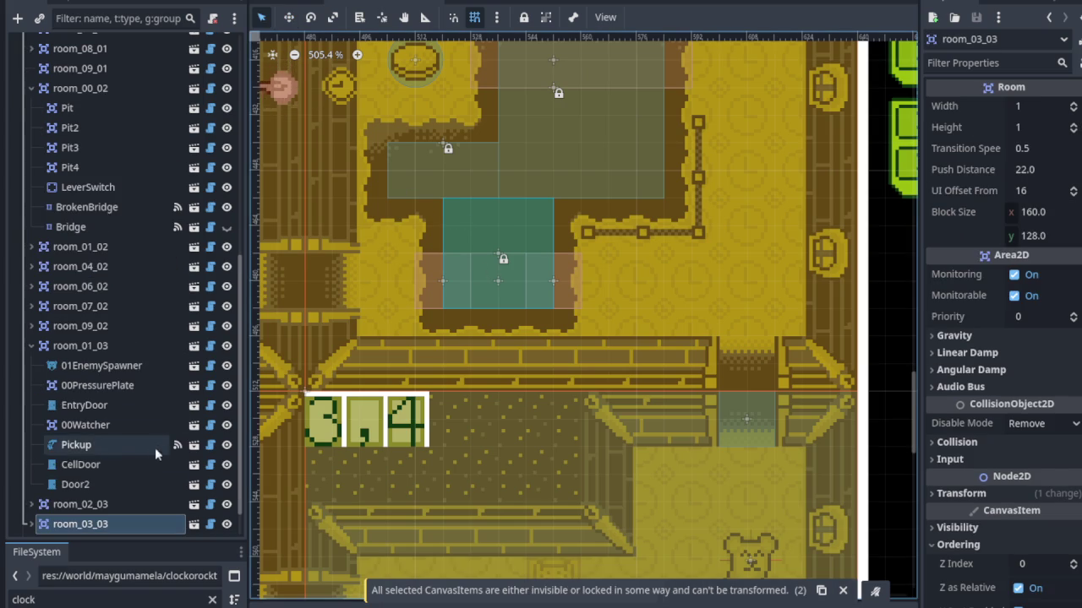
scroll(79, 459, down, 1)
click(37, 485)
scroll(43, 490, down, 5)
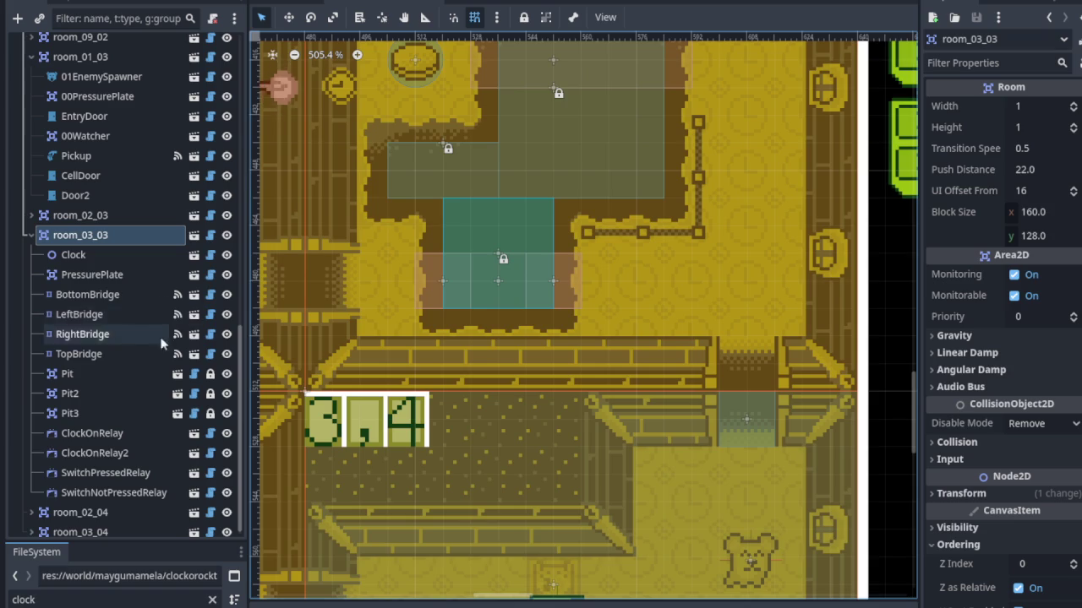
click(124, 302)
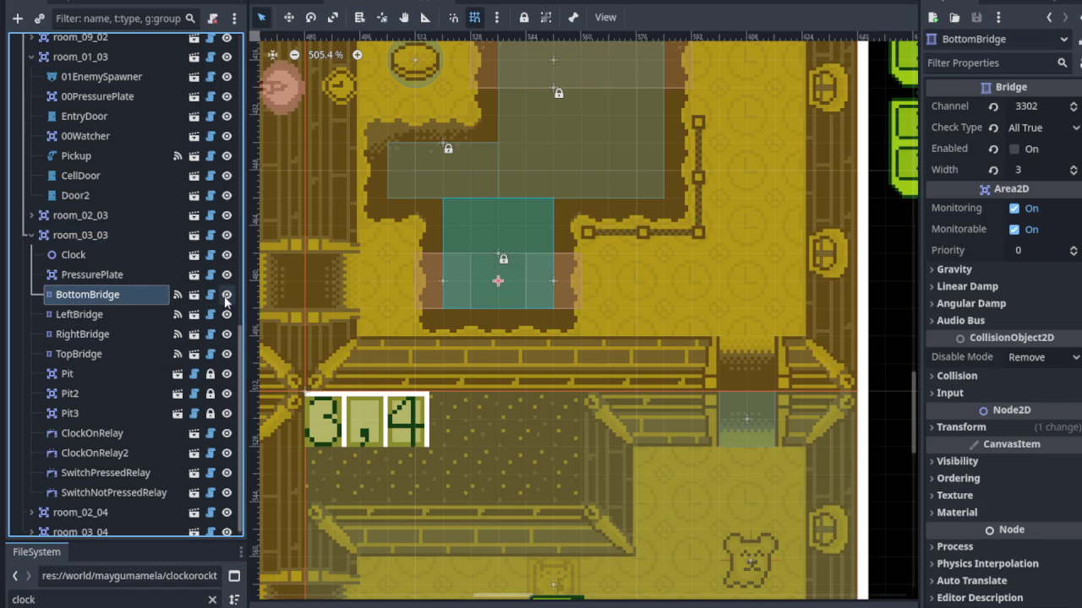
Pan over and view room_00_00's Bridge2: Channel 11, Any True, Width 2.
scroll(463, 281, down, 3)
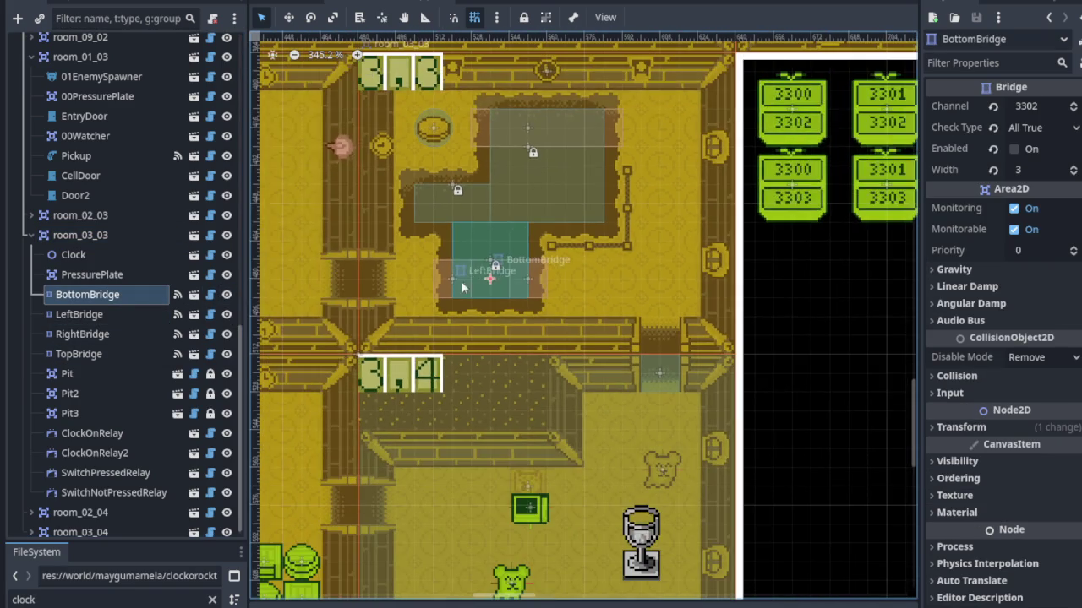
scroll(431, 294, down, 3)
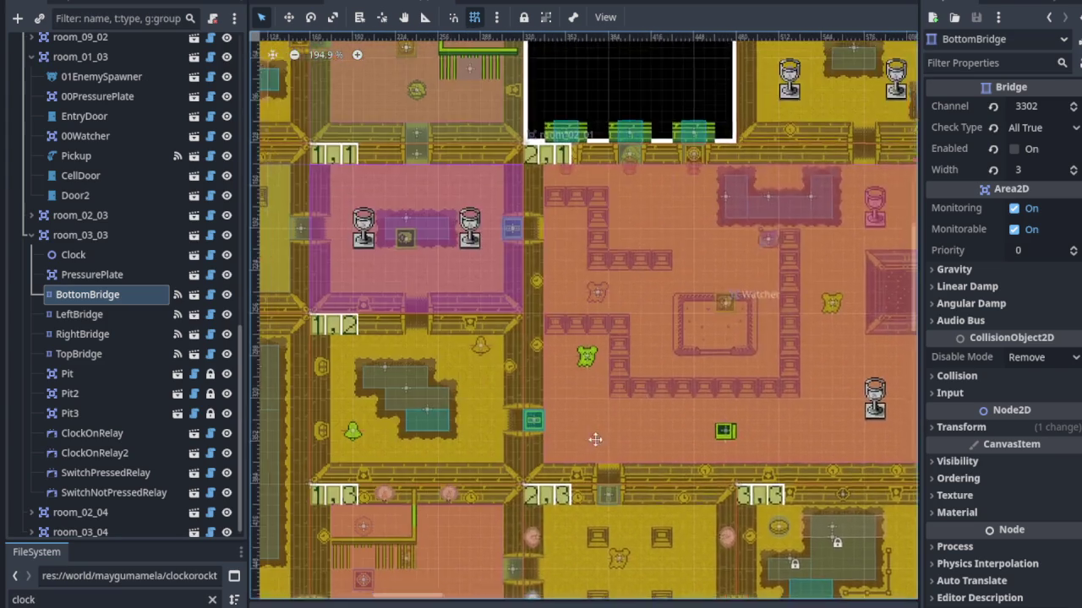
scroll(428, 238, up, 5)
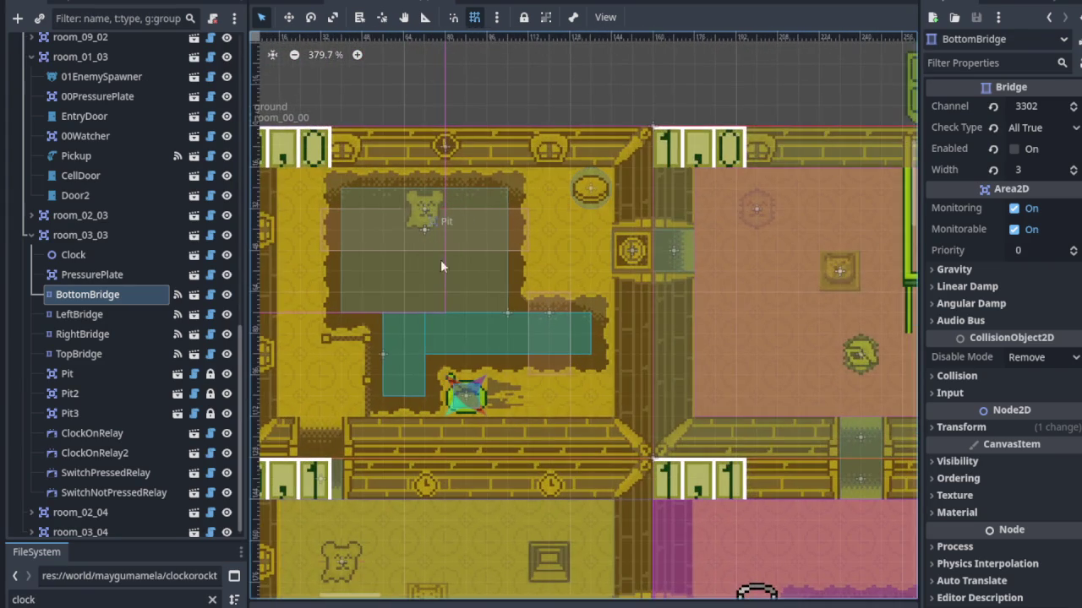
scroll(545, 311, up, 4)
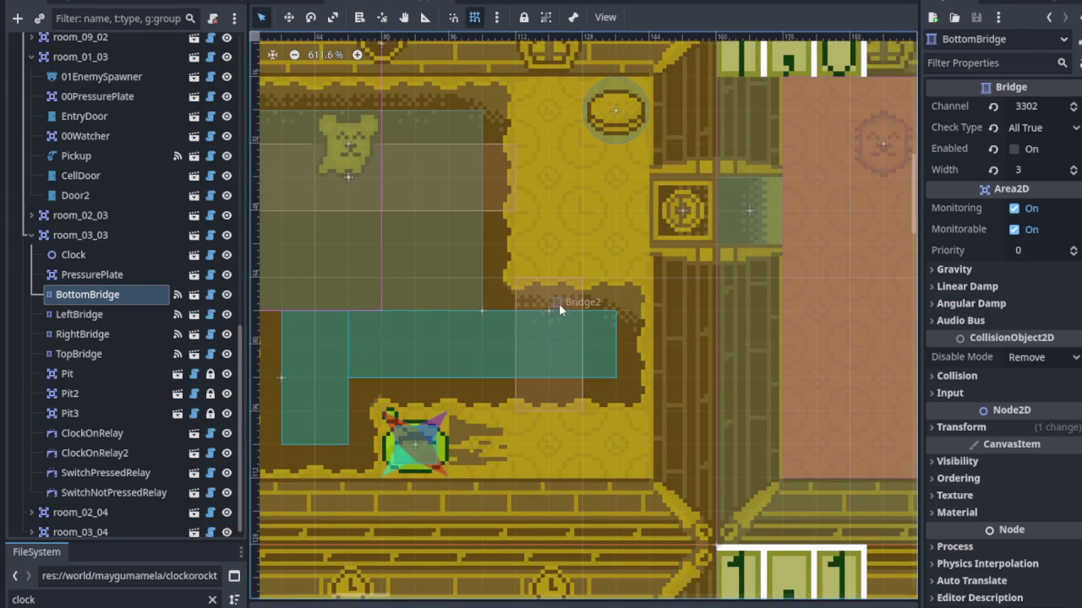
mouse_move(460, 262)
mouse_down()
mouse_move(646, 350)
mouse_move(565, 256)
mouse_move(555, 225)
mouse_move(622, 300)
mouse_up()
click(322, 154)
click(622, 298)
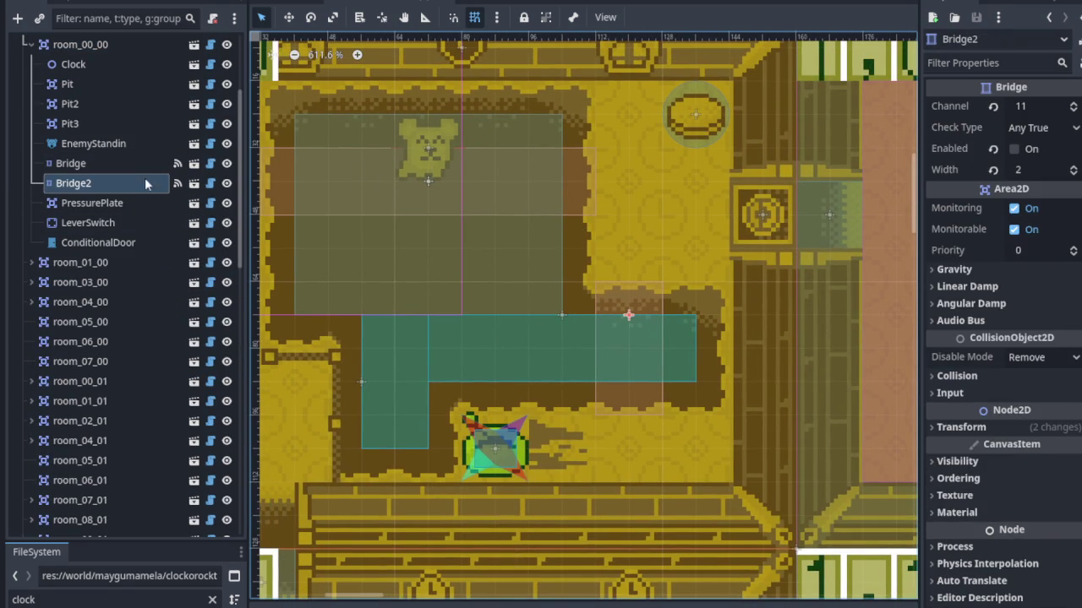
click(119, 222)
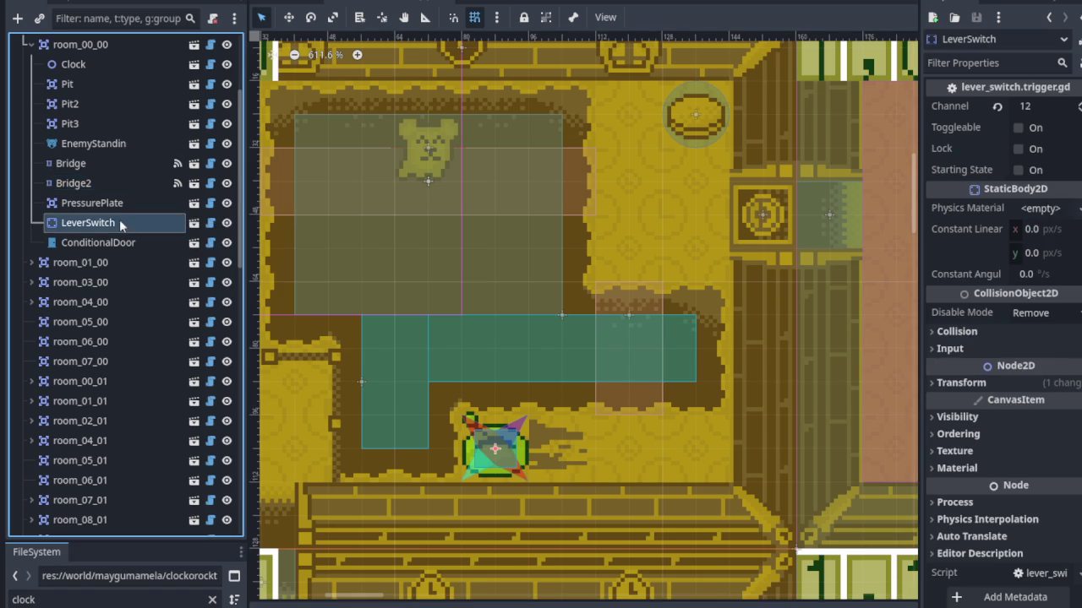
click(116, 205)
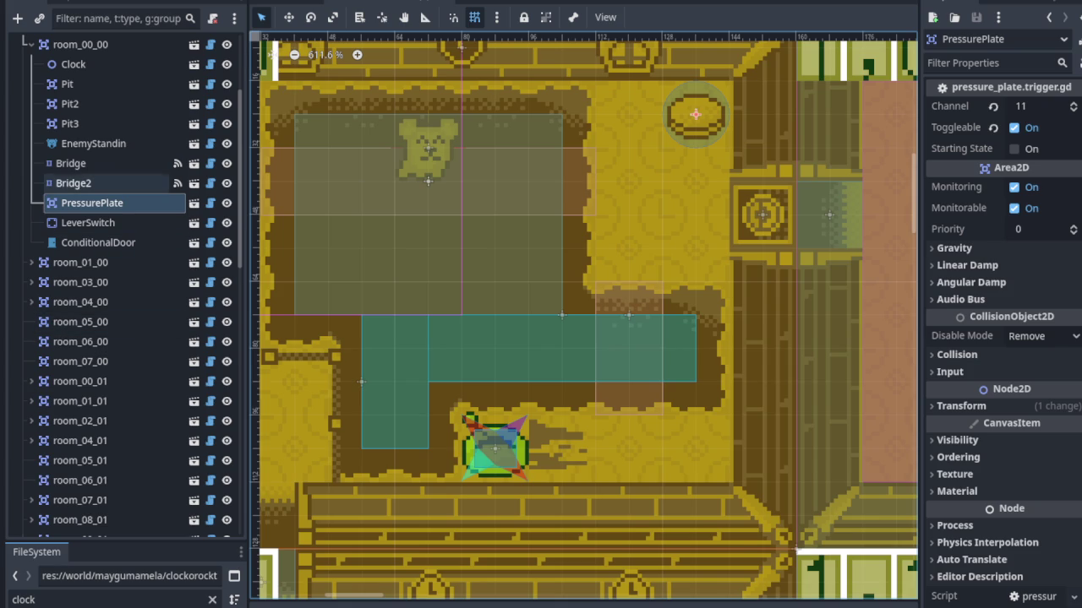
click(103, 185)
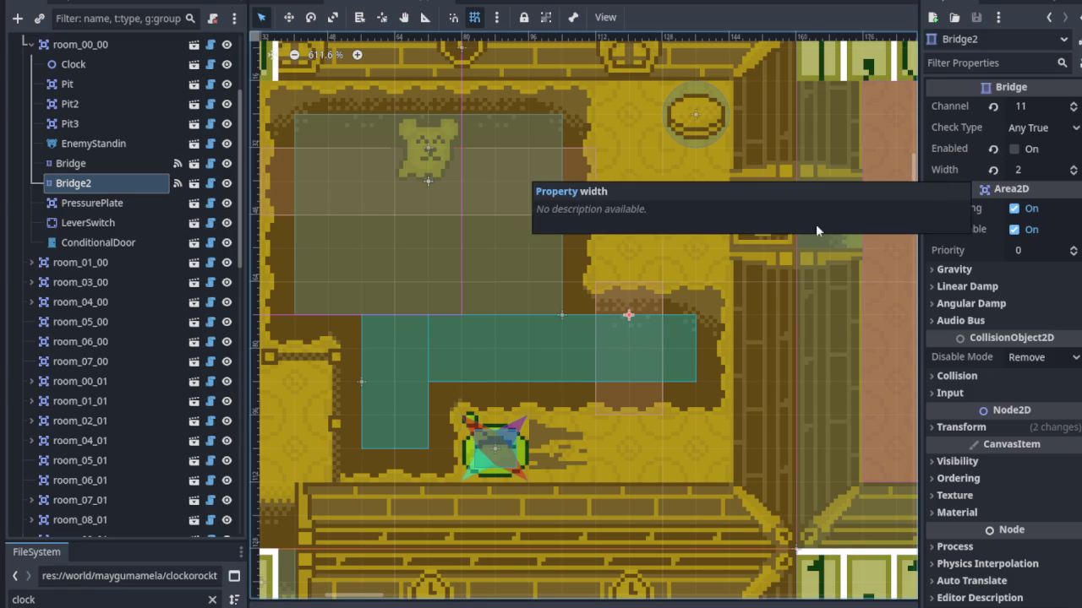
scroll(540, 344, down, 5)
scroll(479, 460, down, 5)
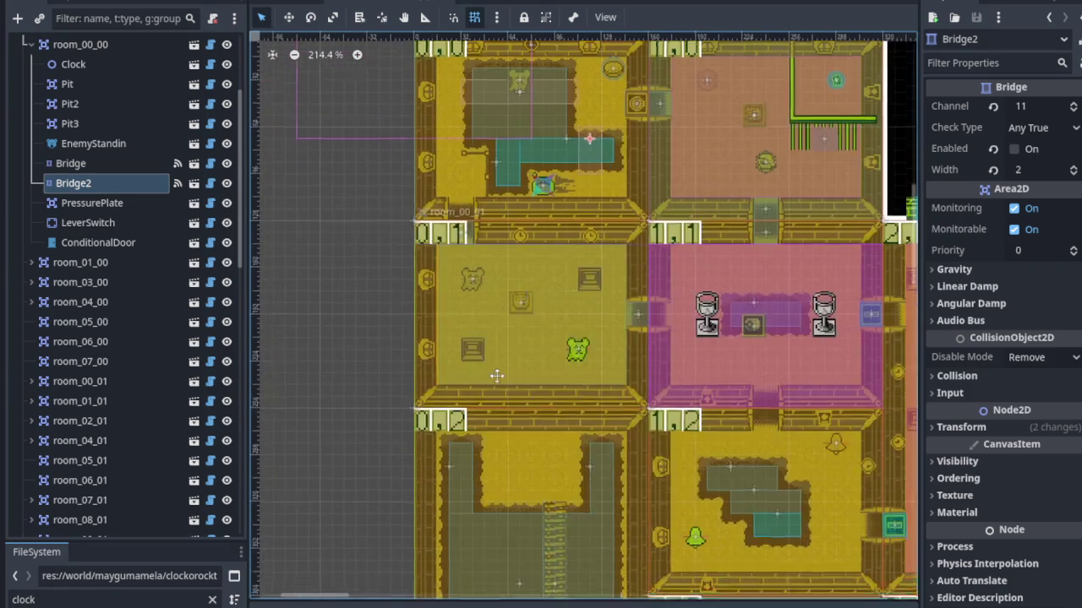
Make room_00_02's LeverSwitch Toggleable in the Inspector.
click(438, 310)
scroll(545, 454, down, 3)
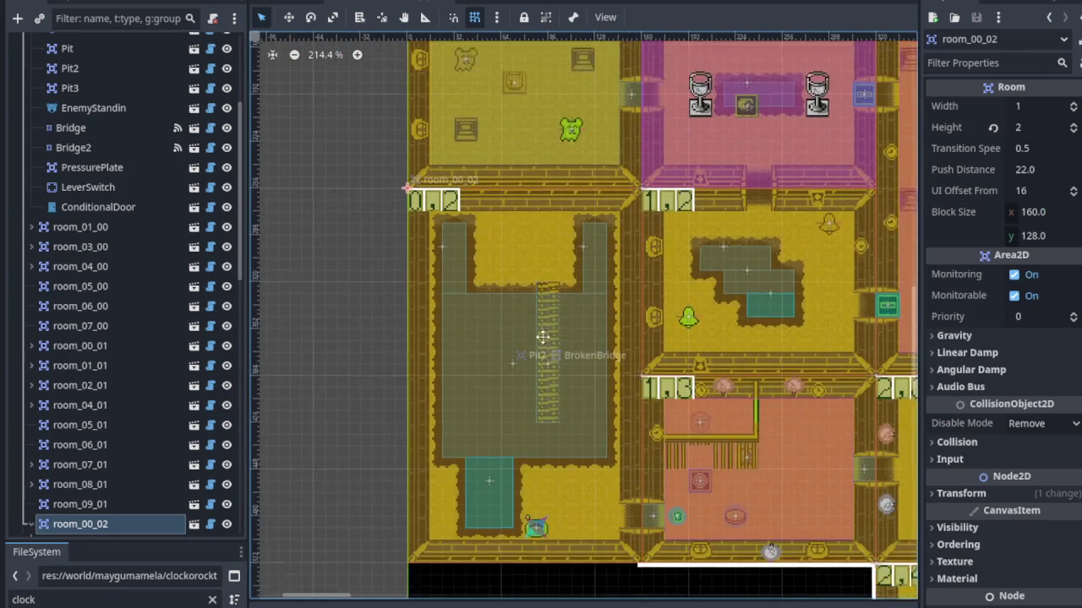
scroll(544, 396, up, 3)
scroll(544, 396, up, 2)
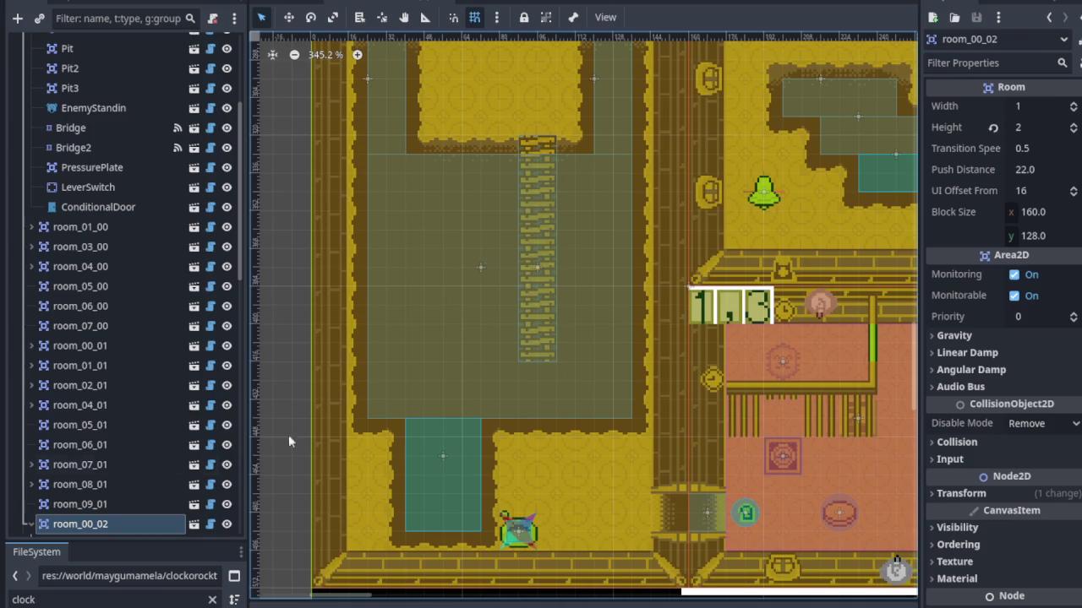
scroll(154, 465, down, 5)
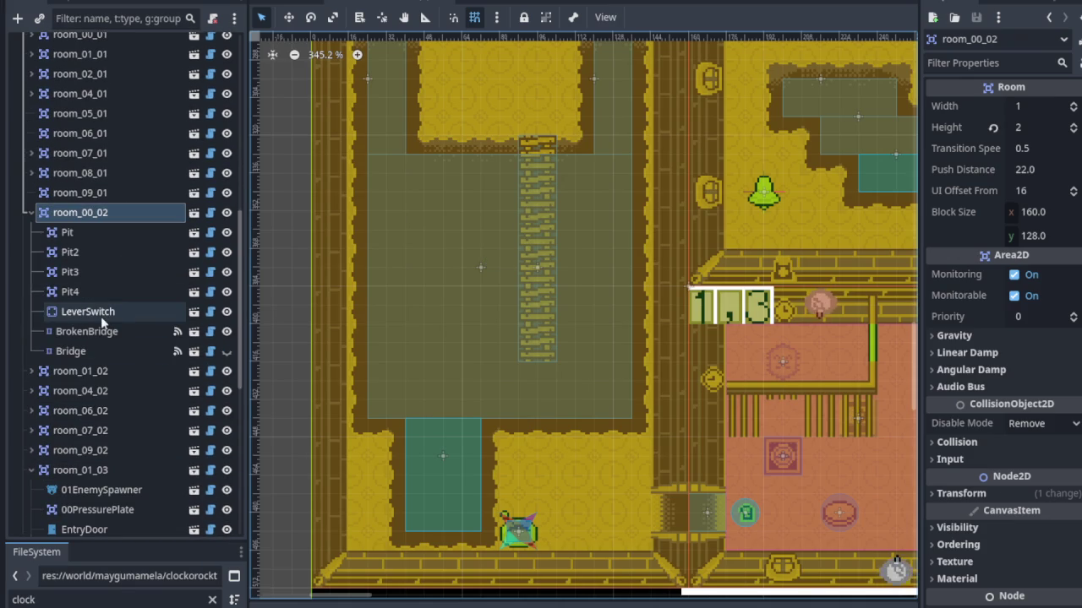
click(101, 314)
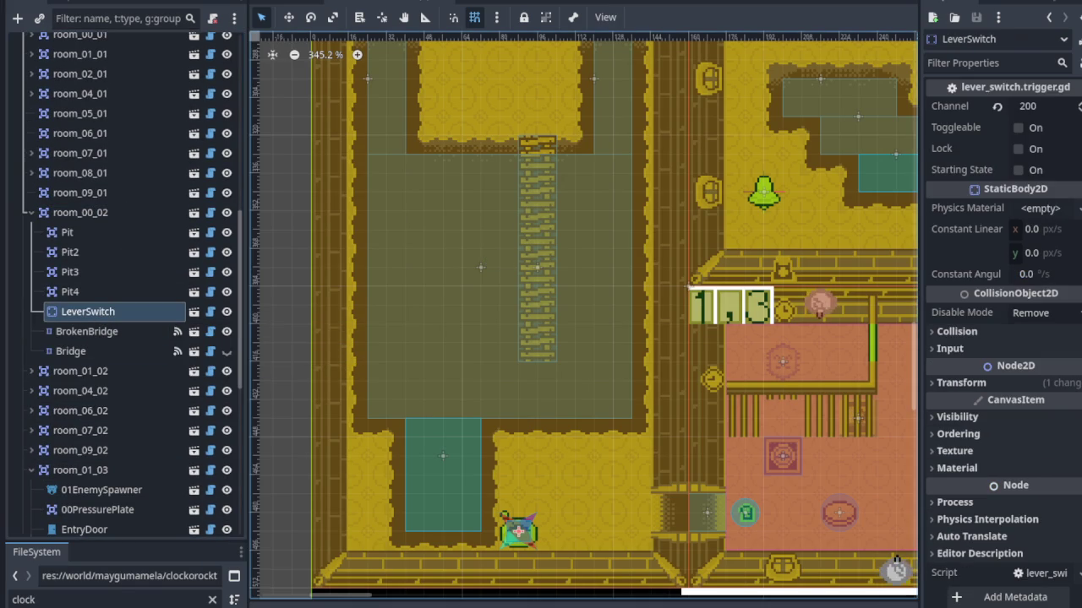
click(1018, 127)
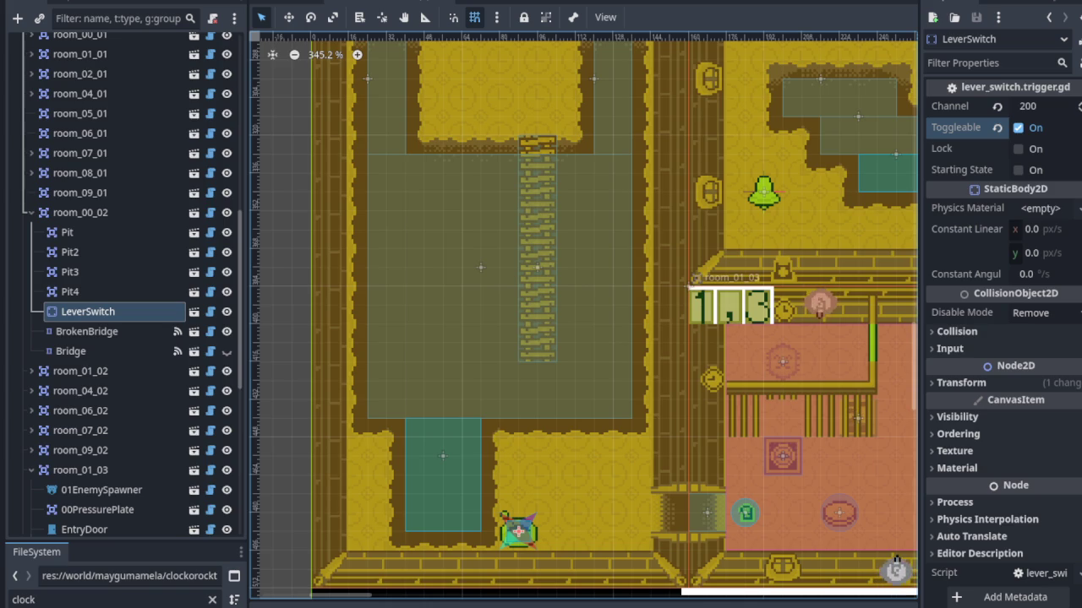
Confirm room_00_02's Bridge is on Channel 200 and save the scene.
mouse_move(1006, 188)
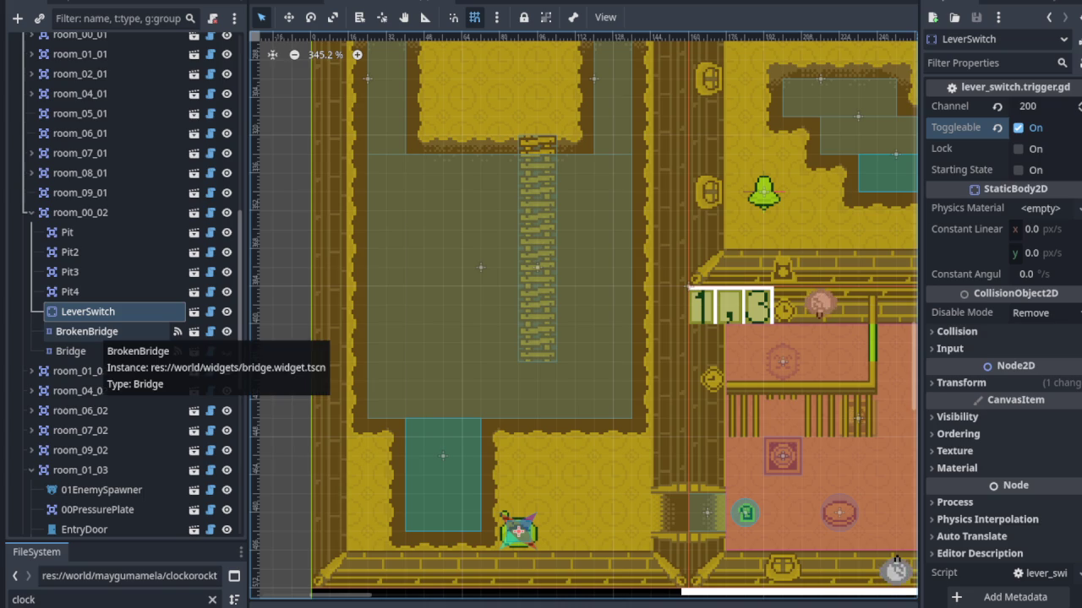
click(99, 351)
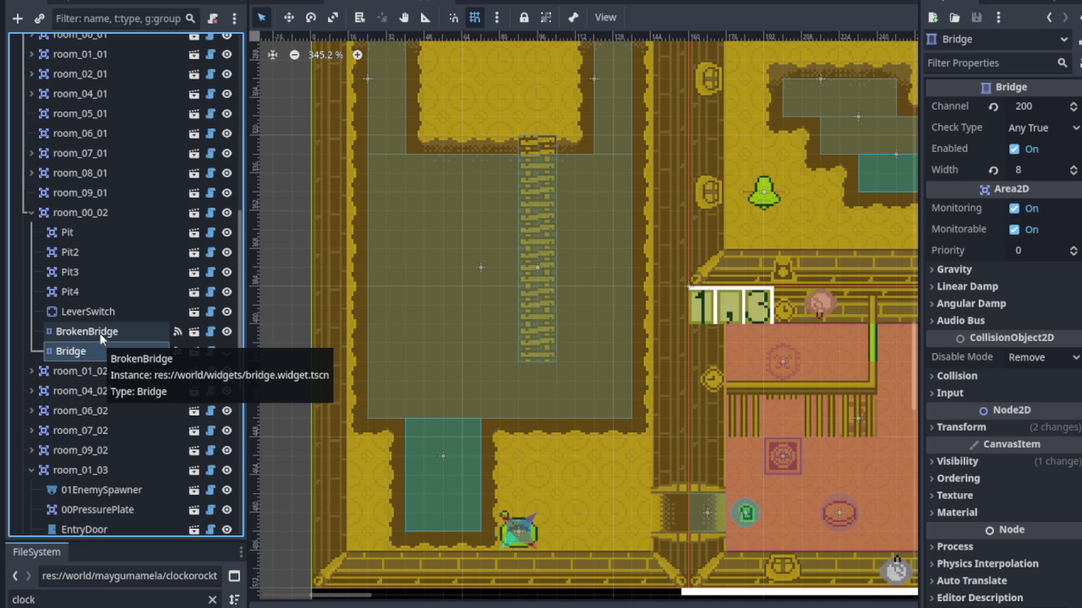
key(ctrl+s)
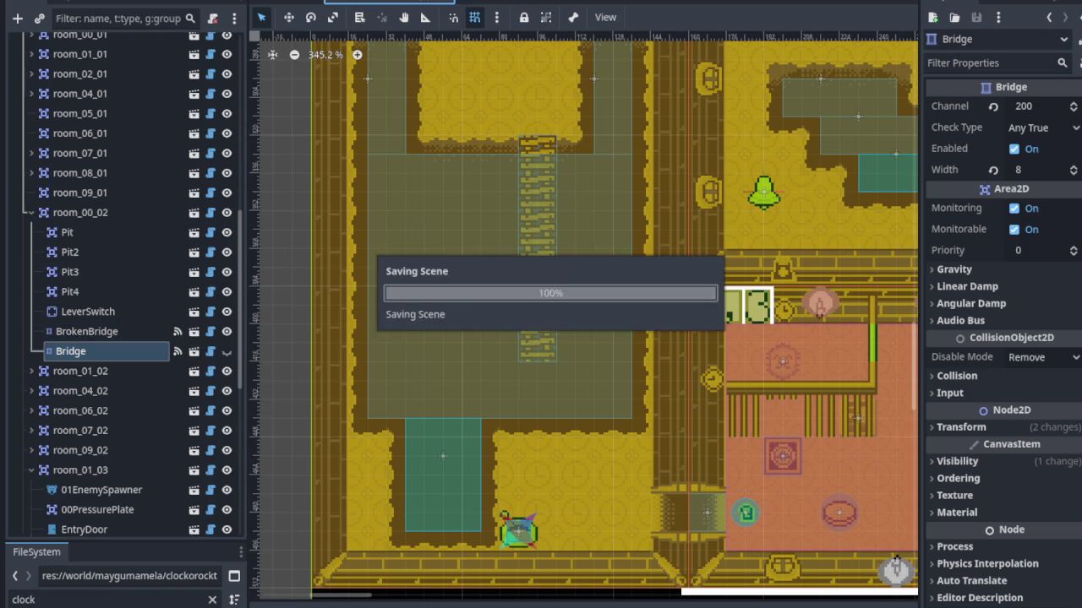
Run the project with F5 to playtest the dungeon.
key(F5)
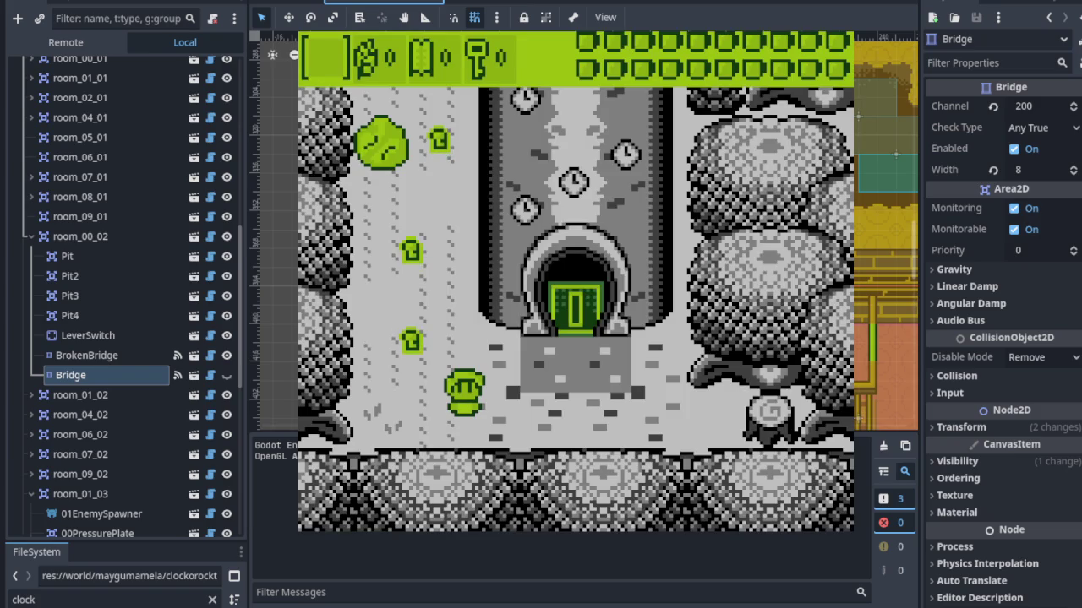
Walk the player to the key, over the bridge and through the tower archway eastward.
key(Left)
key(Up)
key(Right)
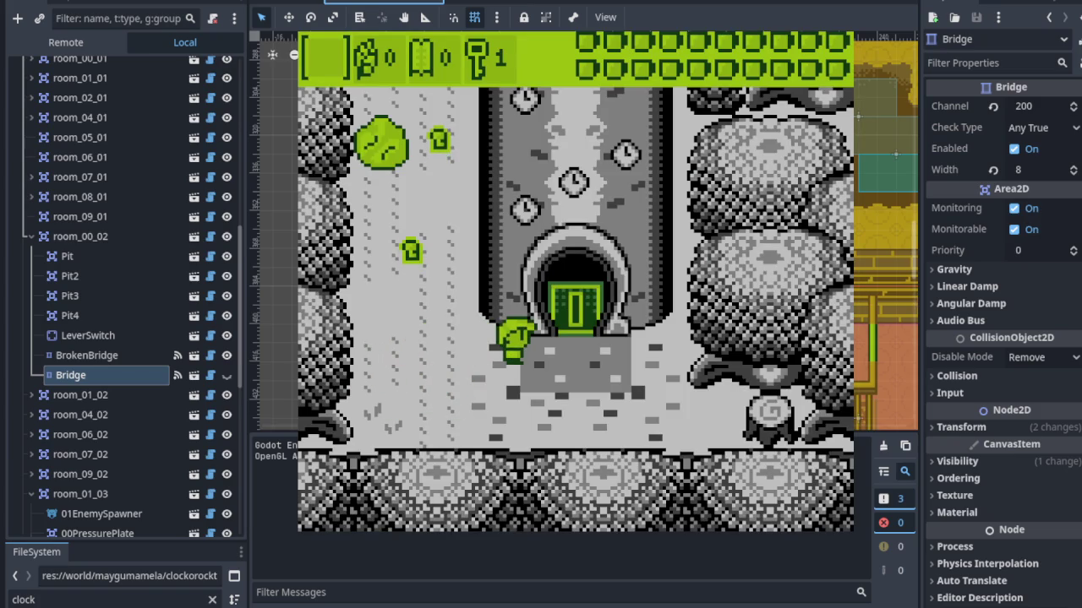
key(Right)
key(Up)
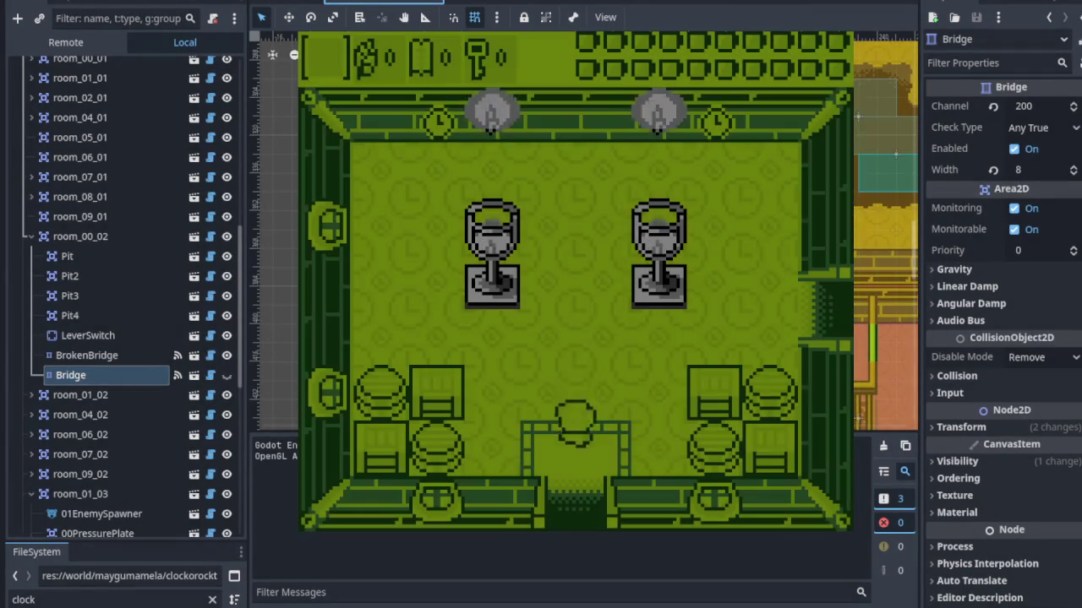
key(Right)
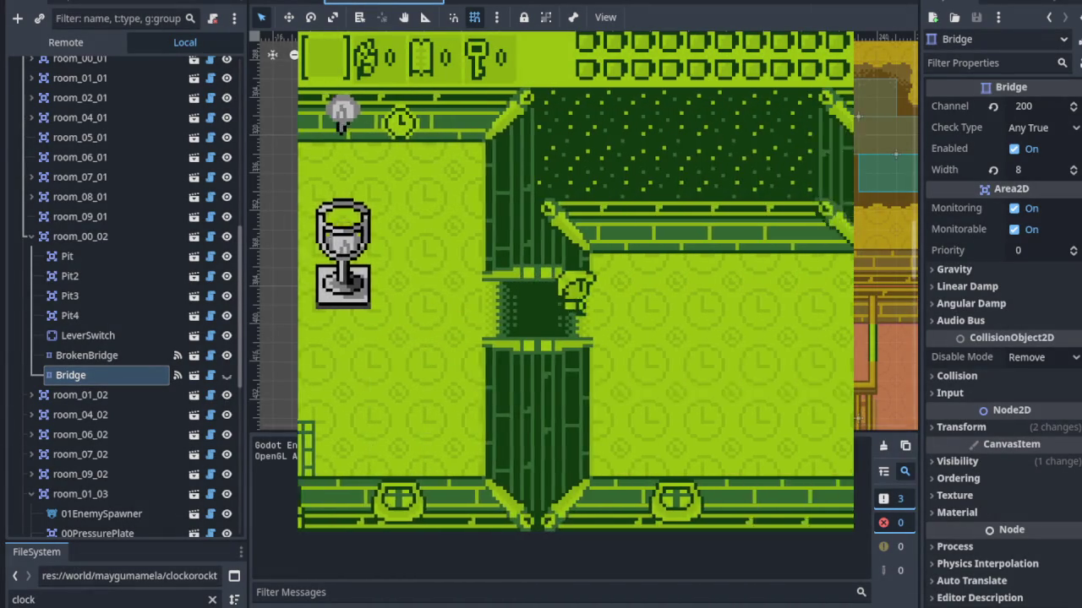
Enter the next room, slash the ghosts with the sword, and exit through the top doorway.
key(x)
key(Right)
key(Up)
key(x)
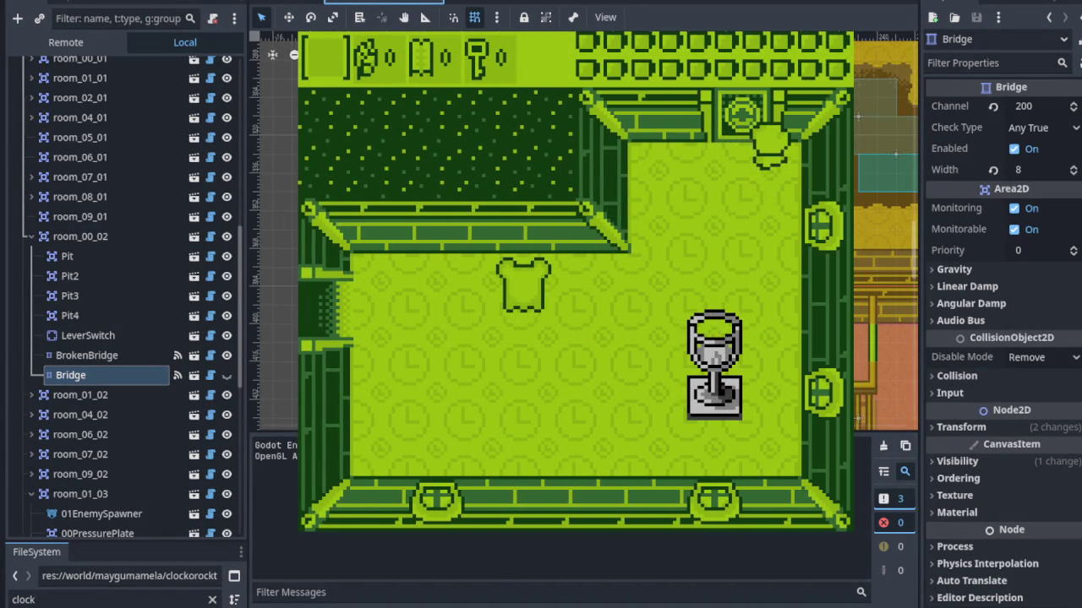
key(Left)
key(Down)
key(x)
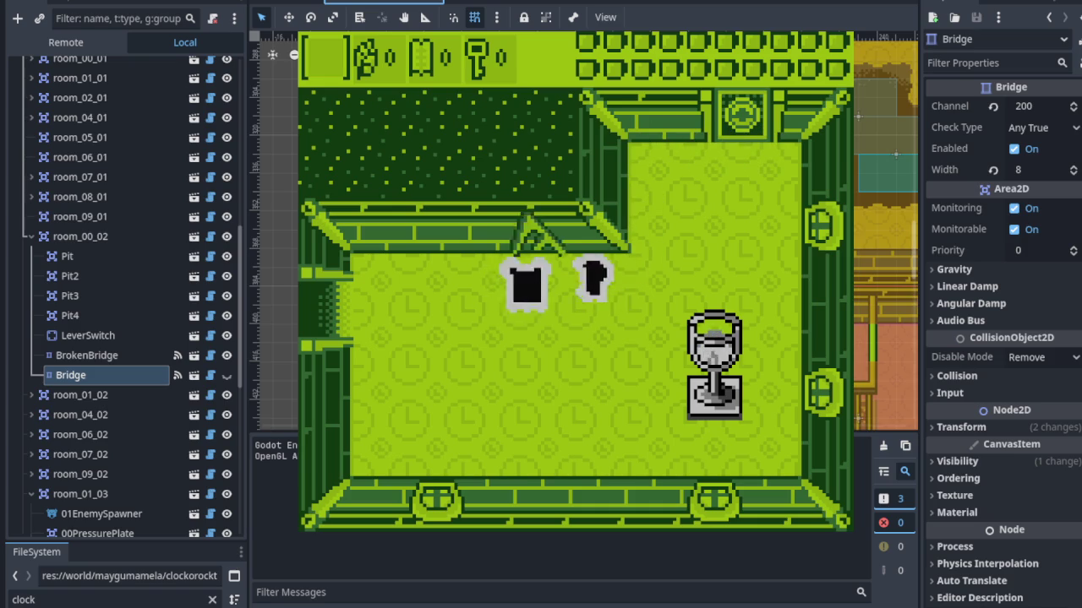
key(Up)
key(Right)
key(Up)
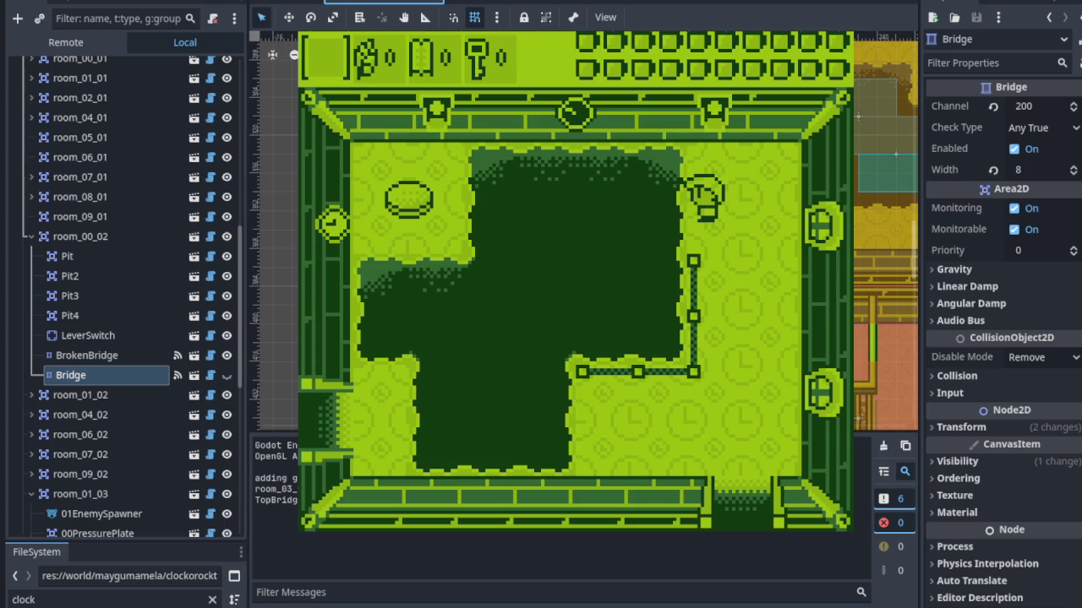
Cross the pit on its bridges and continue left into the neighbouring rooms.
key(Left)
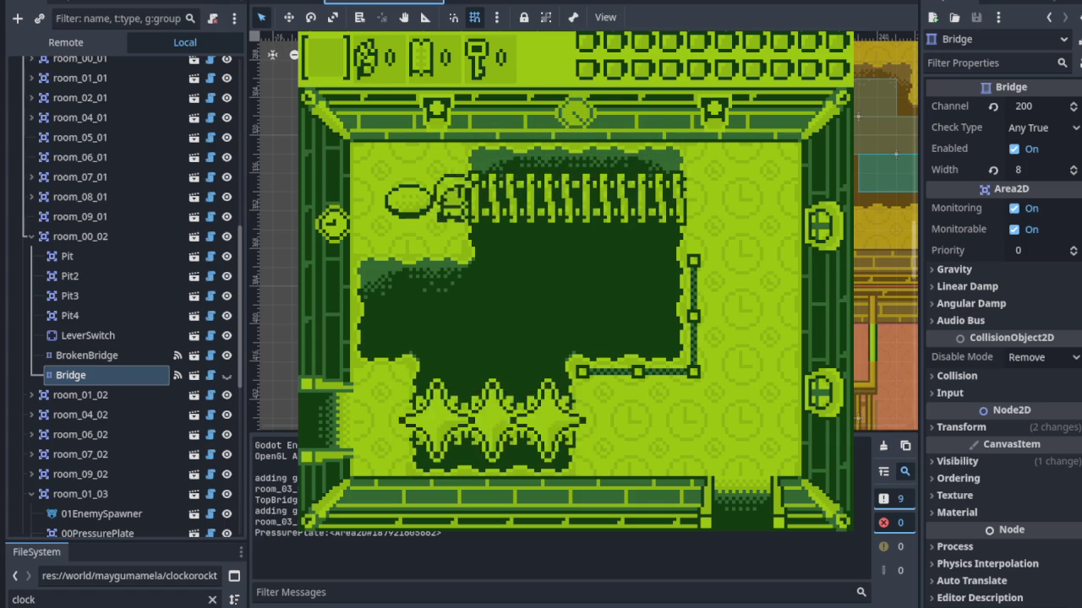
key(Down)
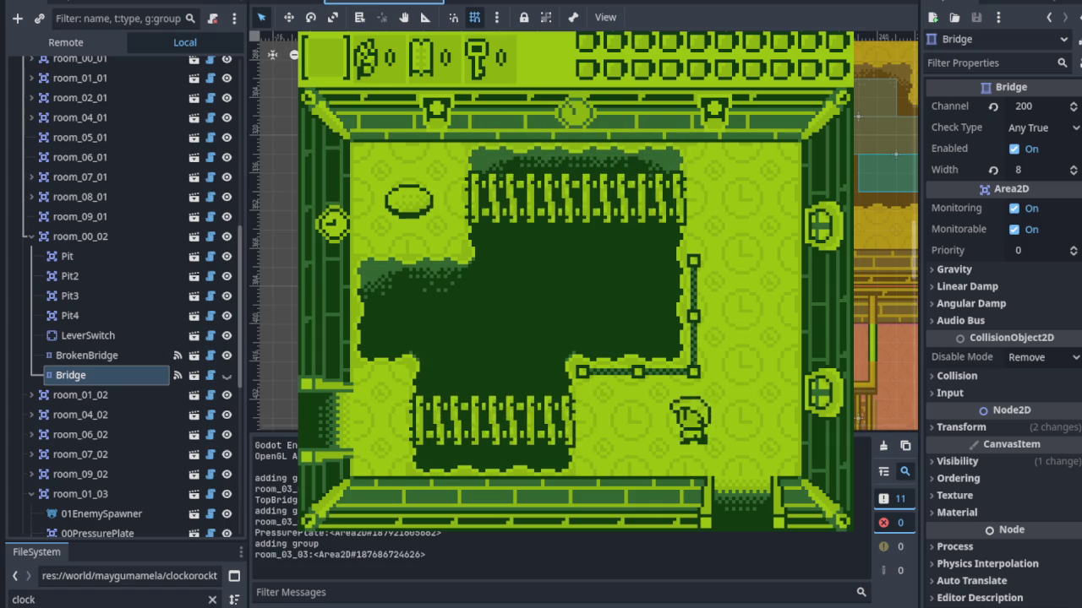
key(Left)
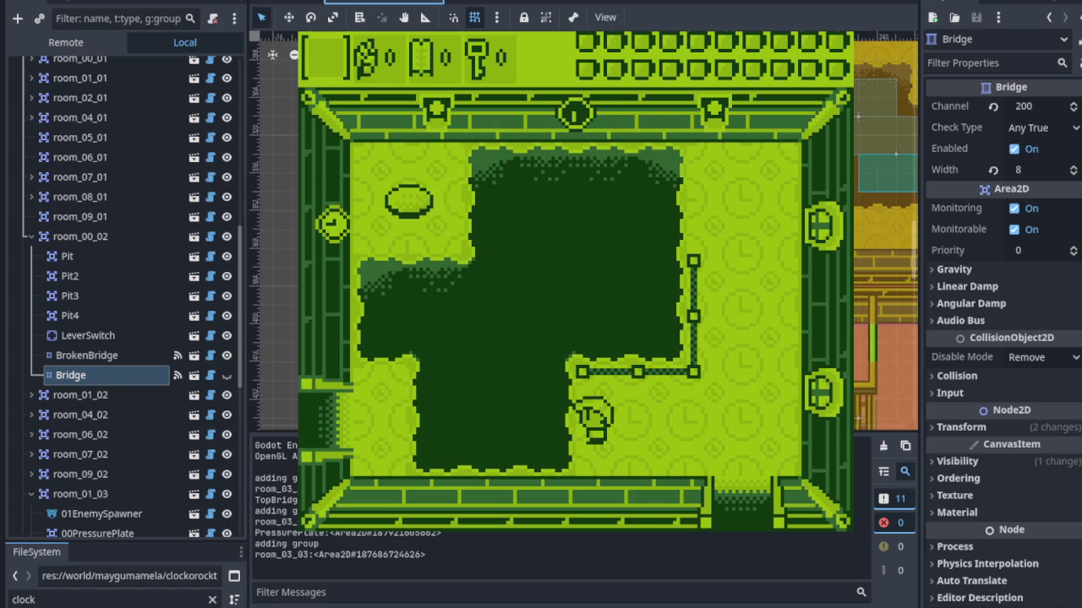
key(Left)
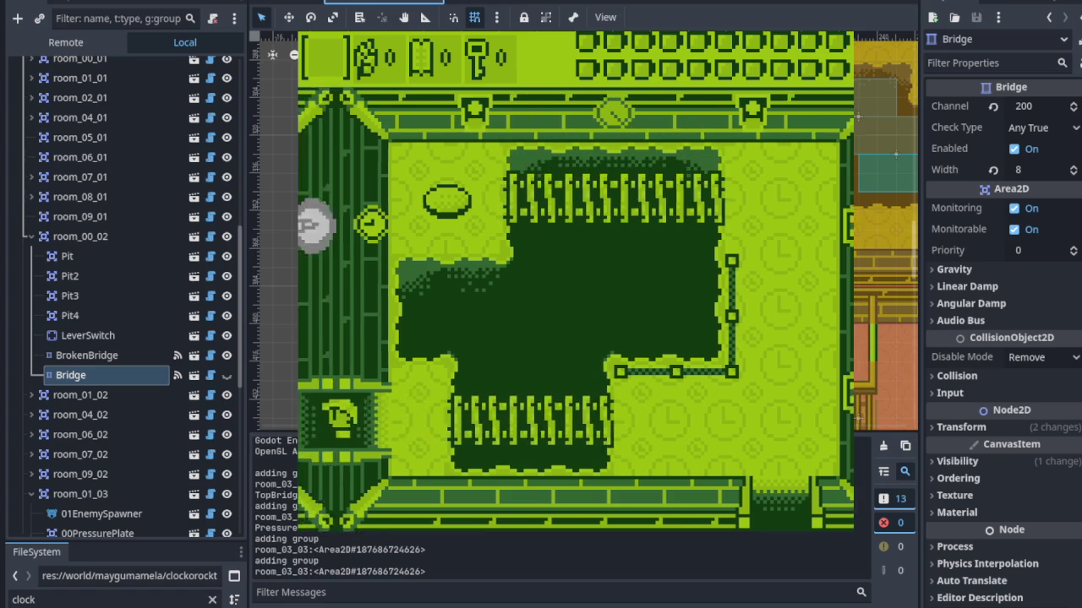
key(Left)
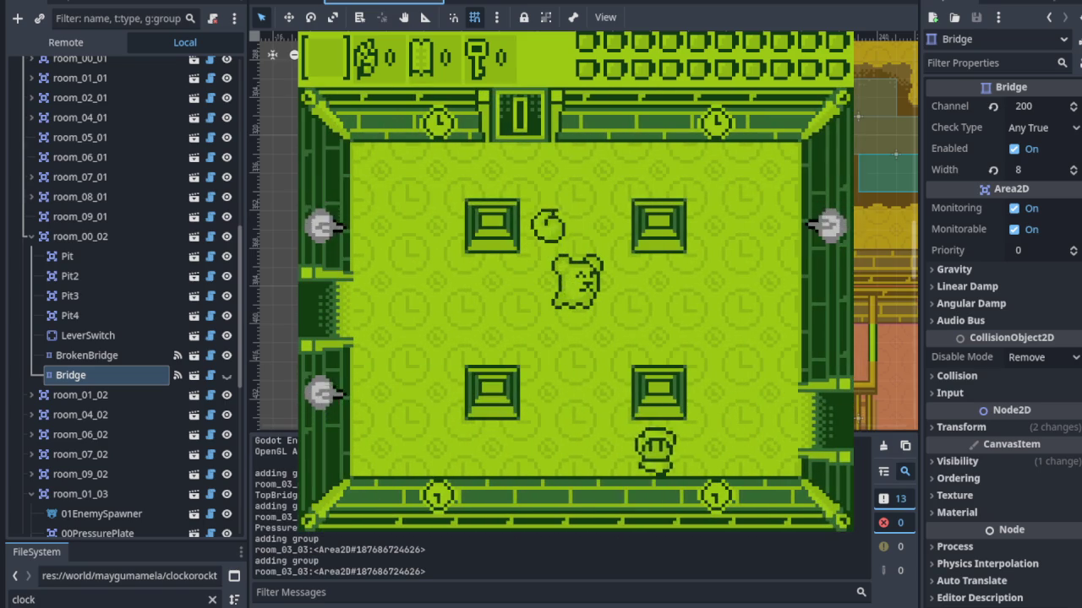
key(Left)
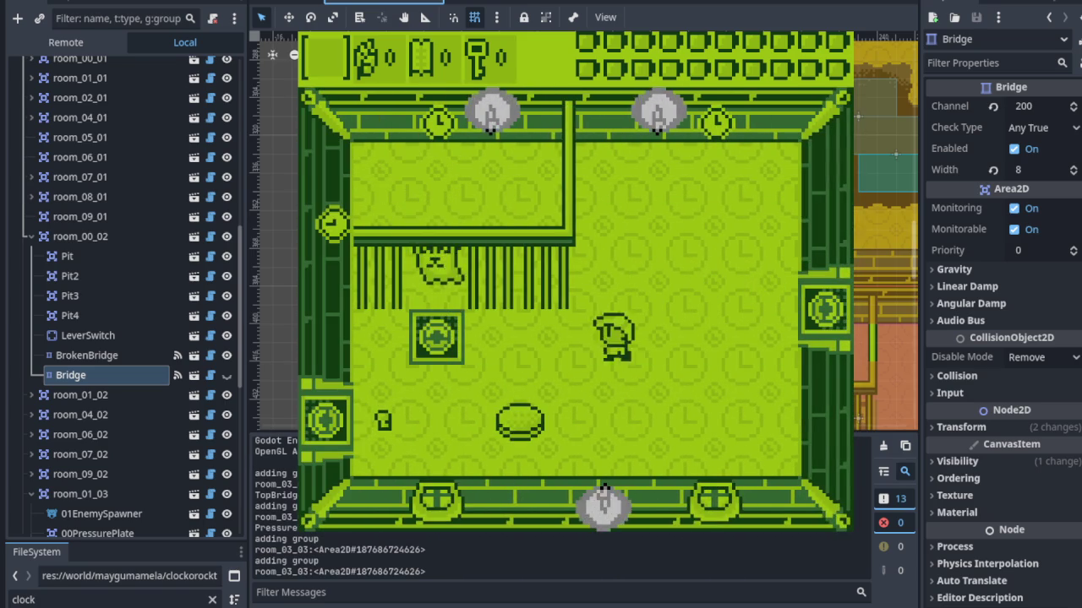
Walk past the block and through further rooms to the pot, then stop the game.
key(Left)
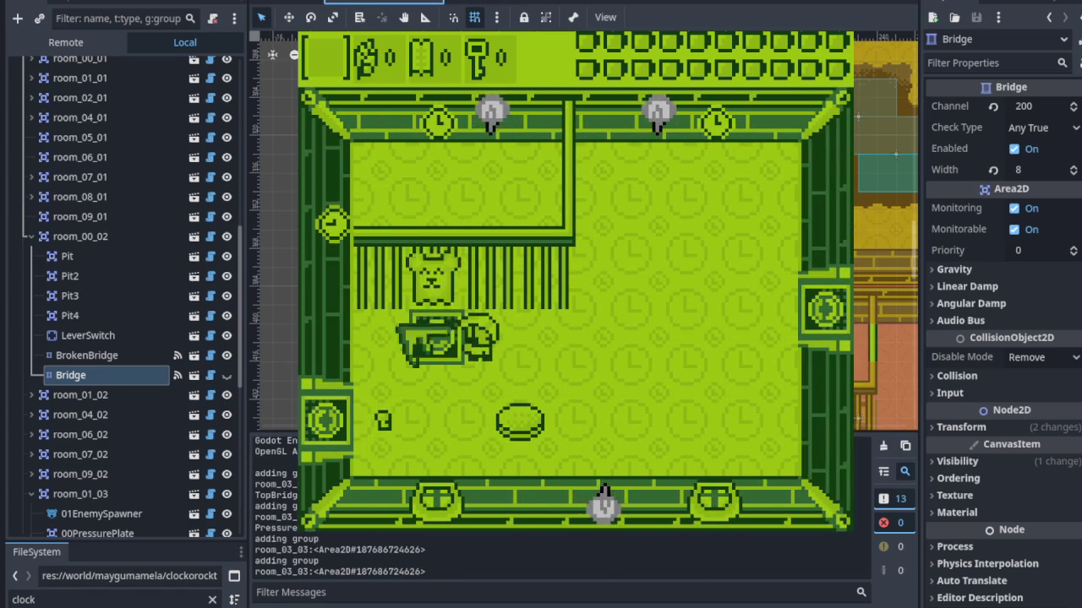
key(Down)
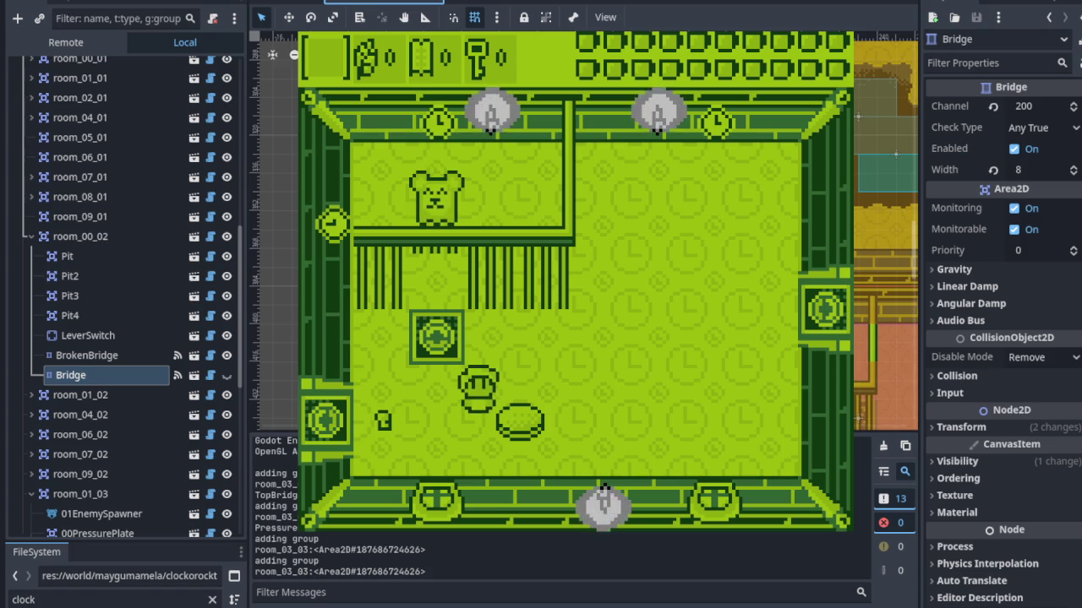
key(Up)
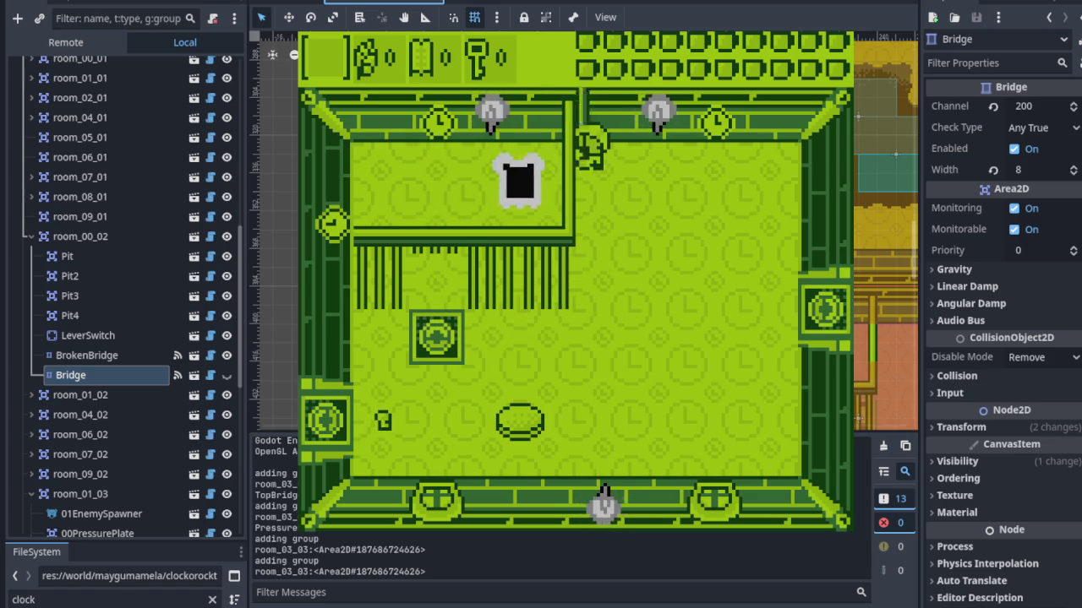
key(Down)
key(Left)
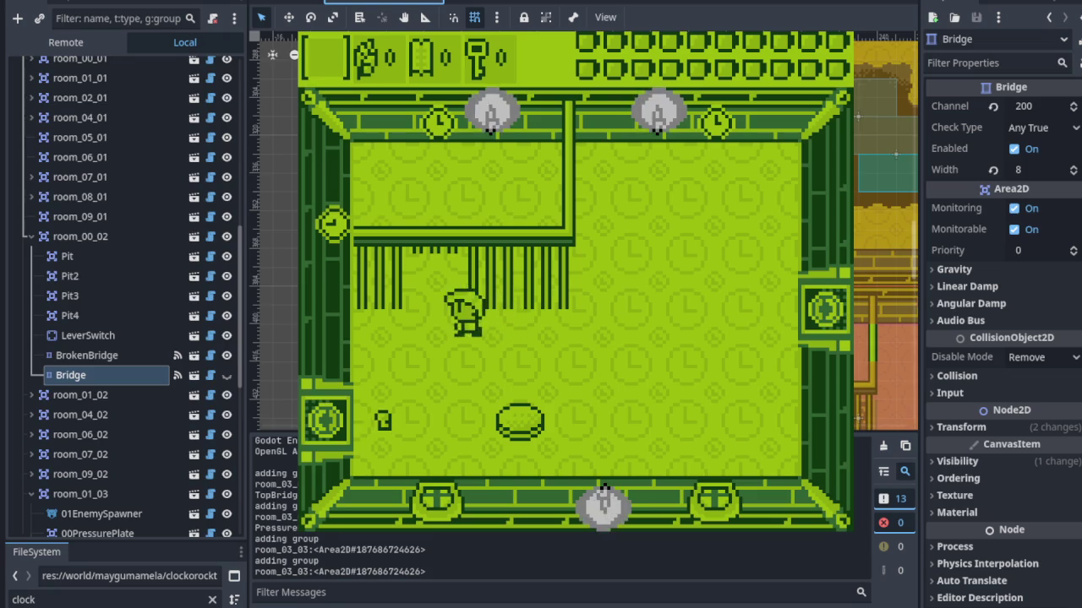
key(Down)
key(Left)
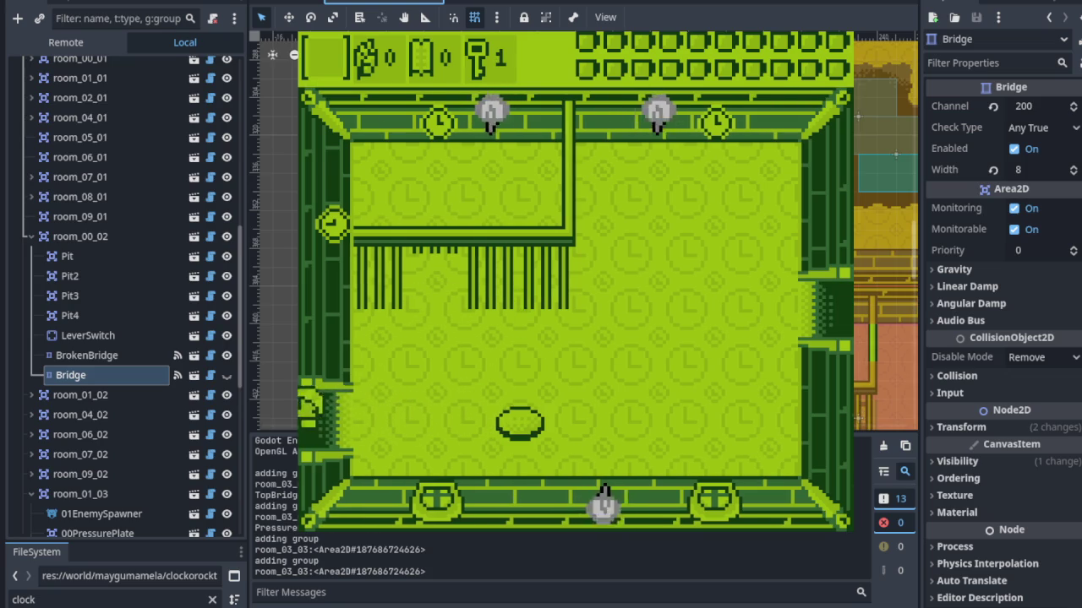
key(Left)
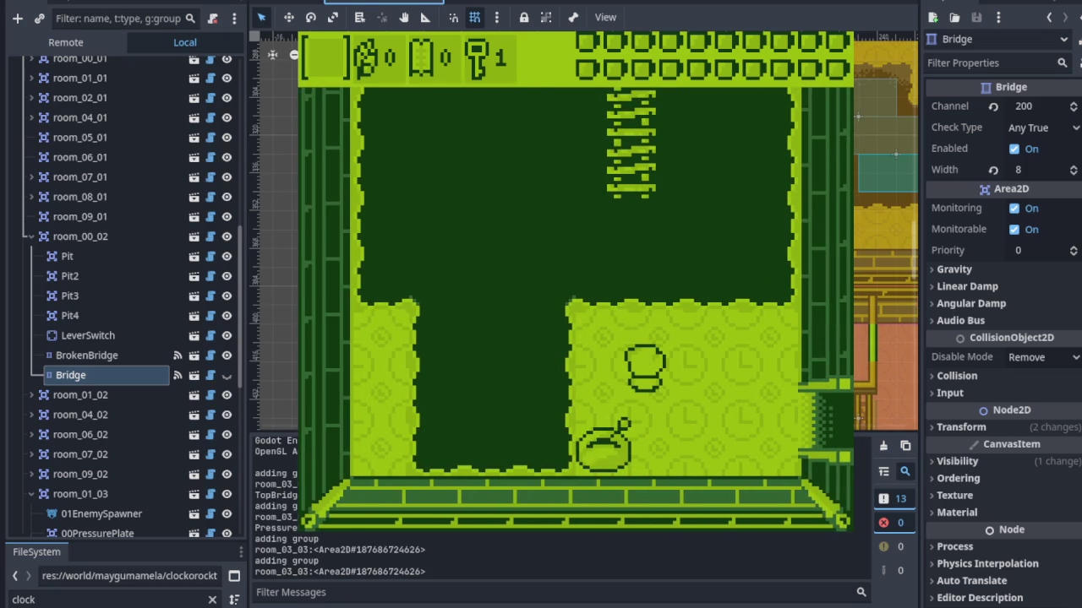
key(F8)
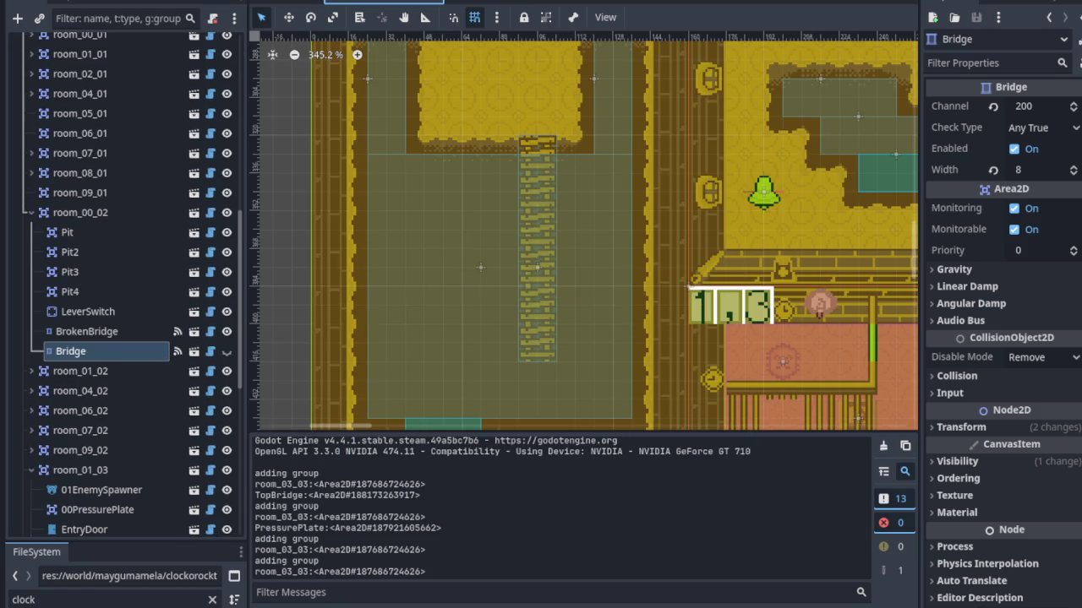
Review room_00_00's Bridge2 settings in the Inspector for reference.
scroll(485, 317, down, 4)
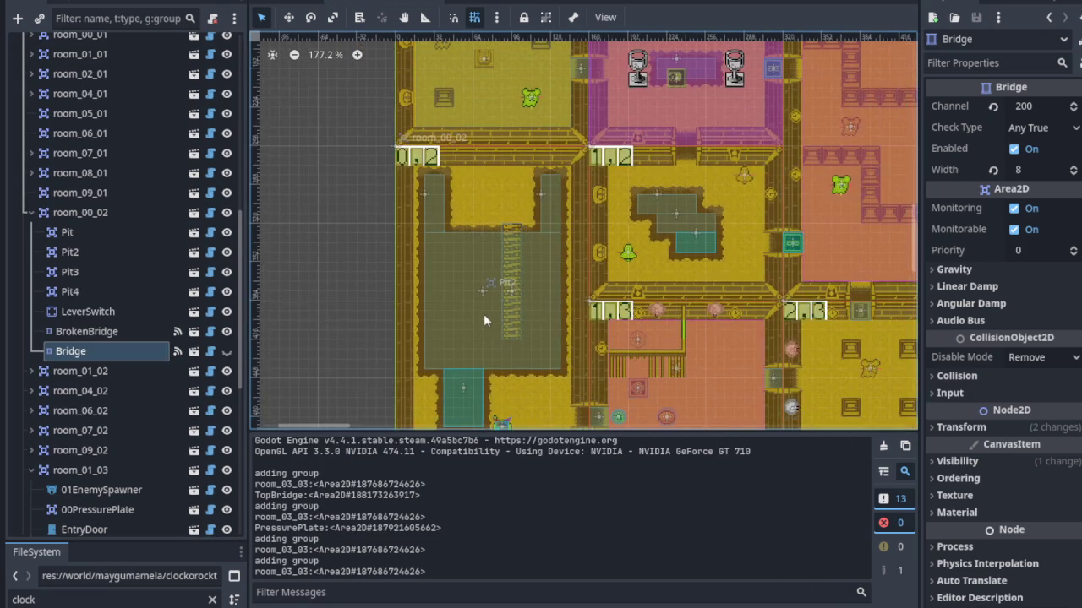
click(226, 351)
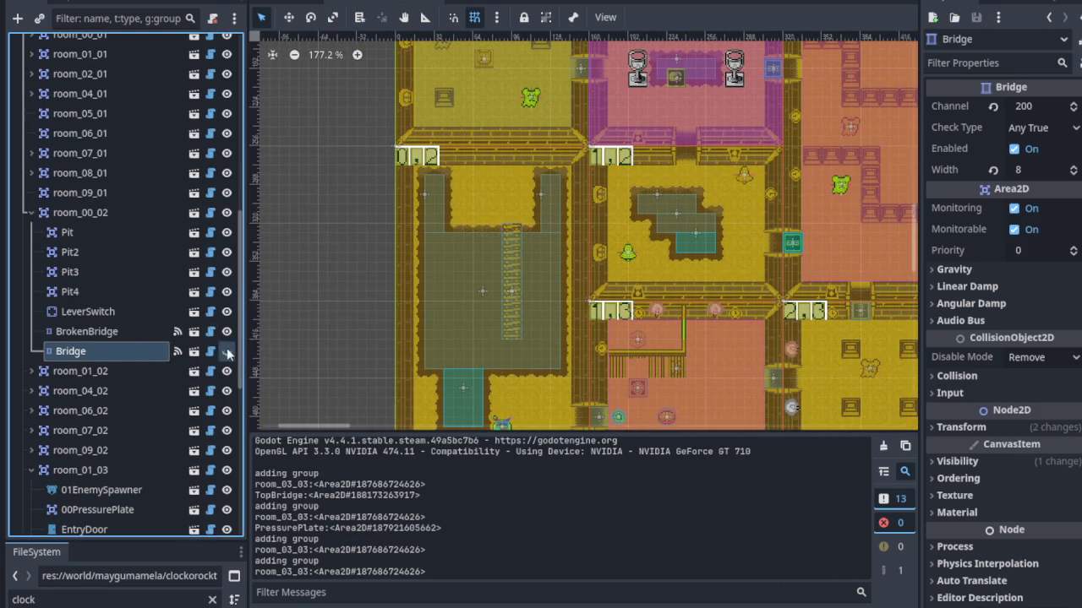
scroll(507, 355, up, 5)
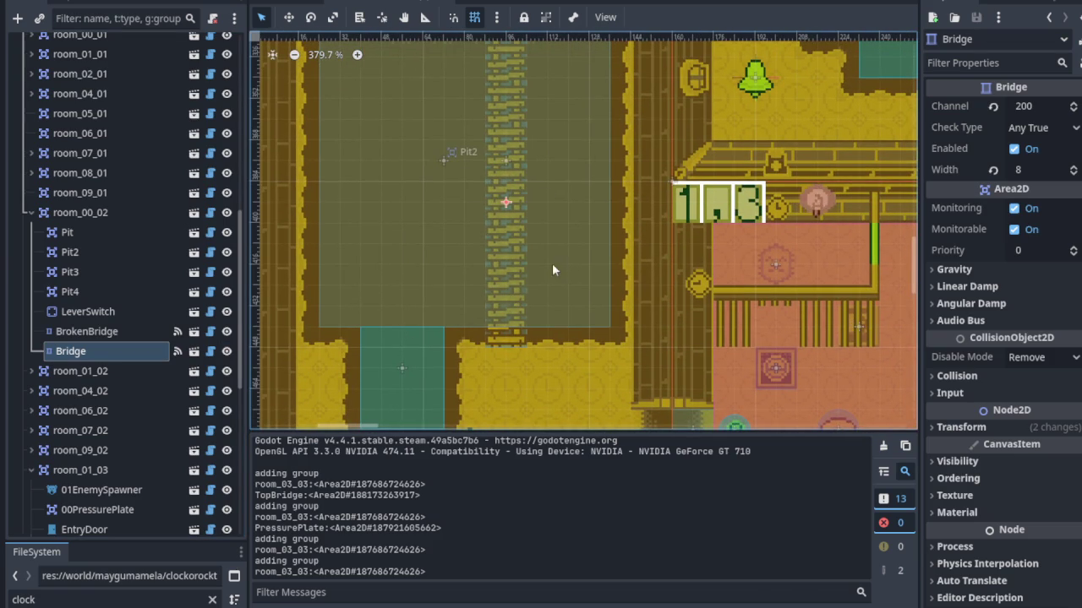
click(106, 354)
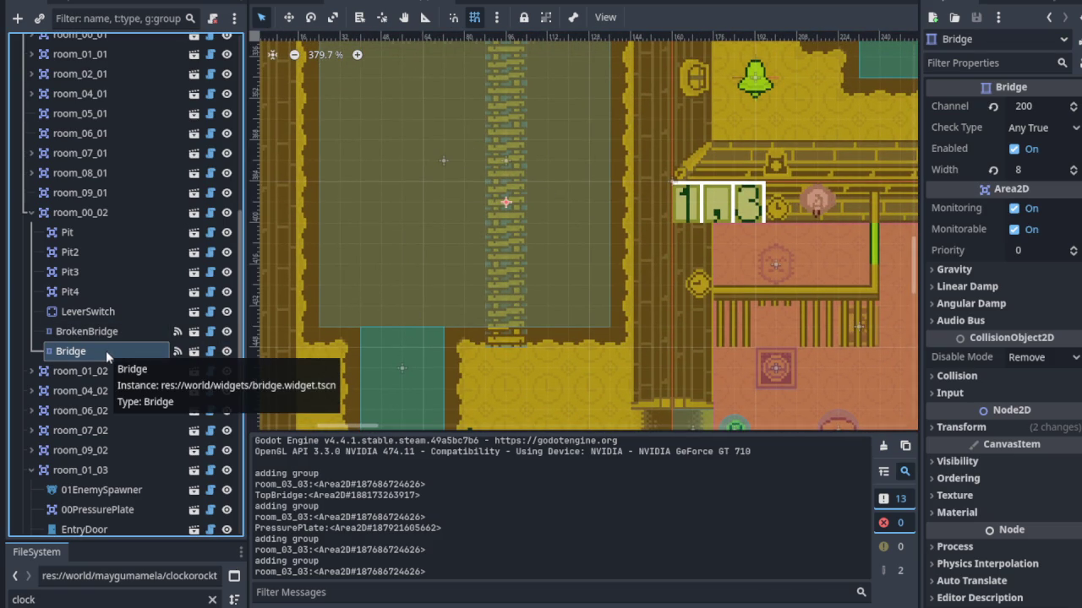
scroll(529, 171, down, 4)
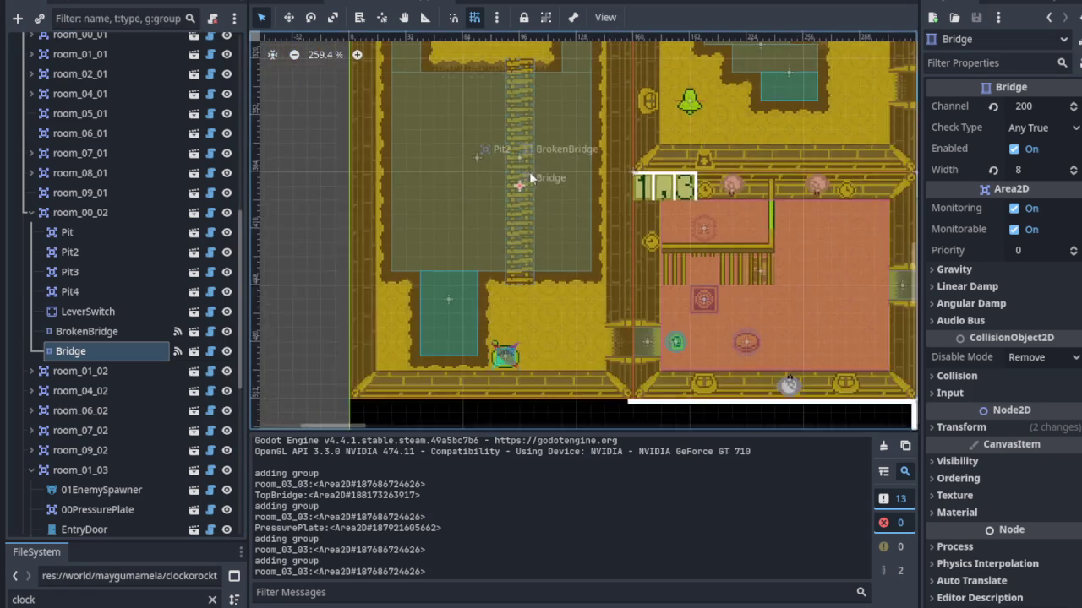
scroll(466, 284, up, 5)
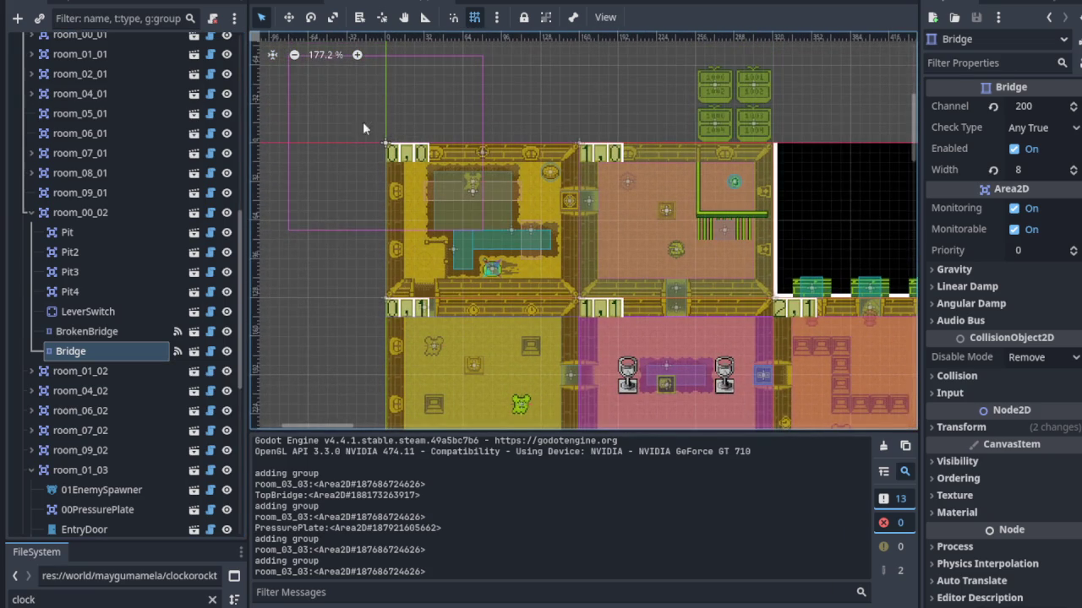
scroll(389, 140, up, 2)
click(416, 168)
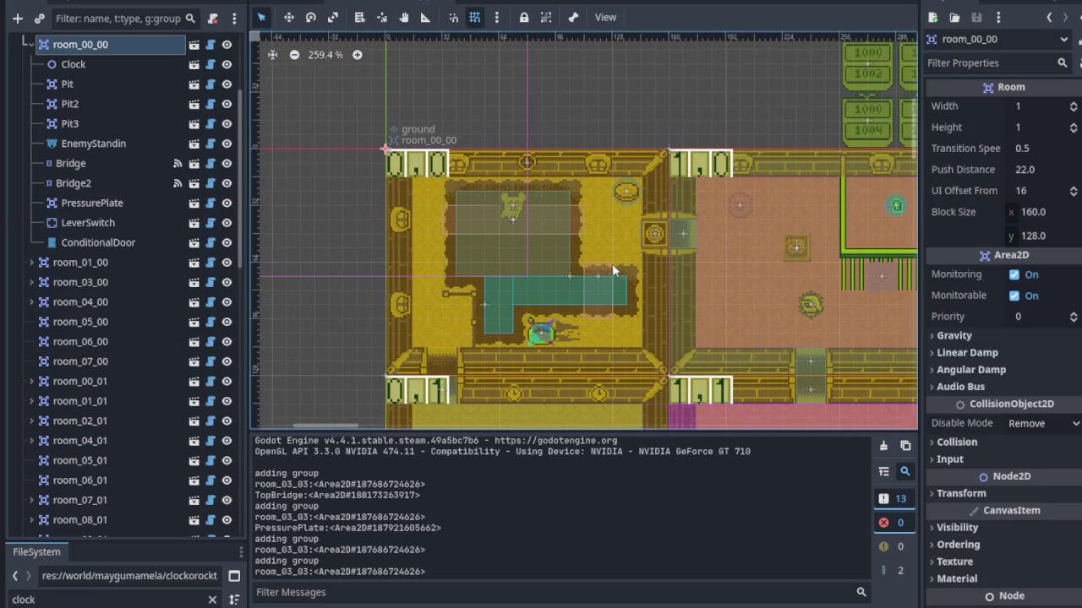
click(603, 279)
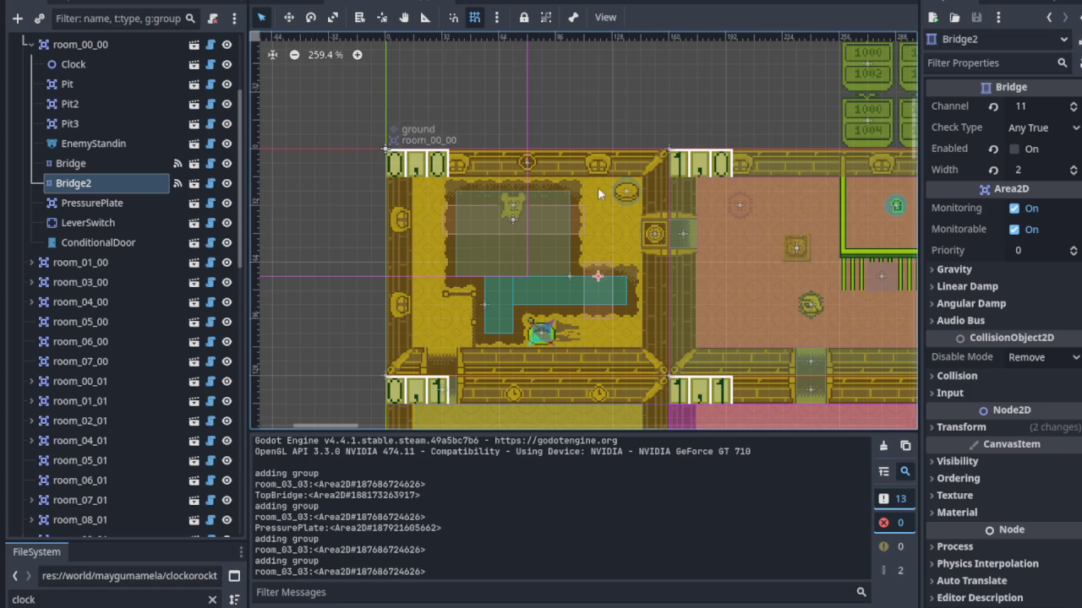
Untick Enabled on room_00_02's Bridge so it starts switched off.
scroll(558, 211, down, 5)
scroll(562, 295, up, 2)
scroll(540, 253, down, 4)
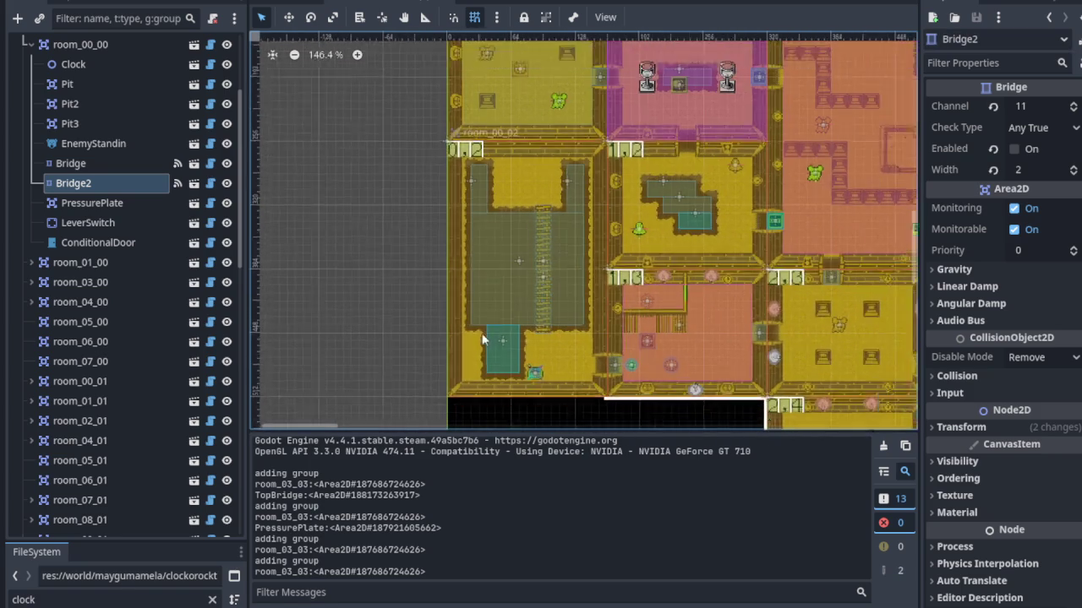
scroll(169, 304, down, 8)
scroll(119, 244, up, 1)
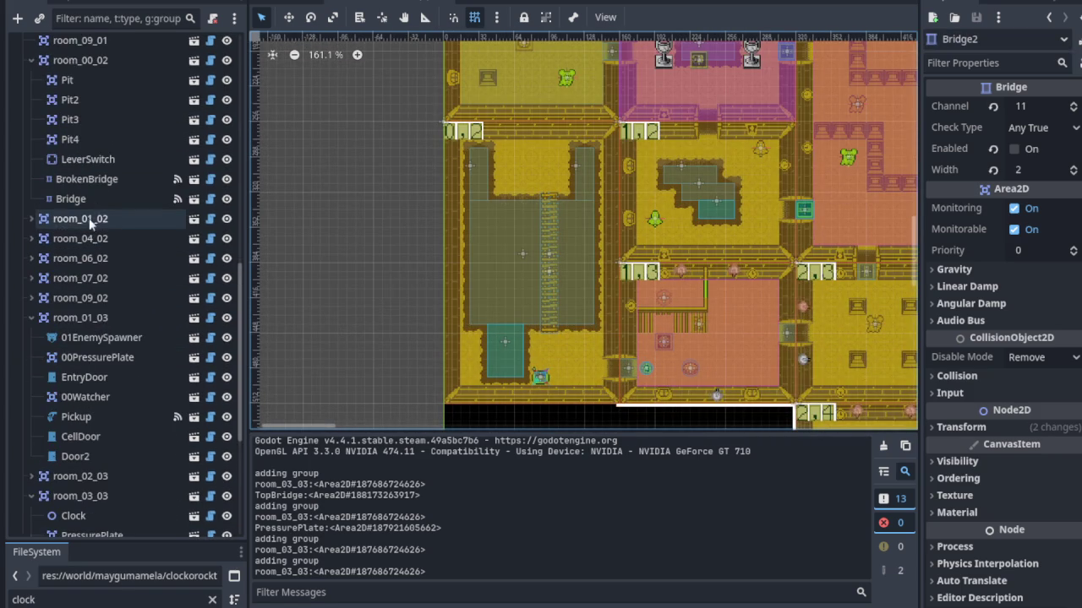
click(76, 203)
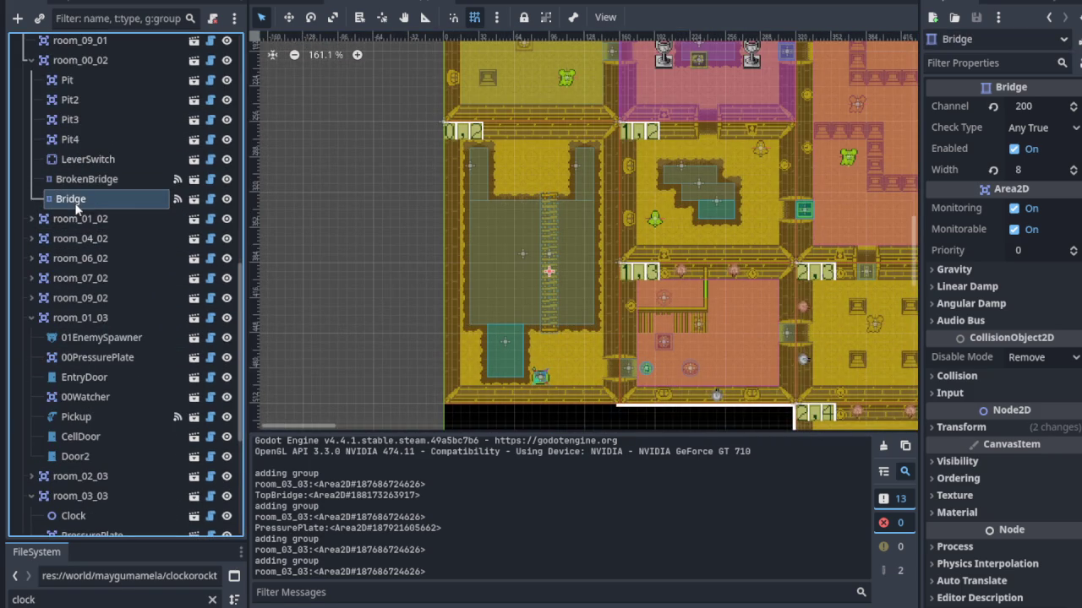
click(1014, 149)
scroll(574, 308, up, 2)
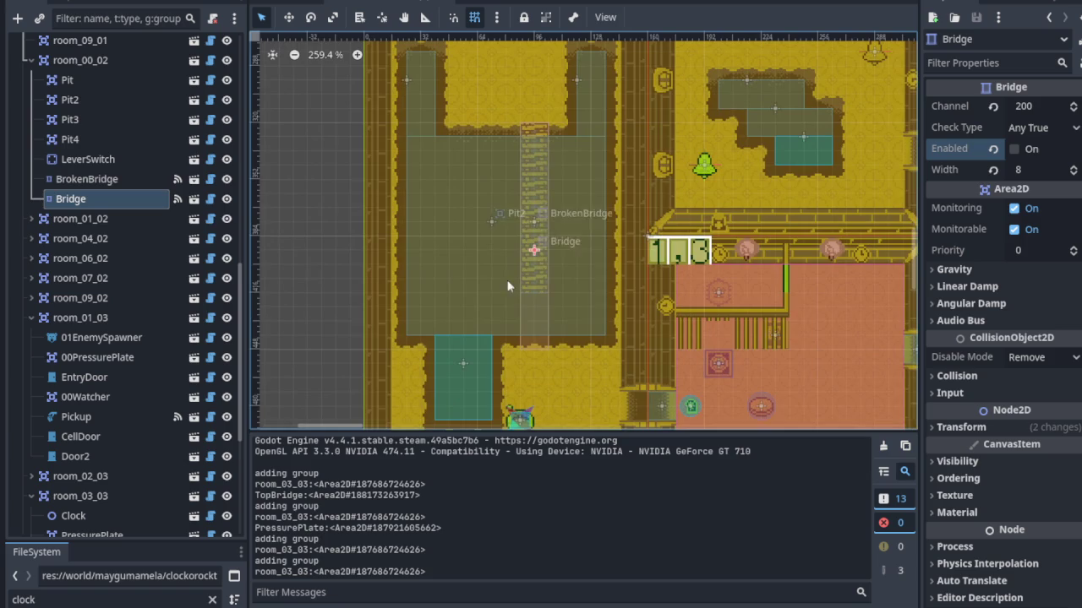
click(149, 183)
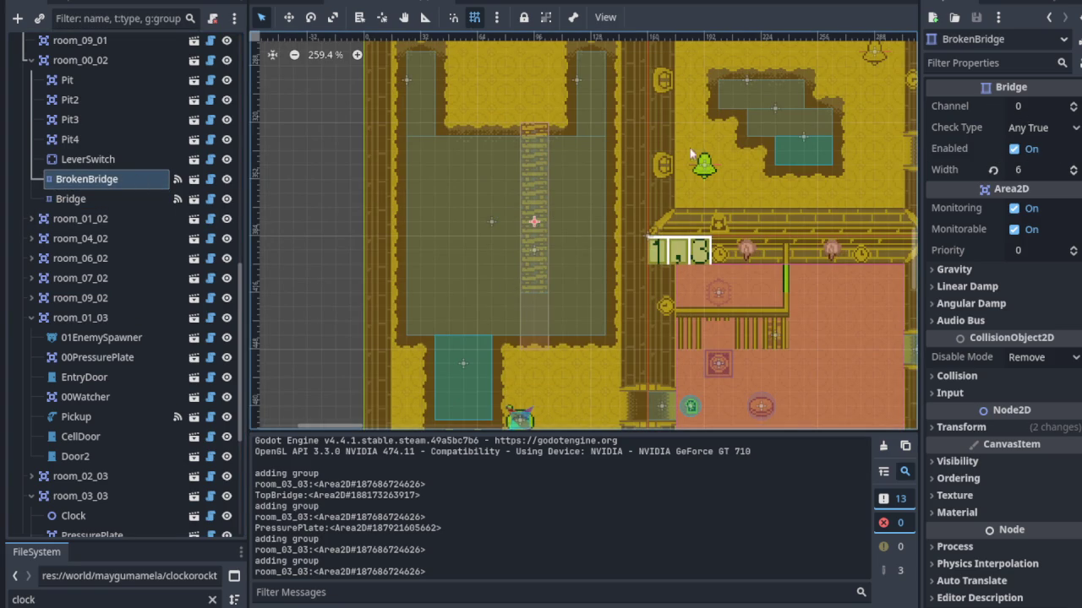
Set BrokenBridge's Channel to 200 and save the scene.
click(1034, 105)
key(Return)
key(ctrl+s)
scroll(627, 205, down, 5)
drag(686, 320, 598, 210)
scroll(104, 97, up, 10)
Select the gulo_gulo player node in Move mode, save, and launch the game.
click(104, 100)
click(287, 20)
scroll(583, 261, up, 5)
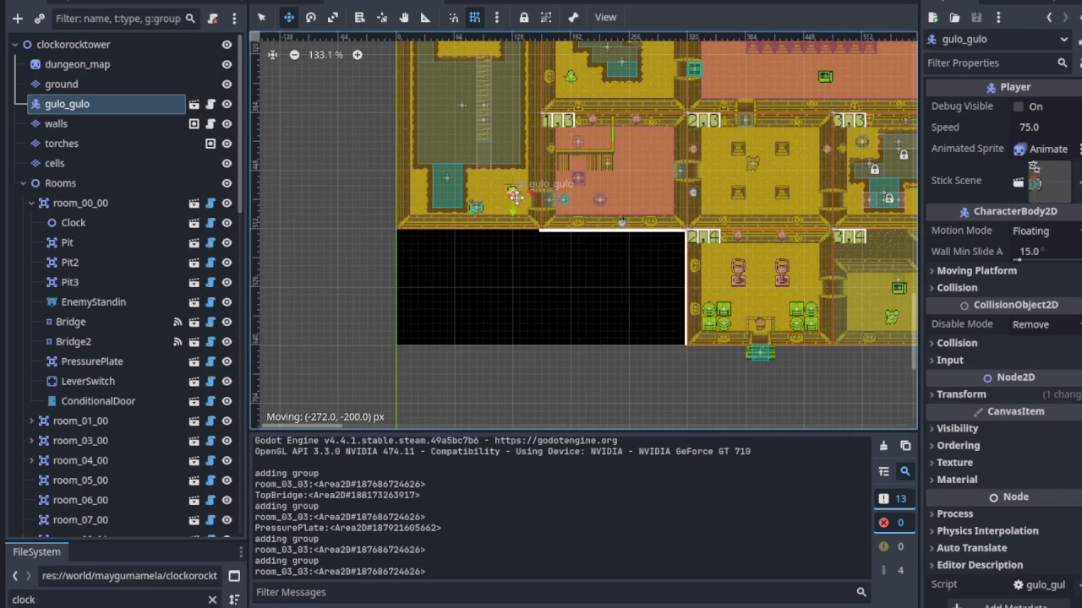
key(ctrl+s)
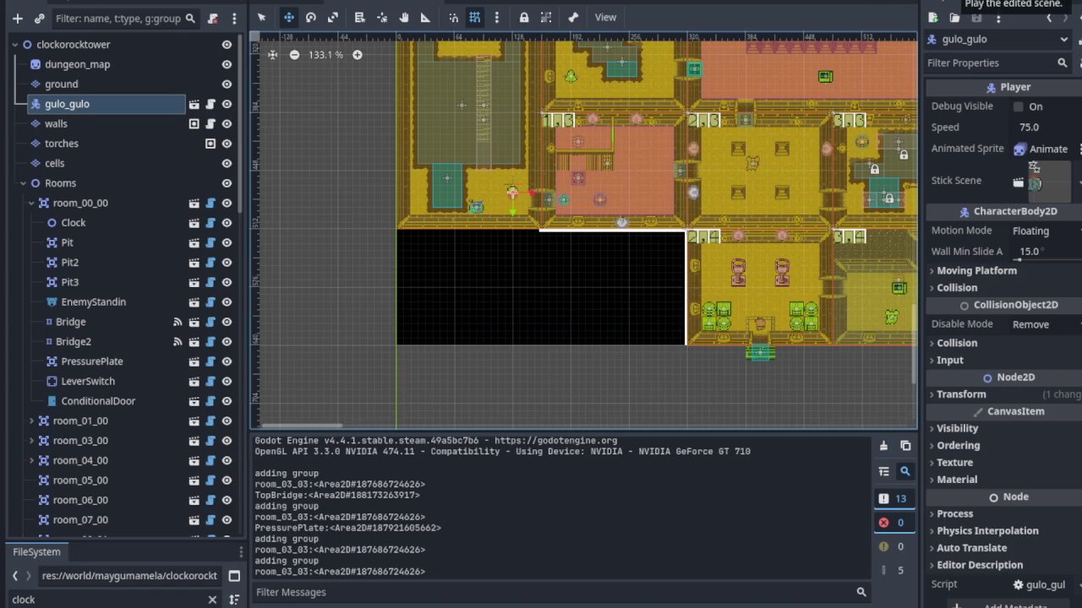
key(F5)
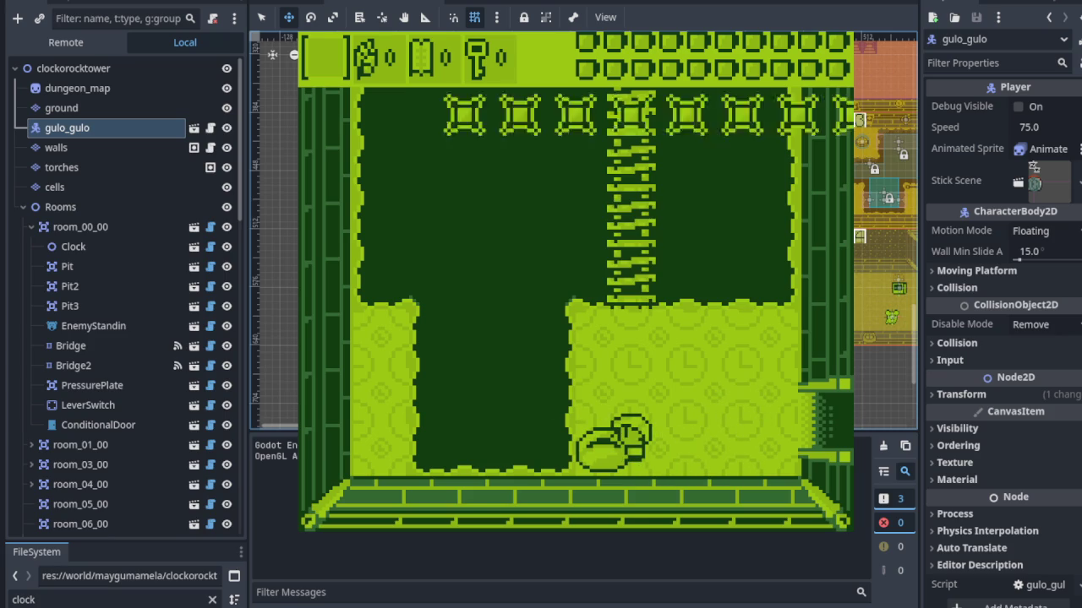
Climb the ladder into the room above, then stop the playtest with F8.
key(Up)
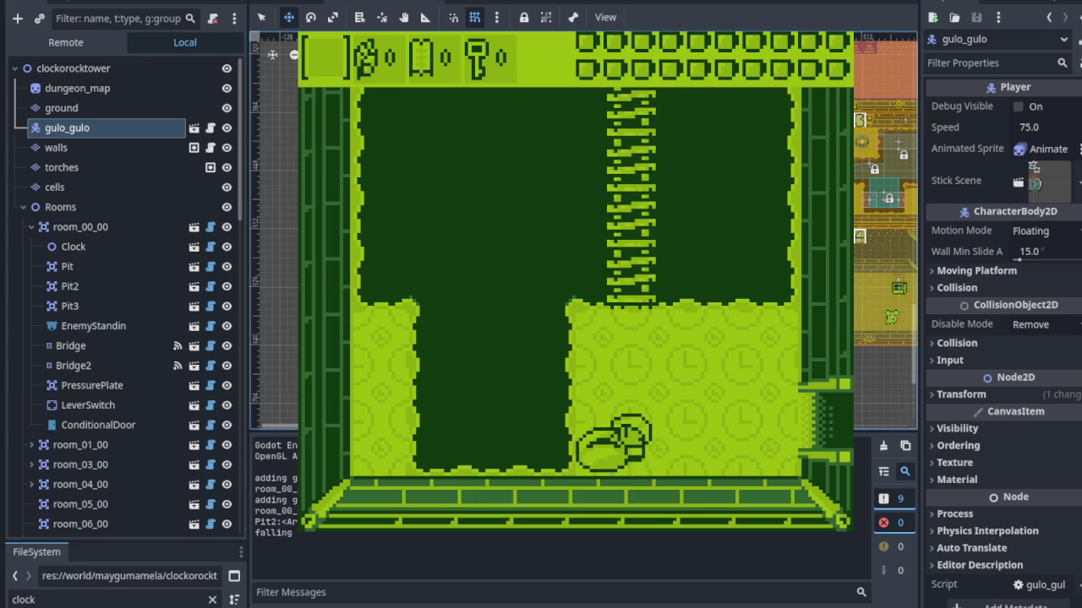
key(F8)
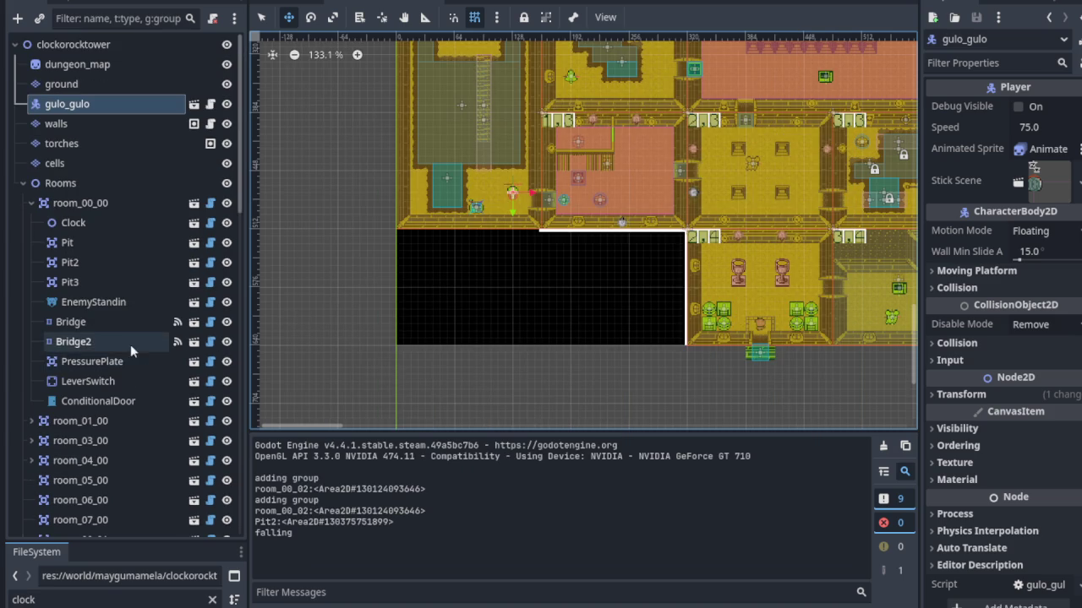
Select room_00_00's Bridge (Channel 10, Width 5), zoom into its tiles, and rerun the game.
scroll(132, 348, down, 2)
click(85, 262)
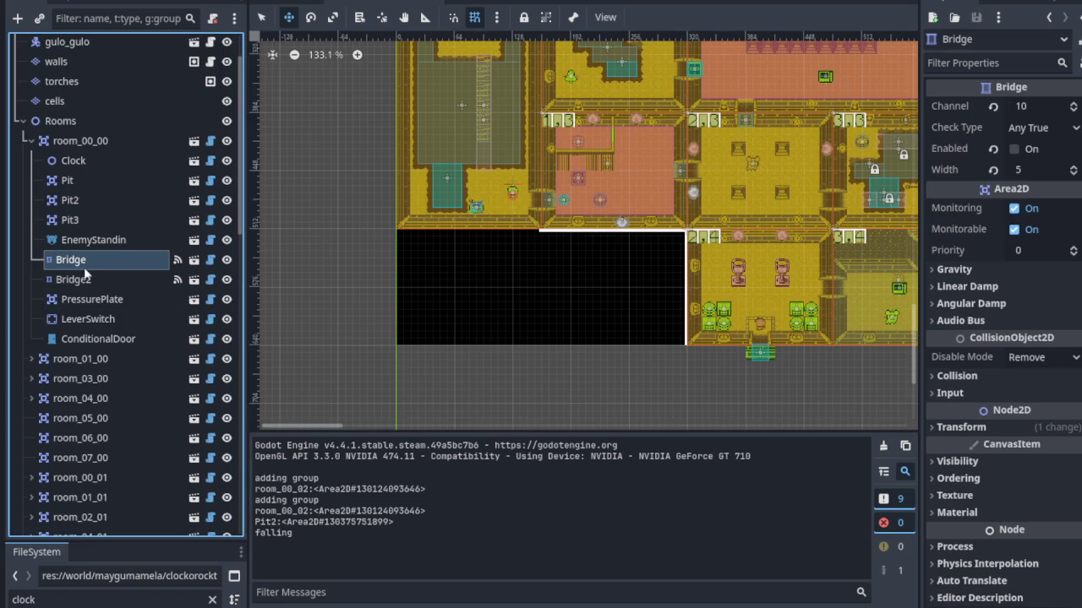
scroll(583, 240, up, 7)
scroll(483, 229, up, 12)
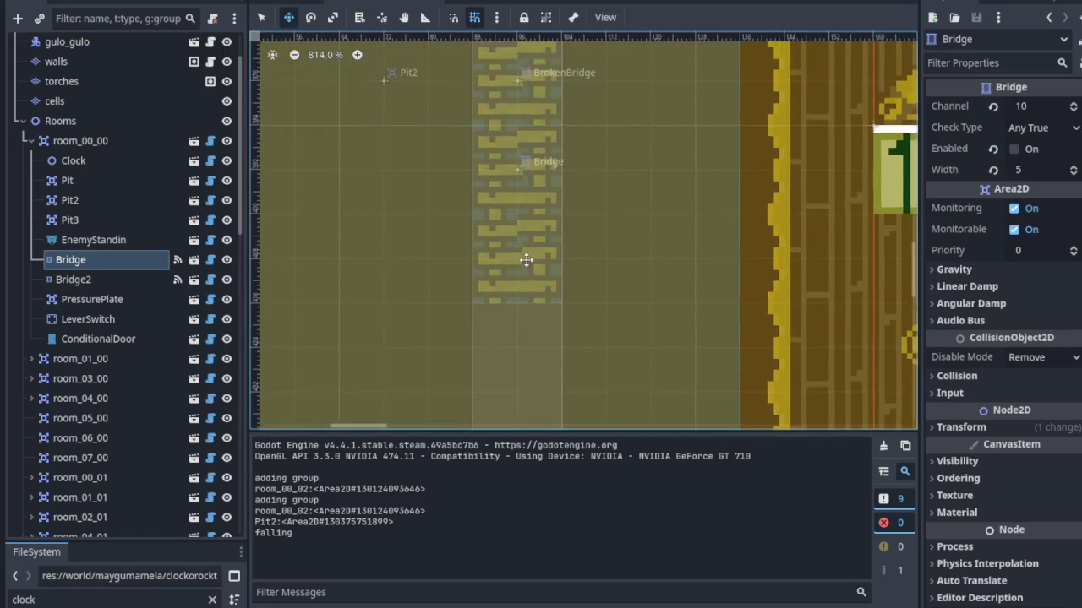
scroll(513, 279, up, 5)
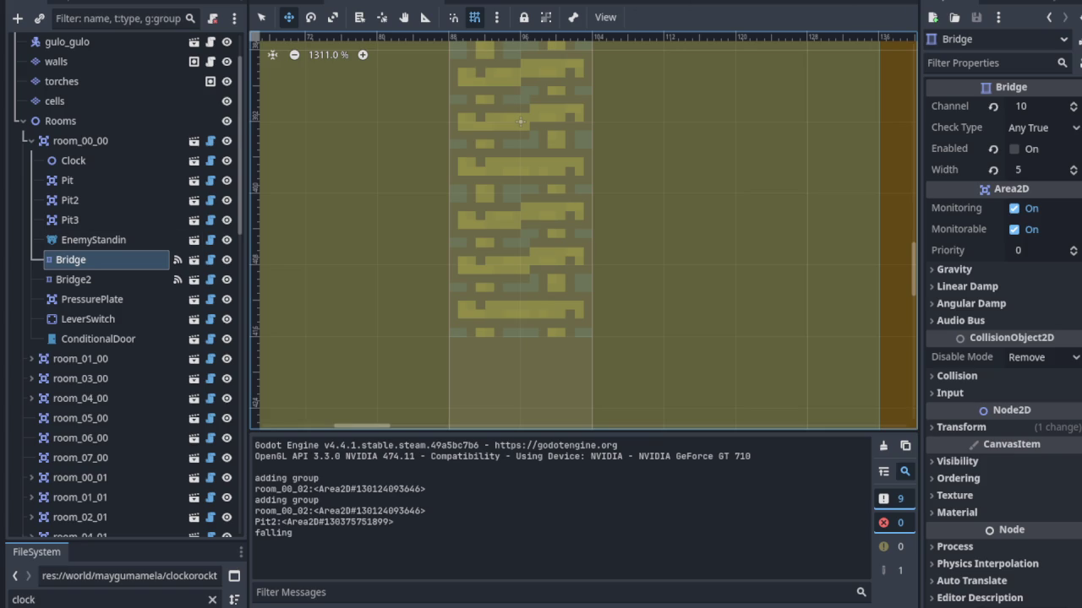
key(F5)
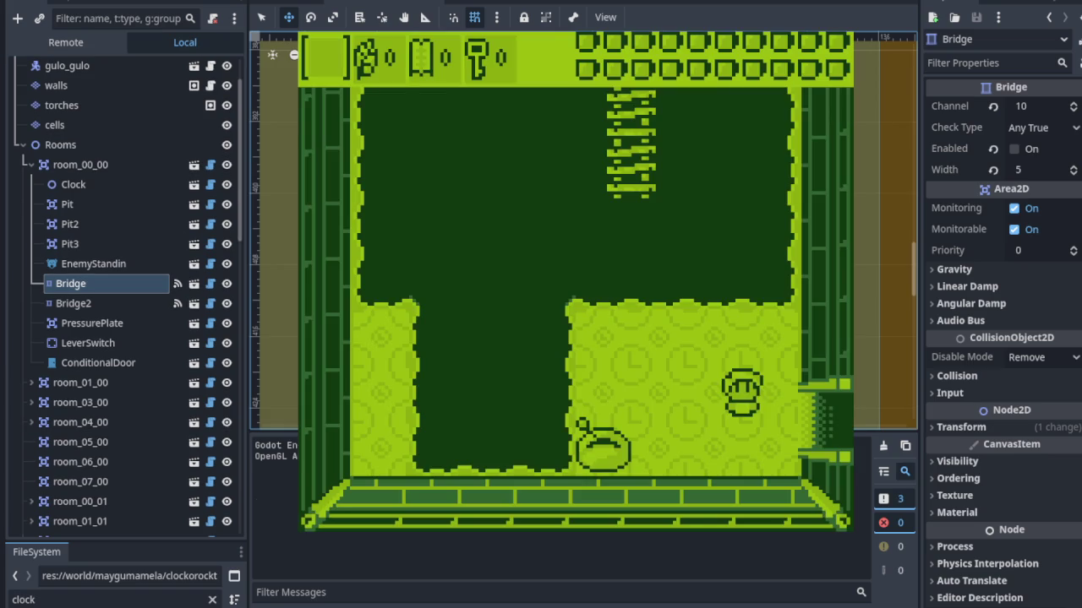
Climb the extended ladder and walk through the right and top doors into the next rooms.
key(Up)
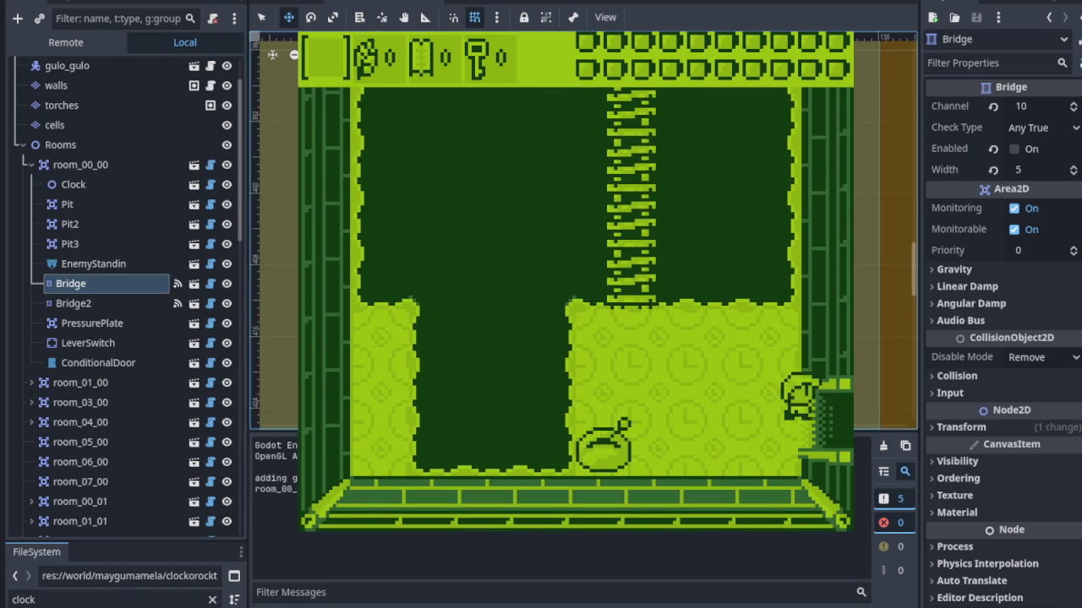
key(Right)
key(Right)
key(Left)
key(Up)
key(Right)
key(Up)
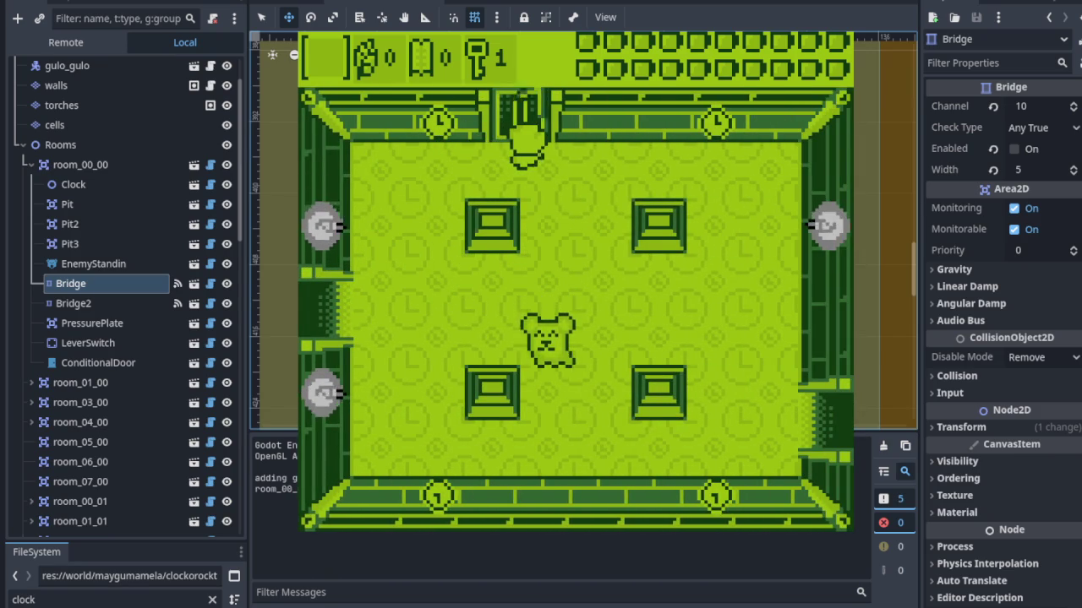
key(Up)
key(Right)
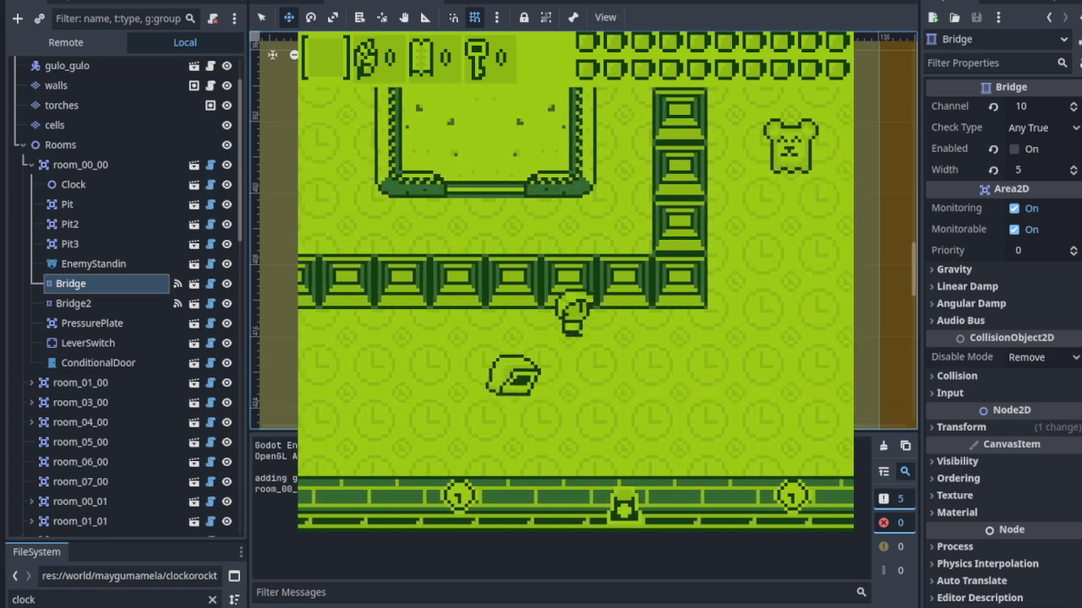
key(Down)
key(Right)
key(Right)
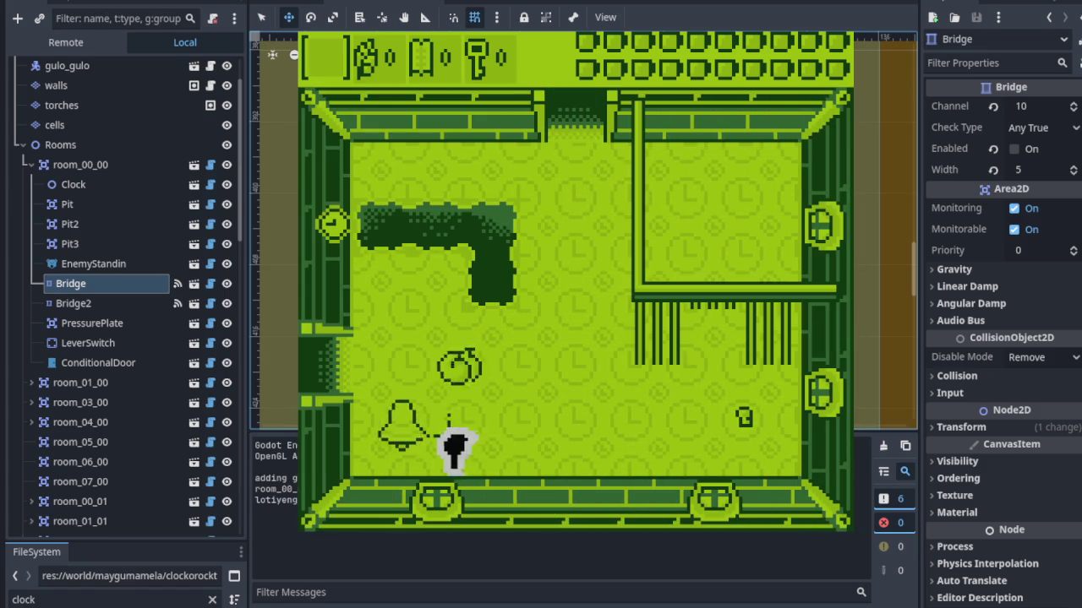
Pick up the key, cross the vertical bridge, and walk through the goblet room.
key(Right)
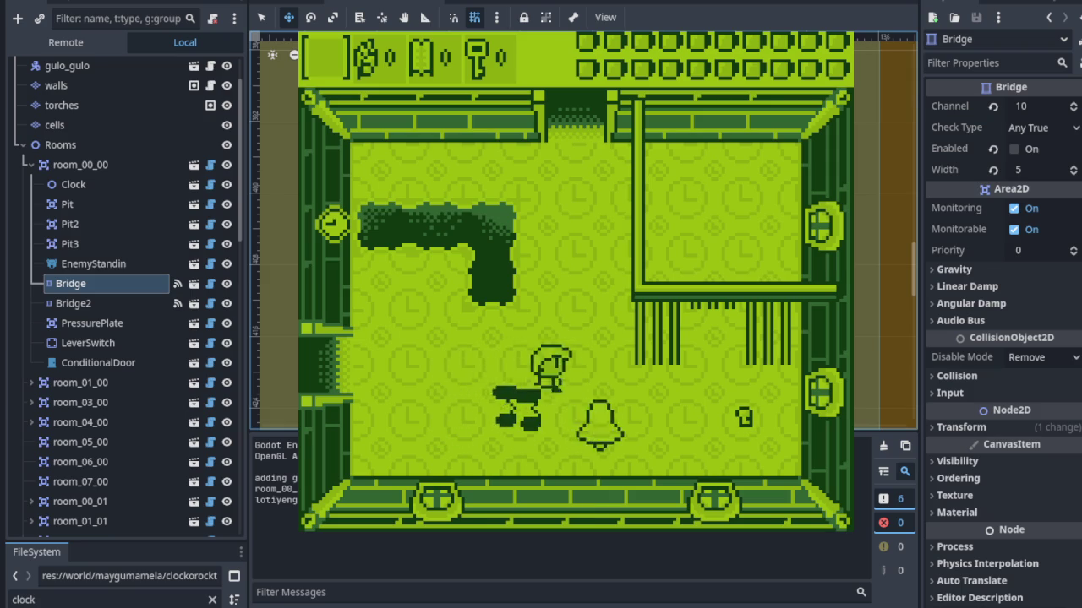
key(Down)
key(Left)
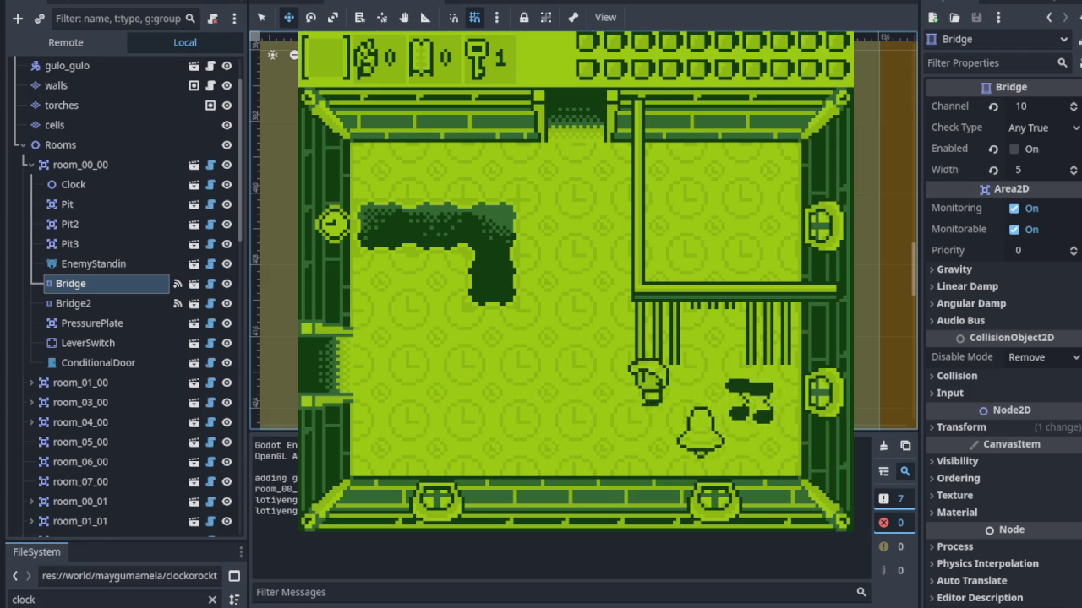
key(Up)
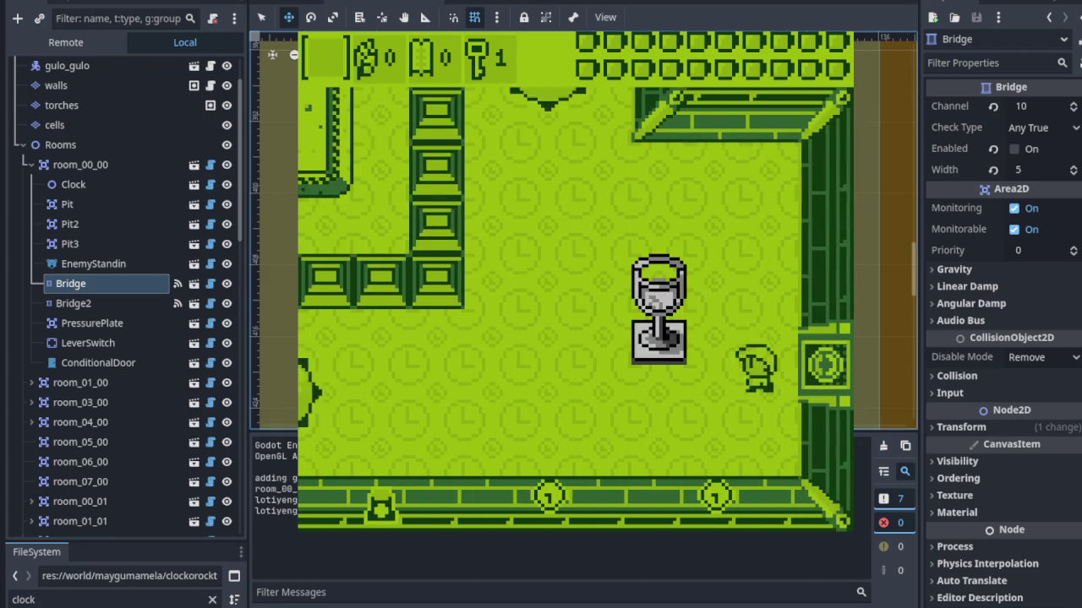
key(Left)
key(Down)
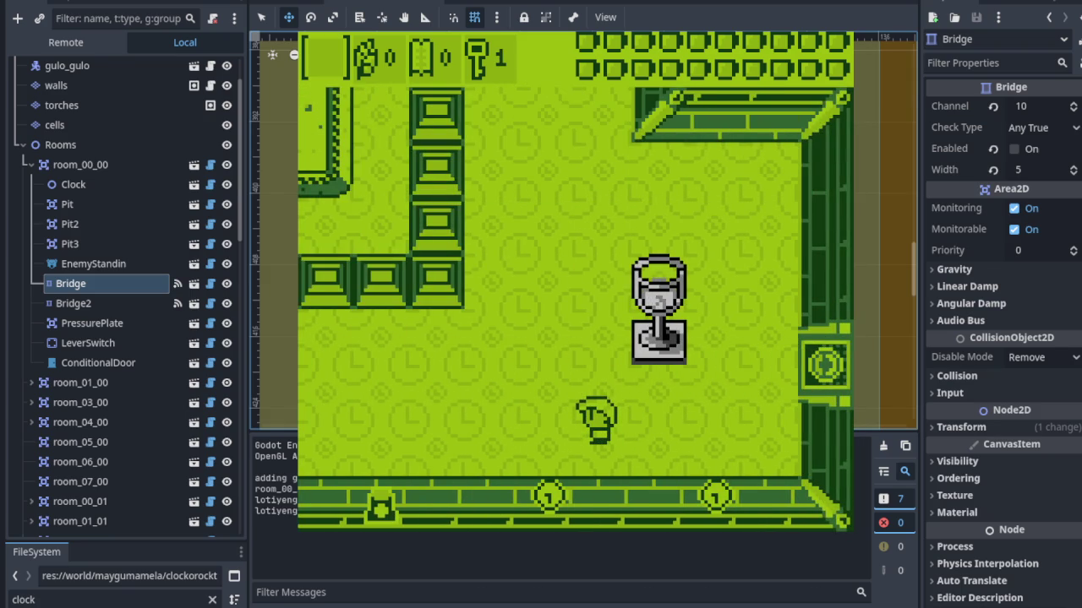
key(Left)
key(Up)
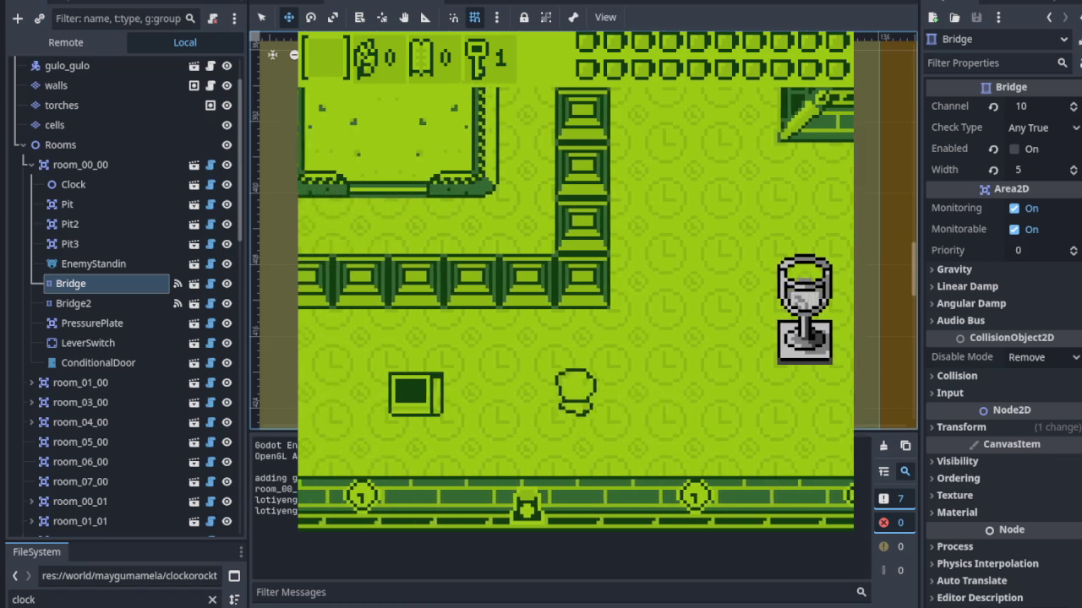
key(Left)
key(Down)
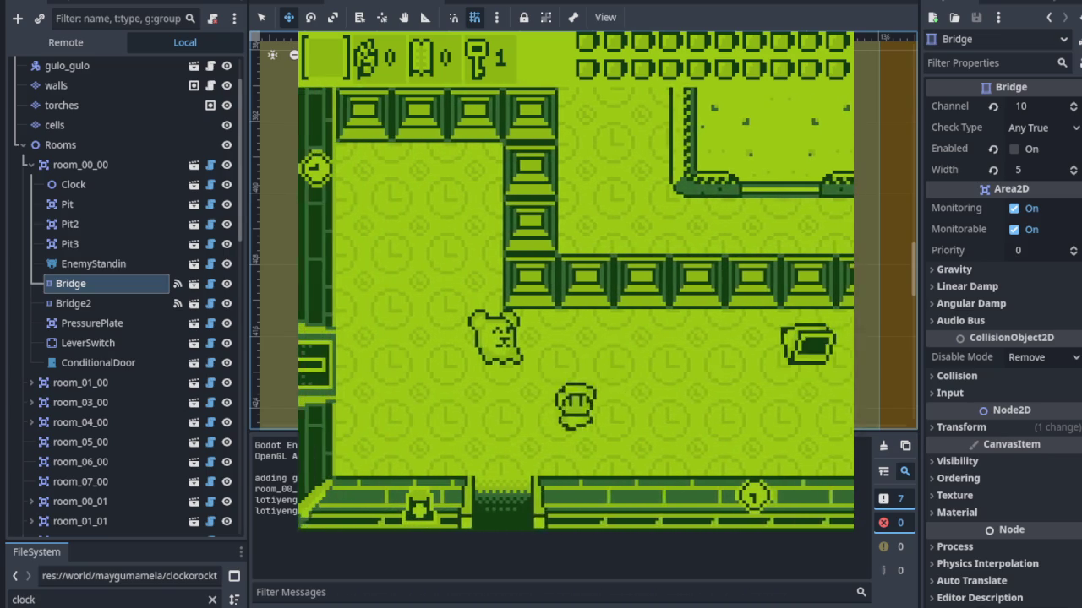
key(Right)
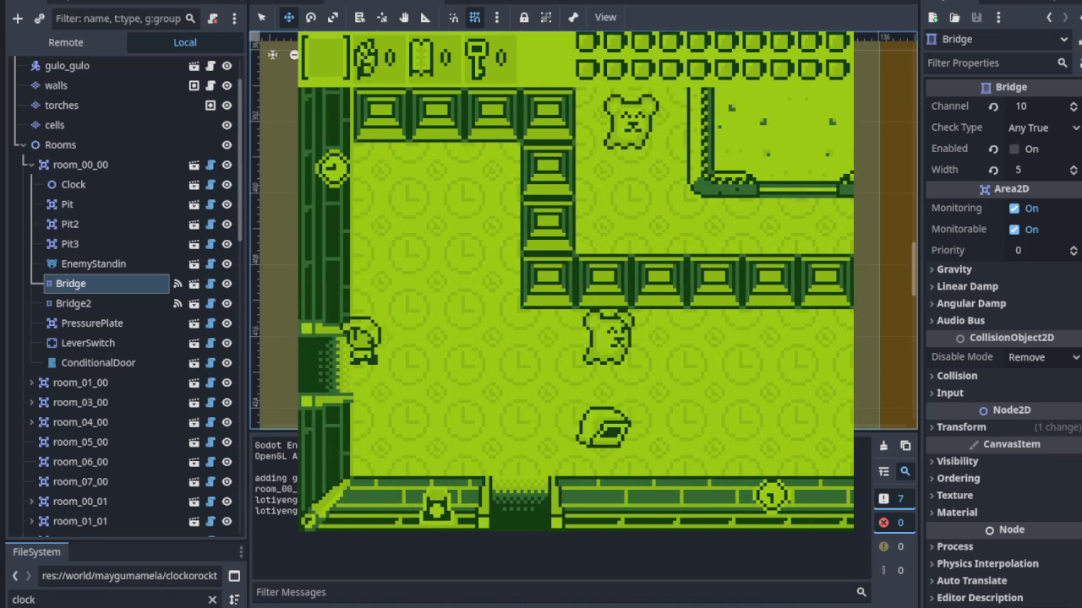
Go through the top passage into further rooms and defeat the enemy with the sword.
key(Up)
key(Left)
key(Up)
key(Down)
key(Left)
key(Up)
key(Down)
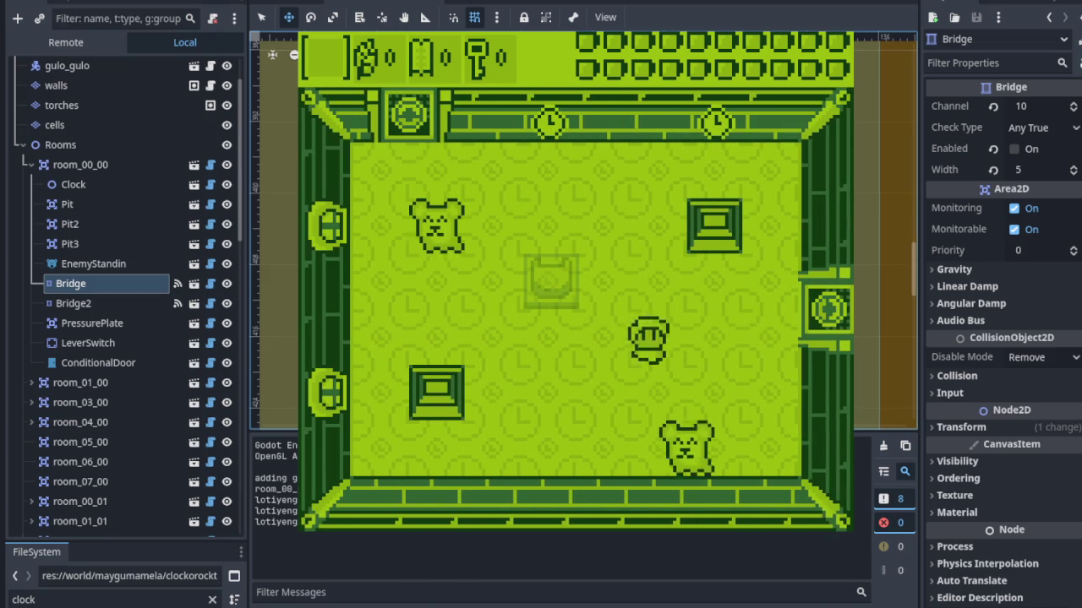
key(Left)
key(Up)
key(x)
key(Up)
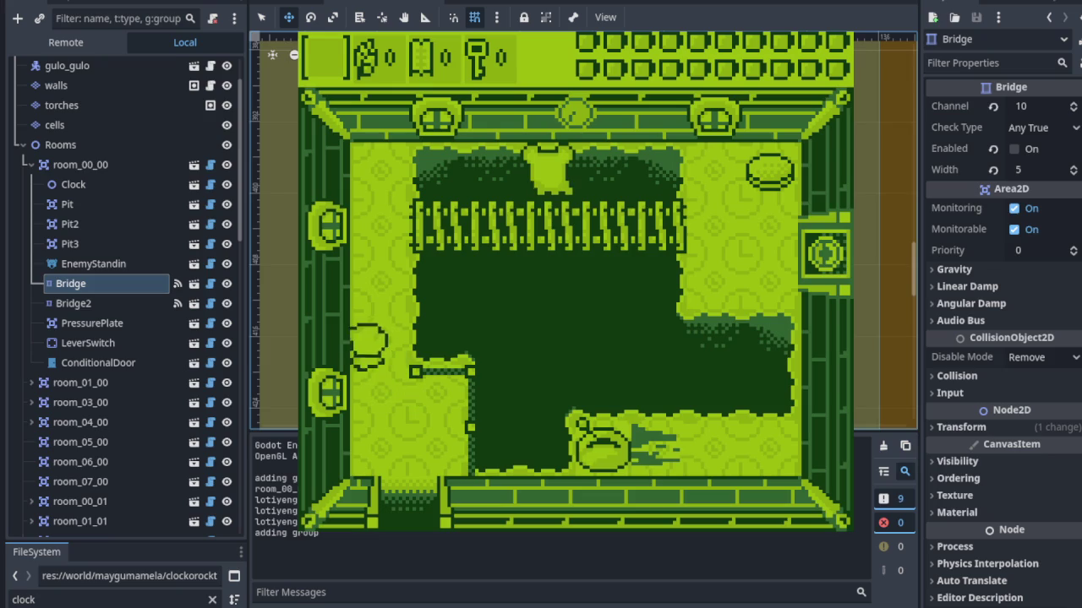
Cross the bridge into the pit area, navigate the fence row and ladders, then stop the game with F8.
key(Down)
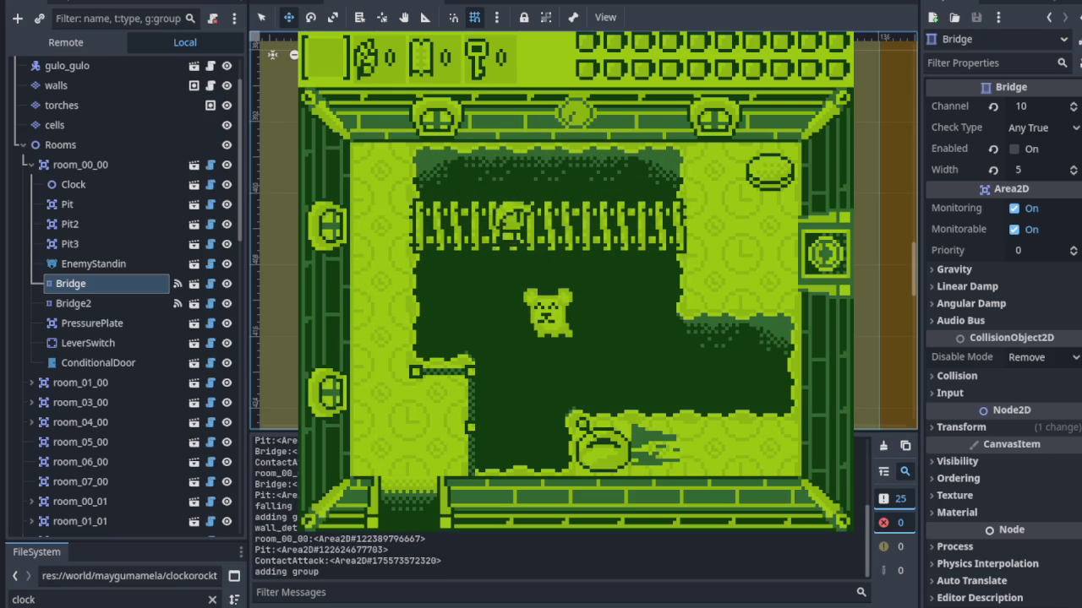
key(Right)
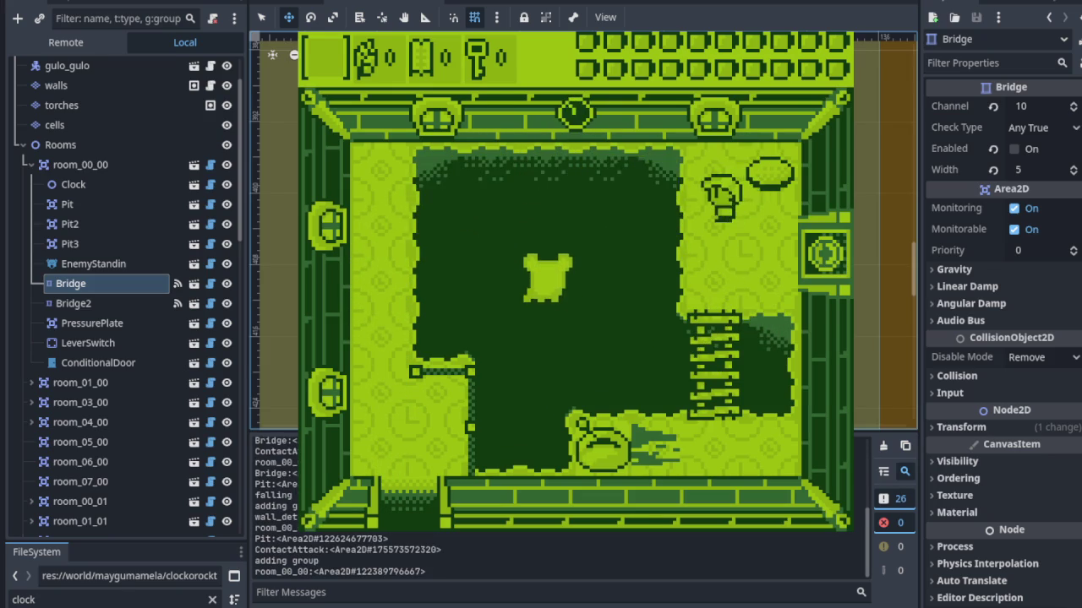
key(Up)
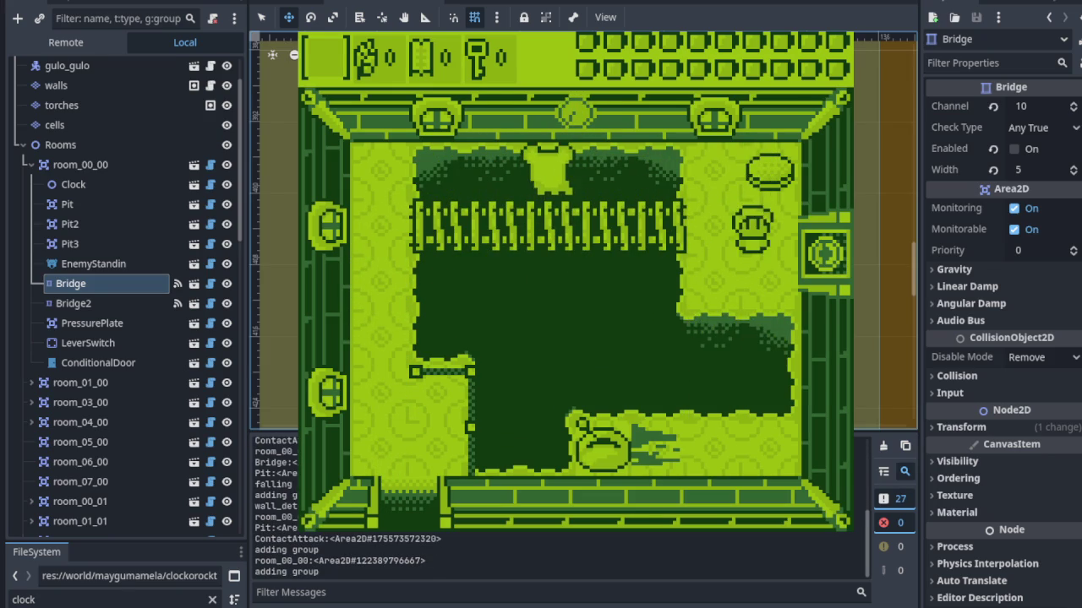
key(Down)
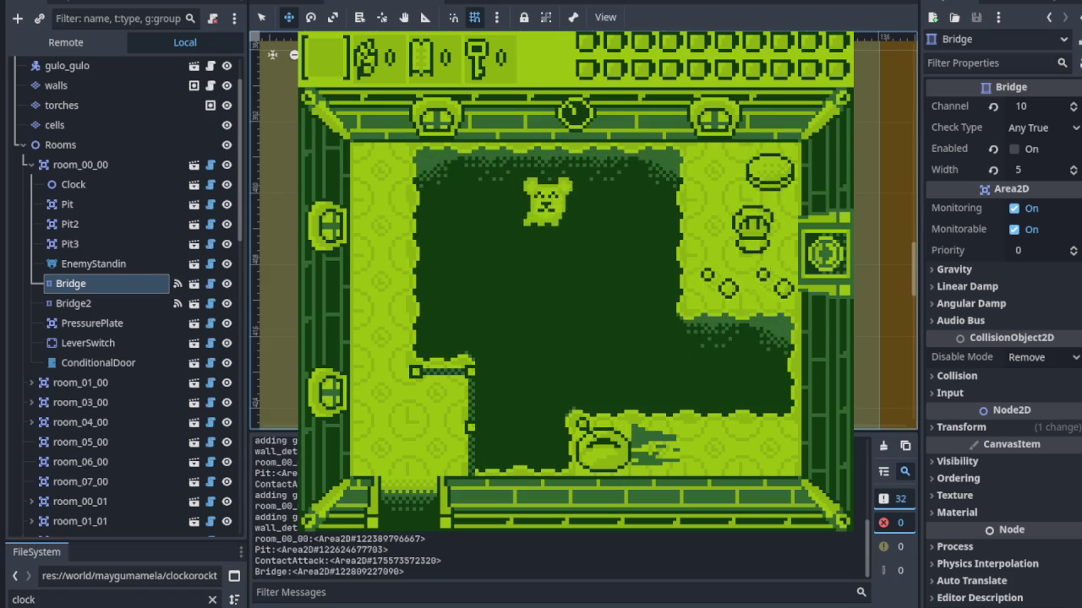
key(Down)
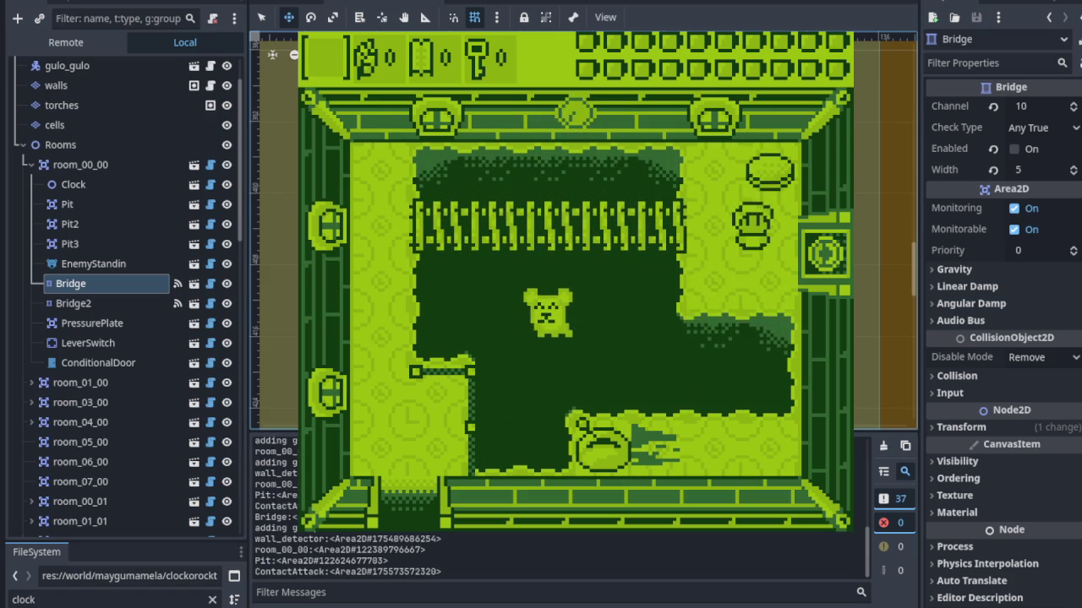
key(Up)
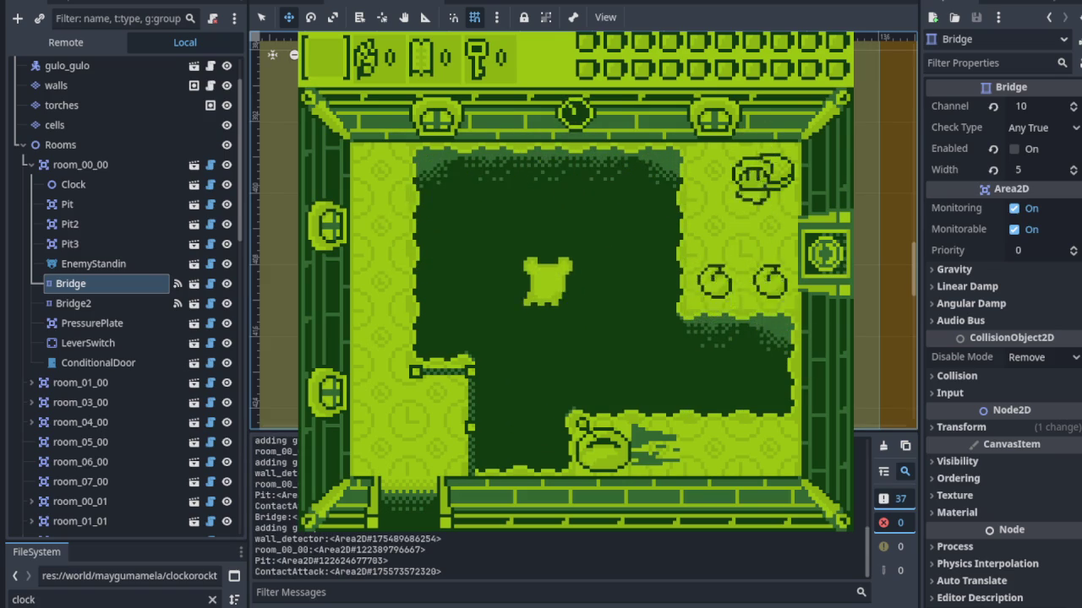
key(Up)
key(Down)
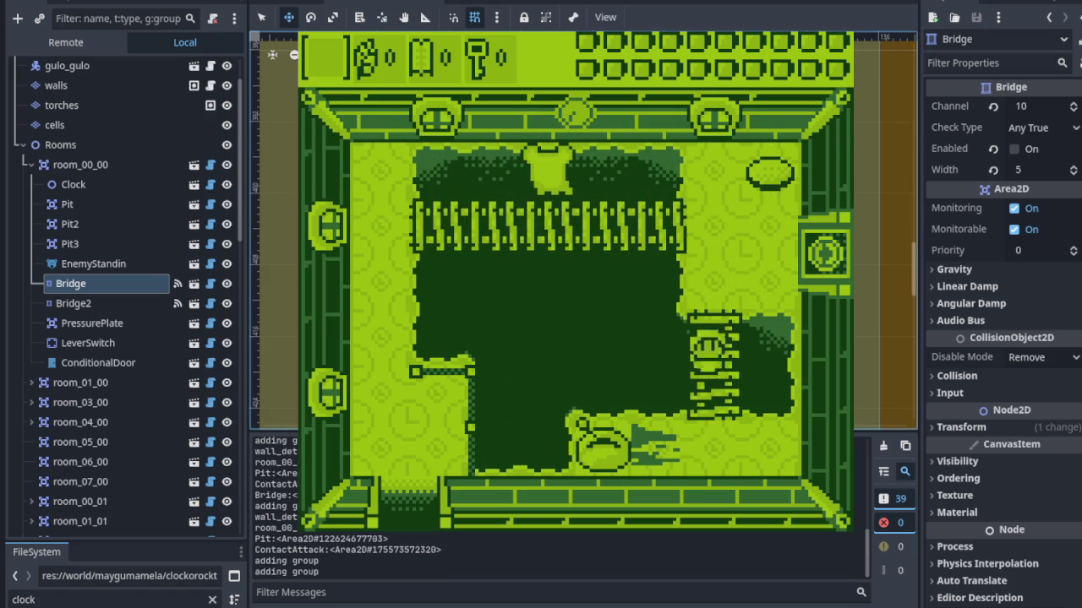
key(Left)
key(Right)
key(Up)
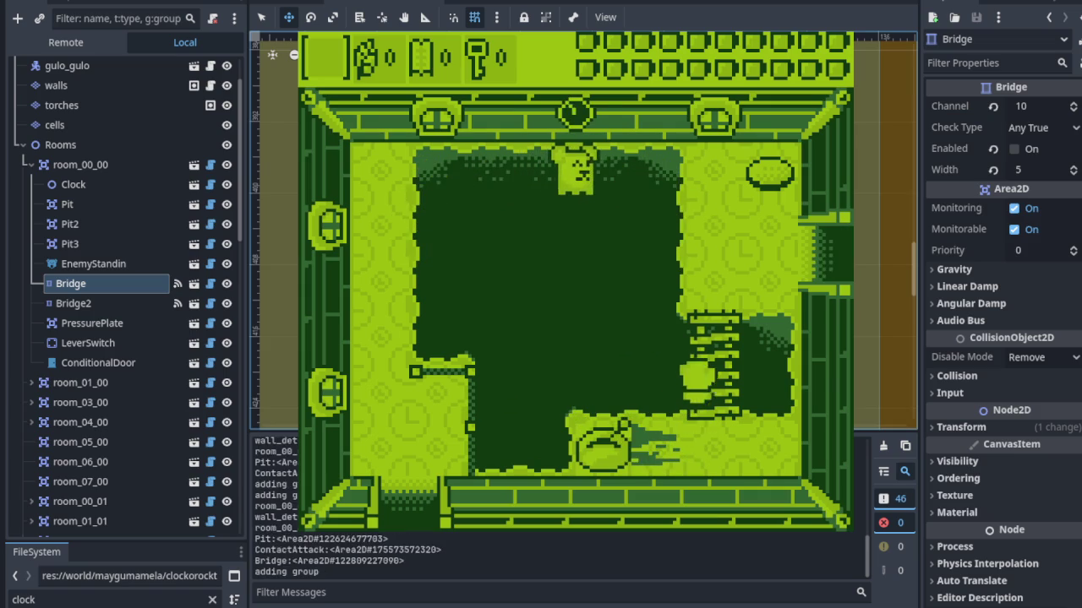
key(Right)
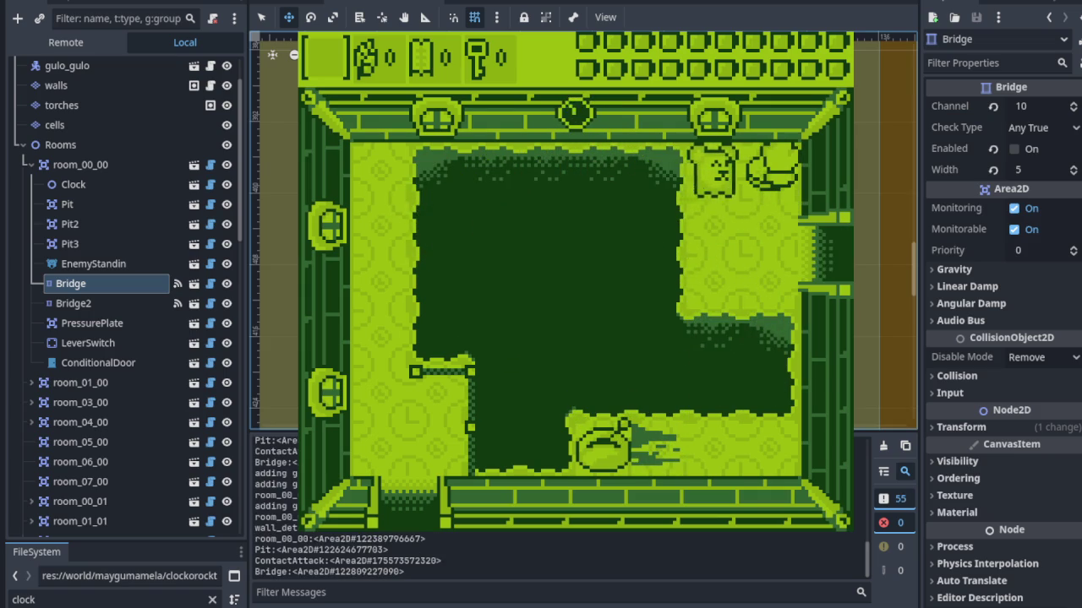
key(F8)
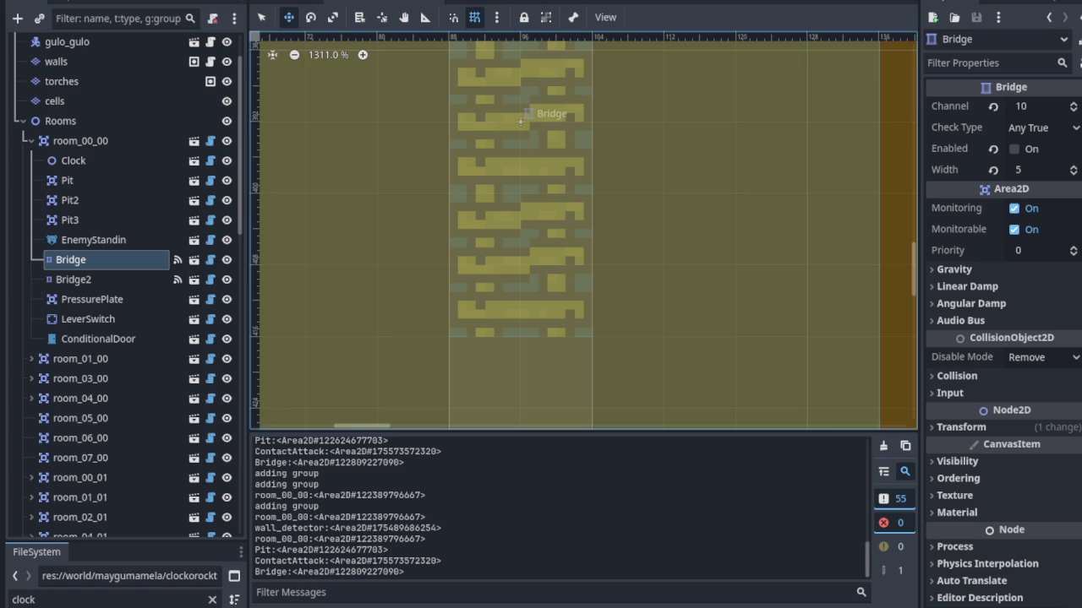
Add a Todo card titled 'Bug: Bad Bridge Poofs' on the task board.
click(562, 3)
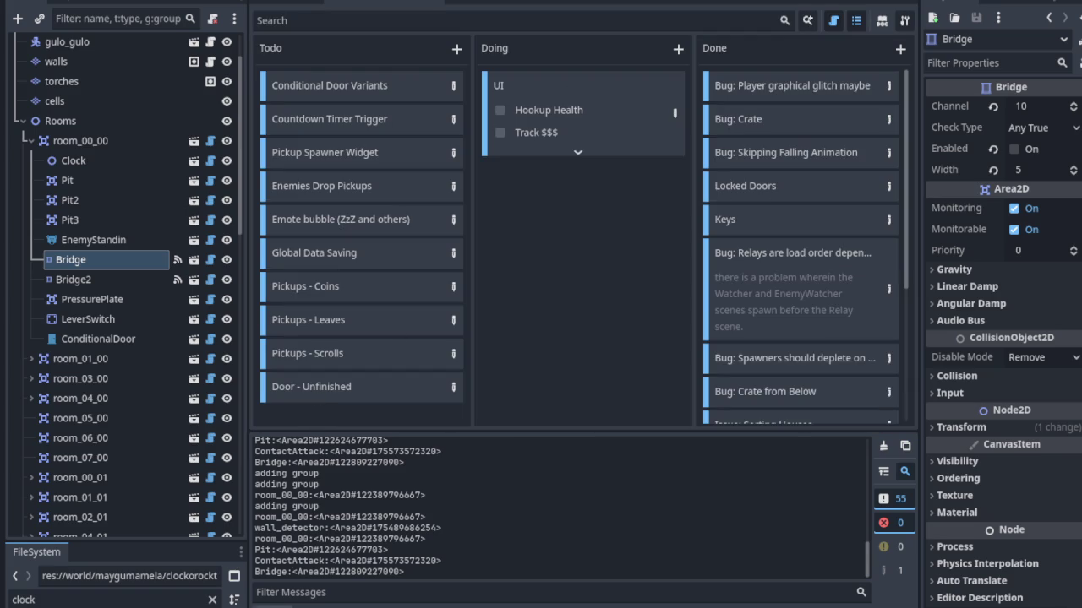
click(272, 605)
click(458, 48)
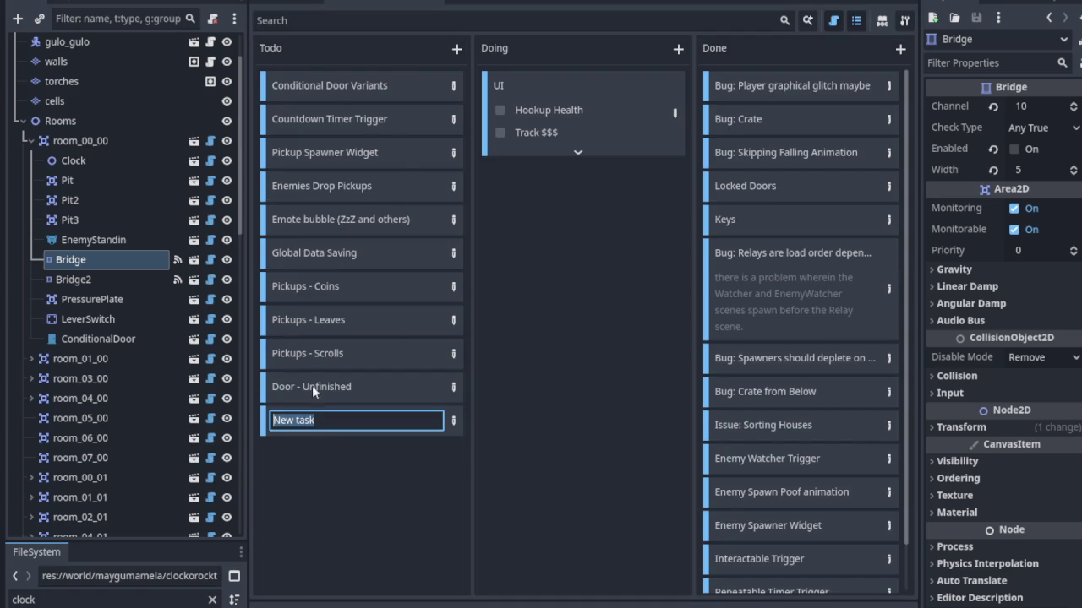
text(Bug )
text(_)
text(: Bad Bridge)
text( Poofs)
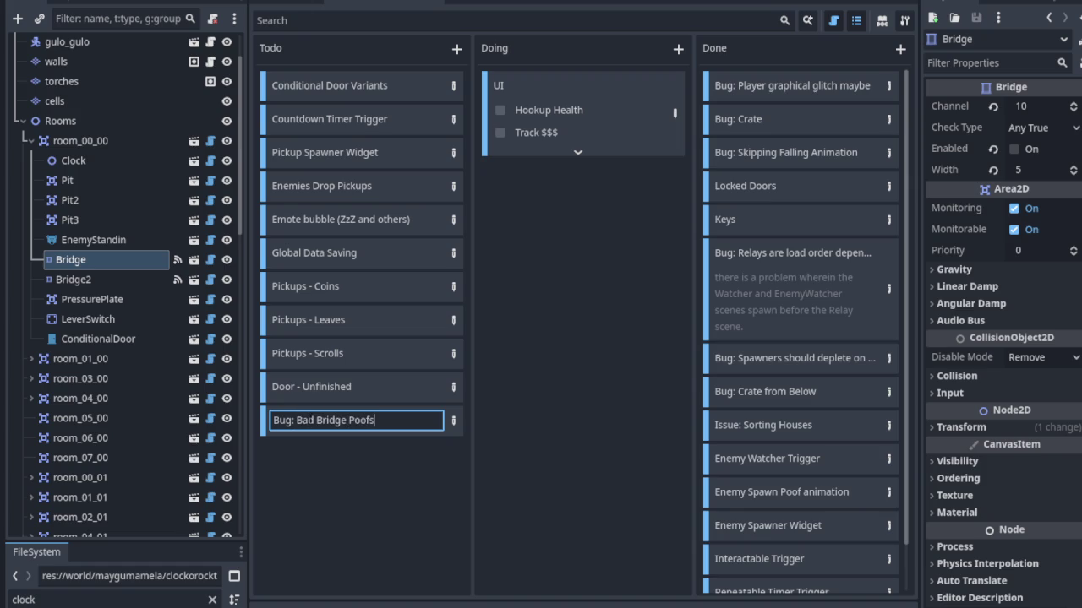
click(453, 420)
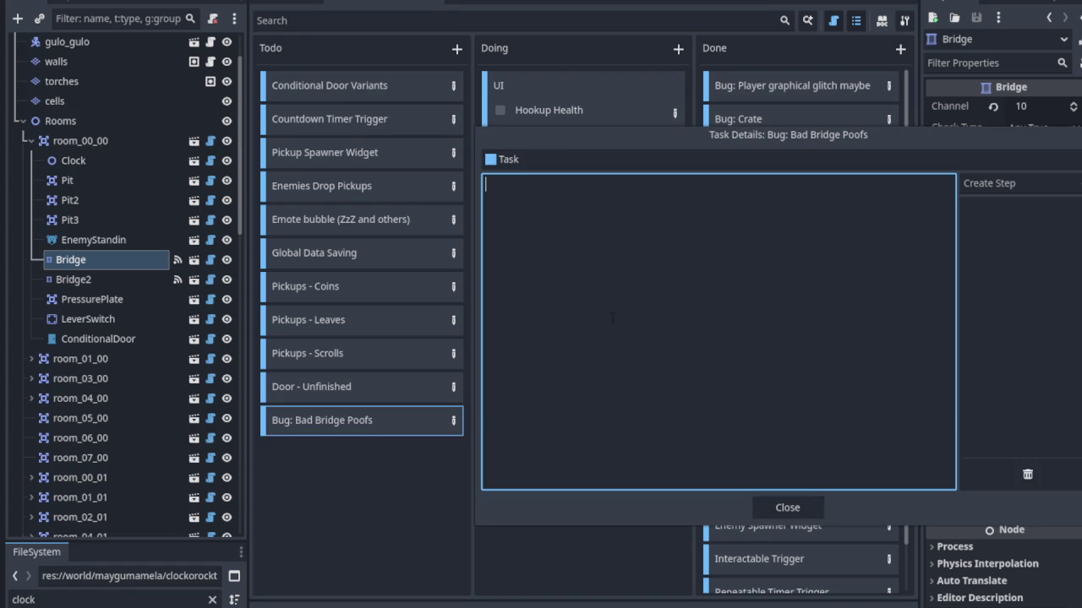
Describe the bug: 'The Poofs of the bridge do not follow the rotation of the bridge, cf 0,2 and 1,0'.
text(The P)
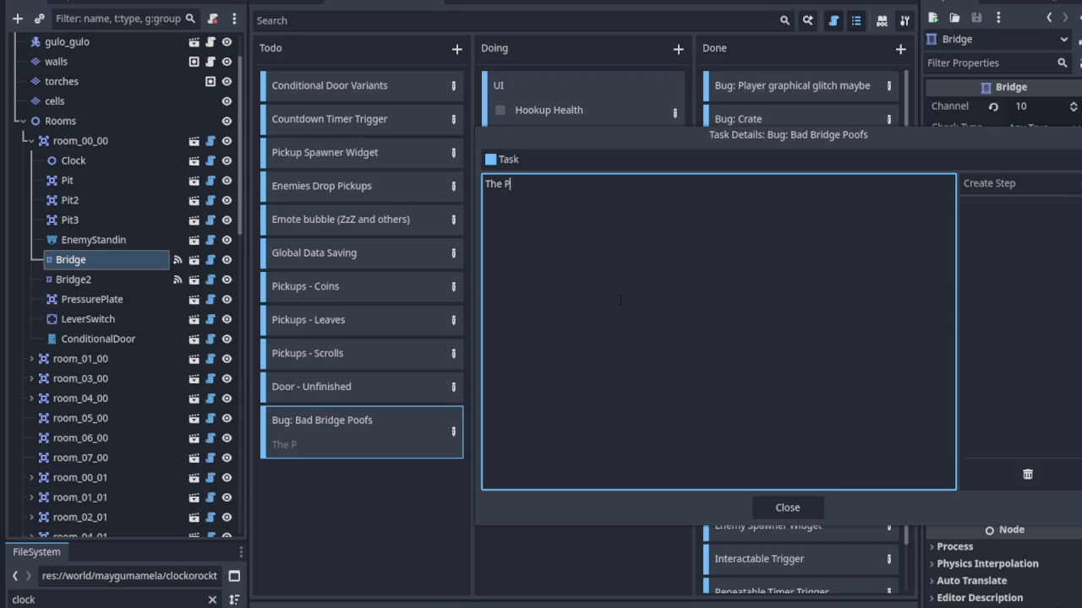
text(oofs of the )
text(bridge do not)
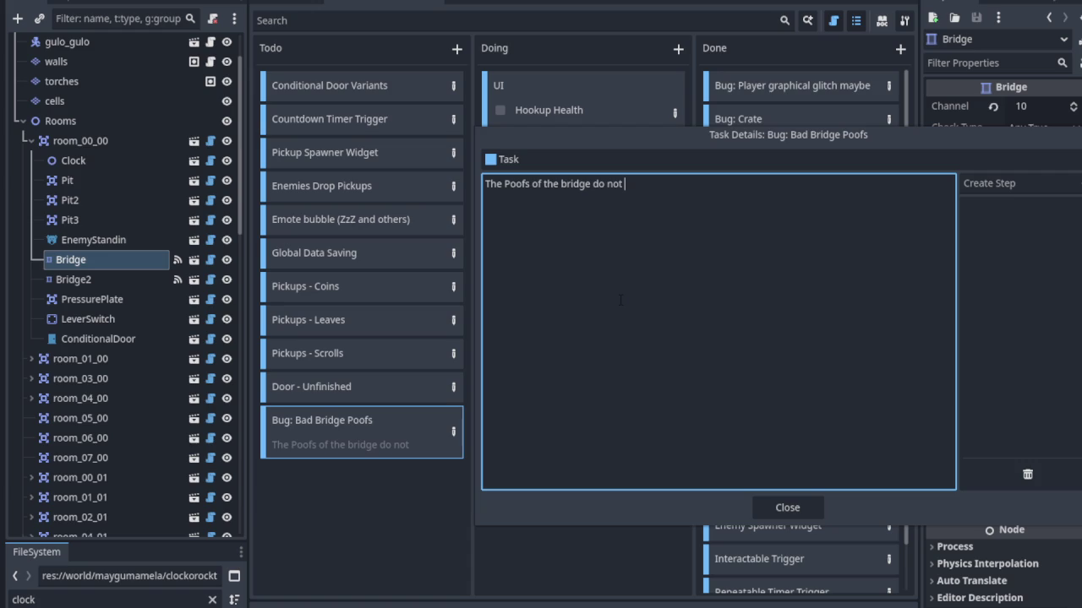
text(follow the )
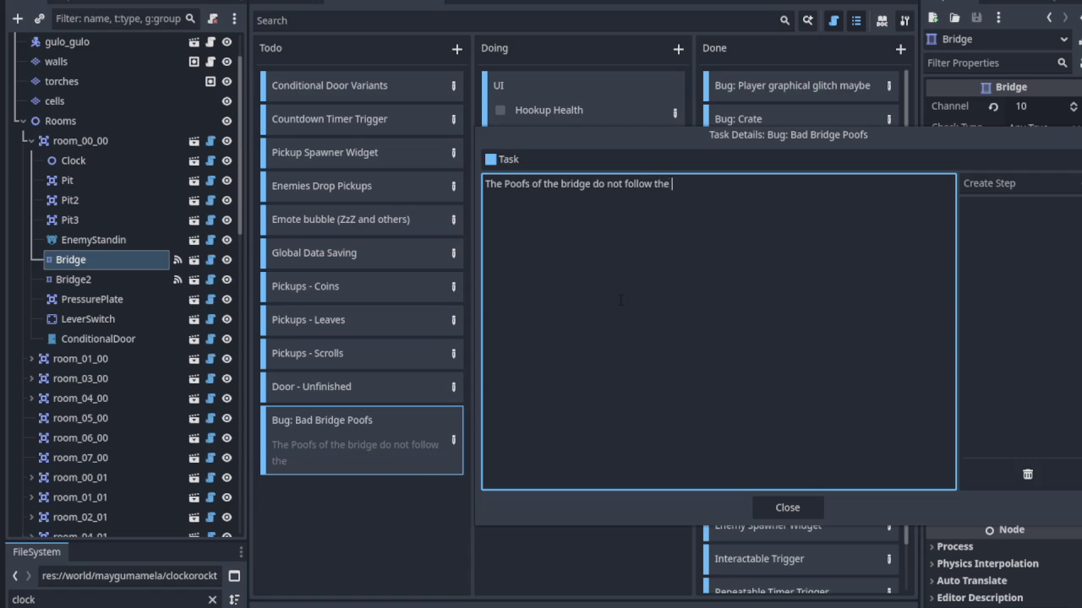
text(rotation of the br)
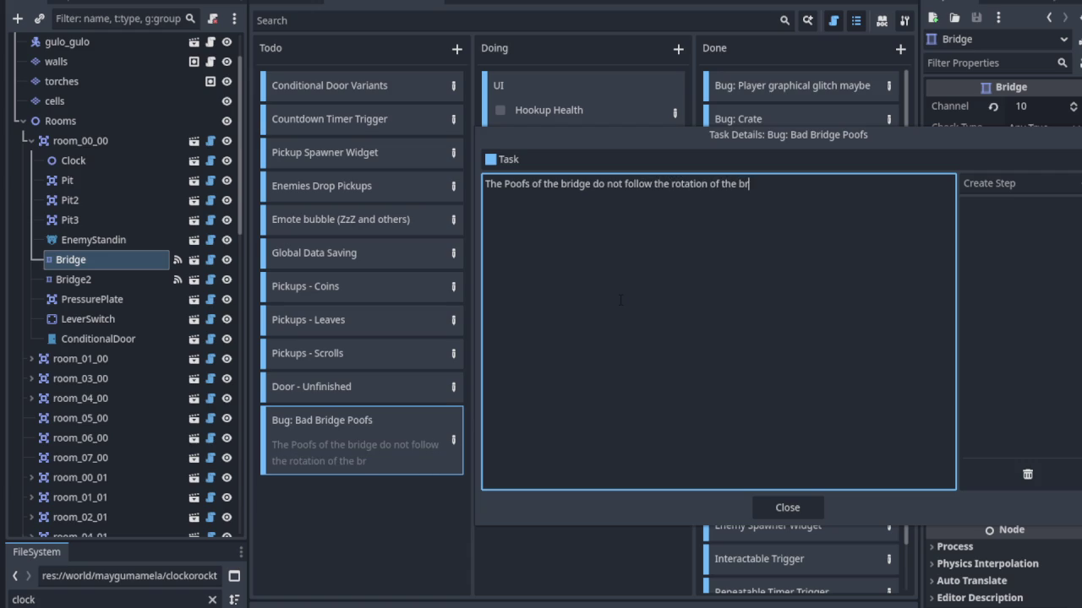
text(idge, cf)
text( 0)
text(,2 )
text(and 1,0)
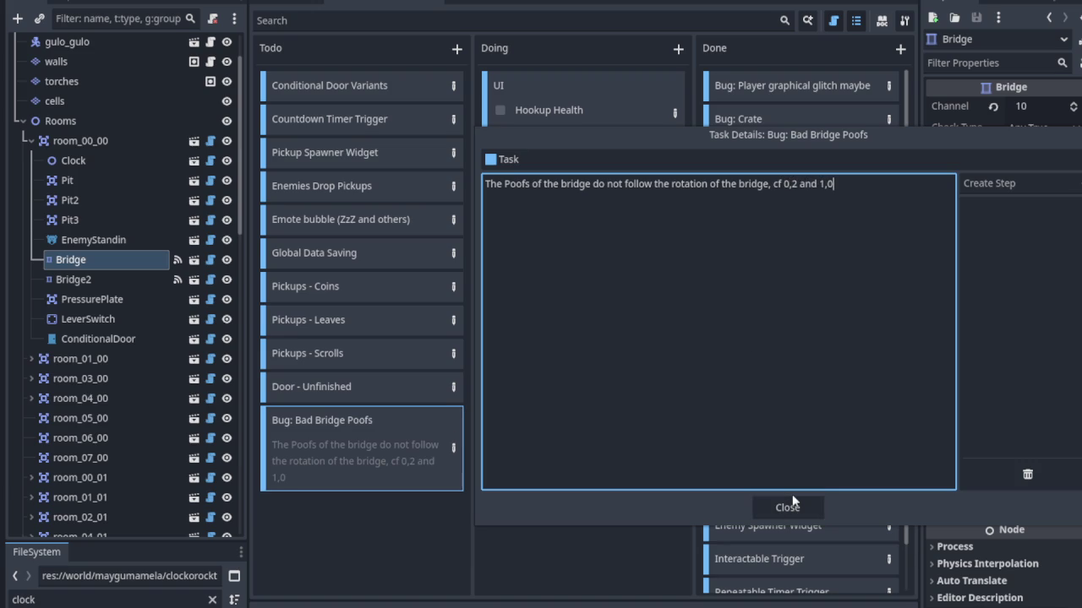
click(789, 504)
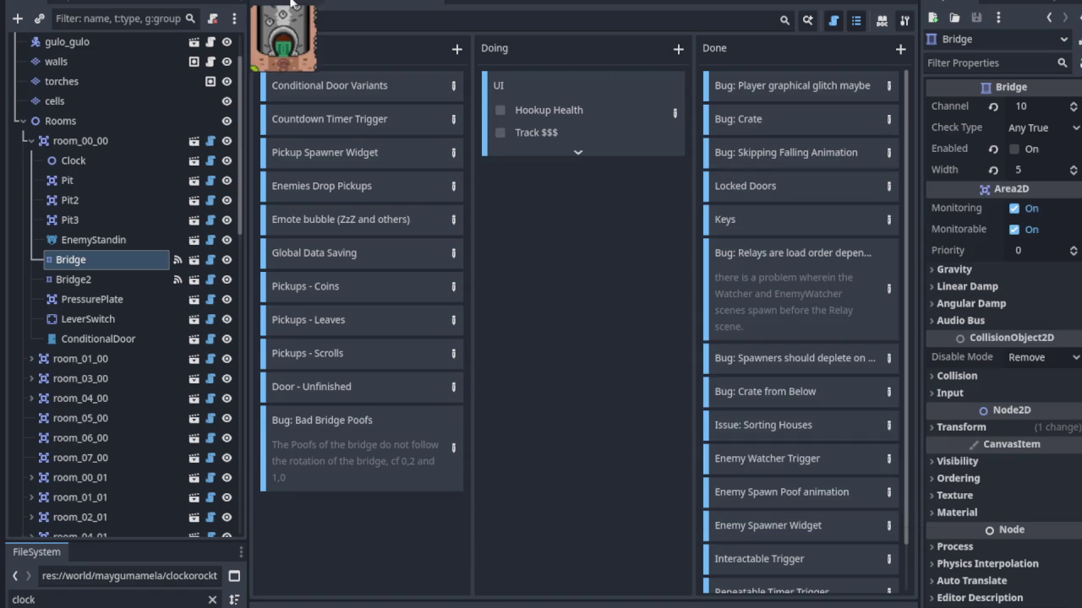
click(292, 4)
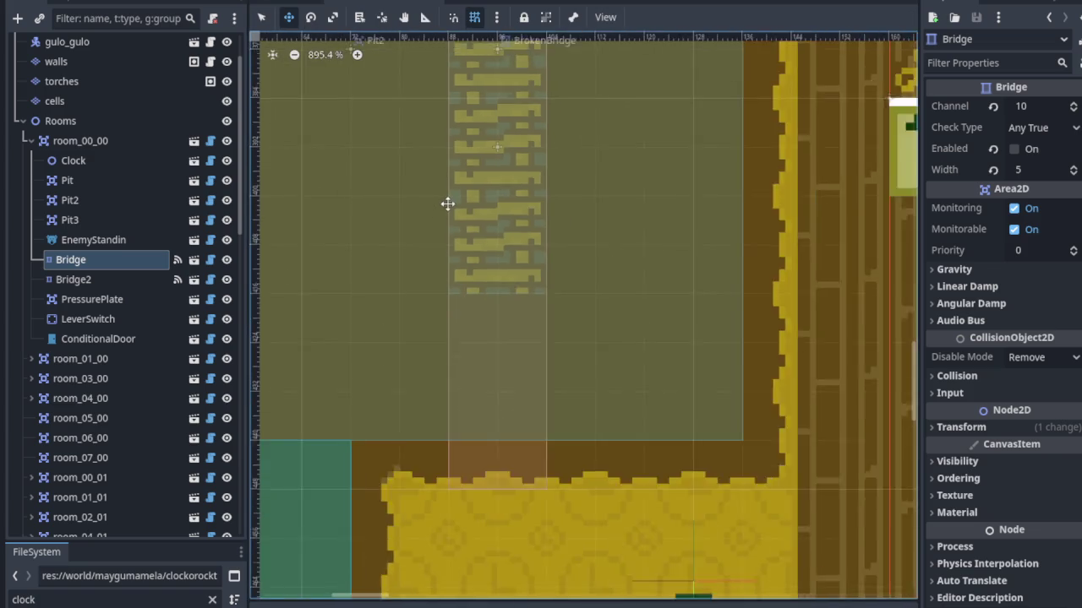
Check the rooms on the 2D map, then reopen the Bad Bridge Poofs card's details.
scroll(447, 204, down, 5)
scroll(476, 362, up, 5)
scroll(531, 449, up, 5)
scroll(596, 465, down, 3)
scroll(626, 81, left, 3)
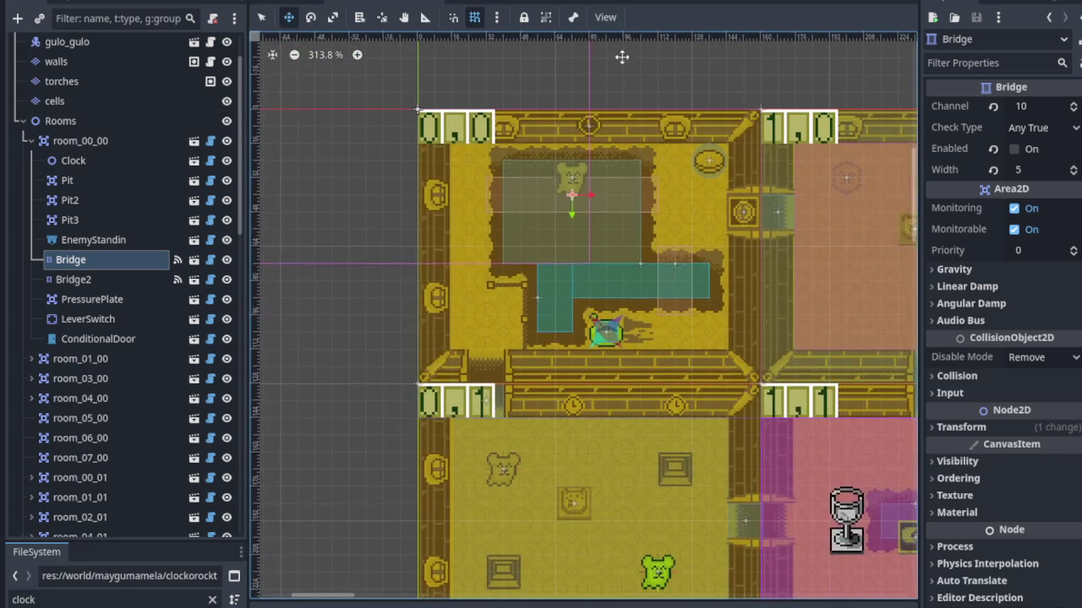
click(513, 7)
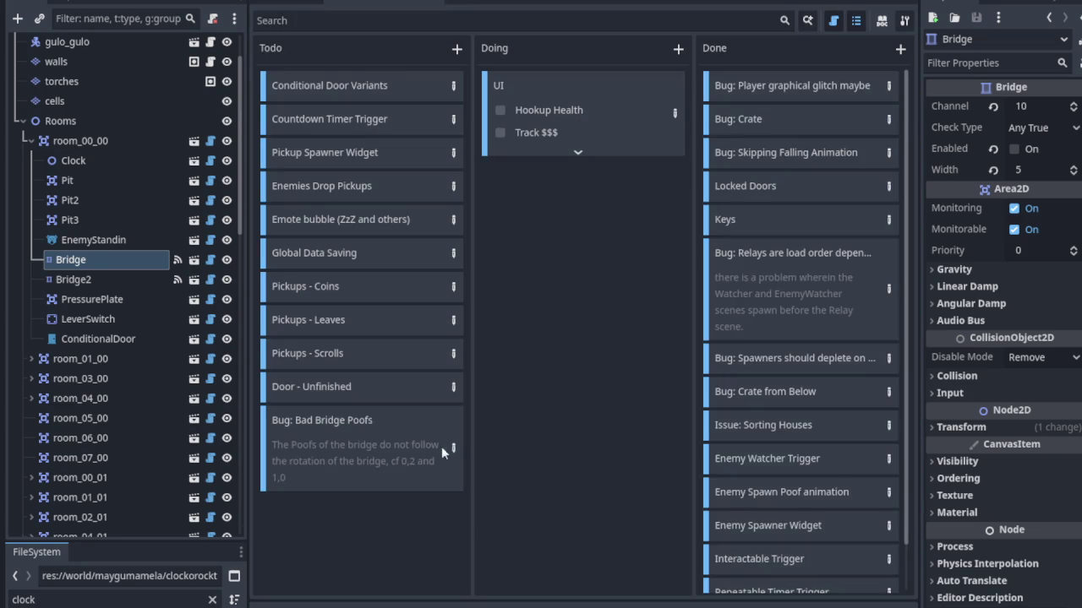
double_click(430, 444)
Change room 1,0 to 0,0 and add 'when turned vertically' to the description.
key(Left)
key(BackSpace)
key(BackSpace)
text(0,)
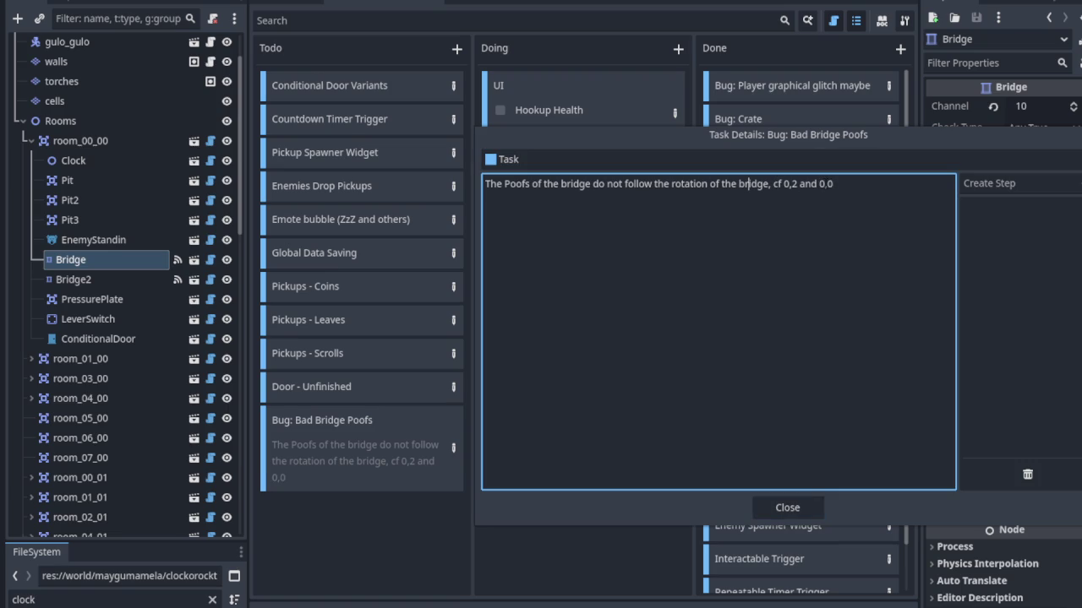
text( when s)
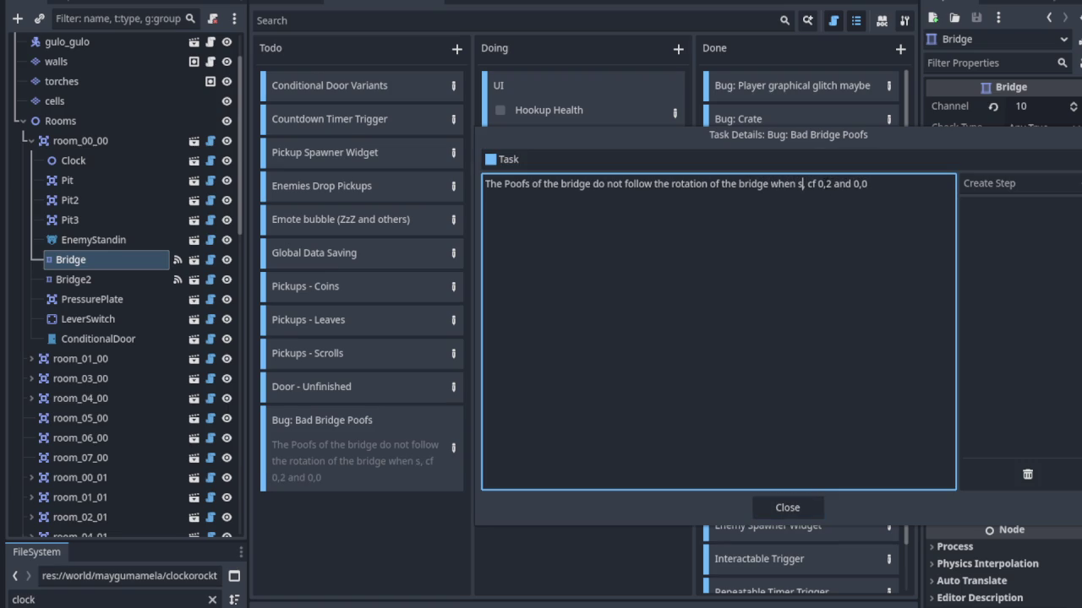
key(BackSpace)
text(turned vertica)
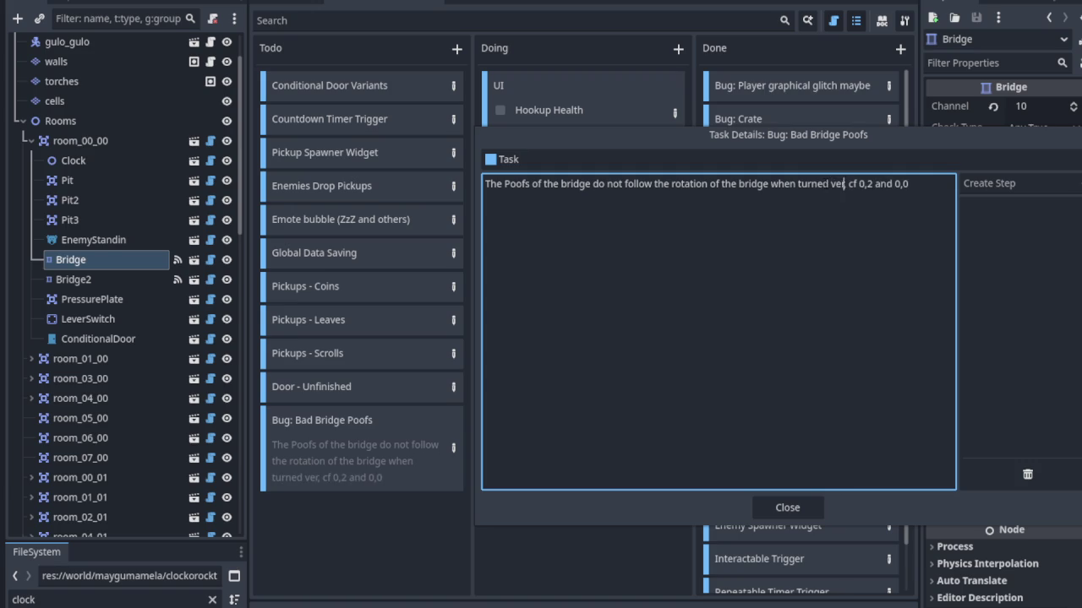
text(lly)
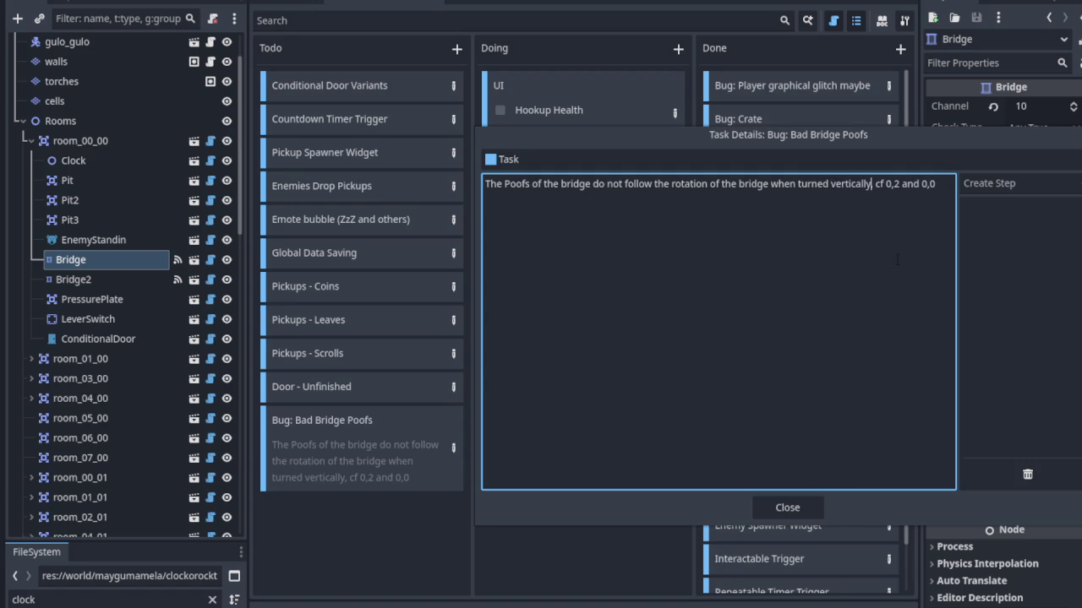
key(Delete)
key(Return)
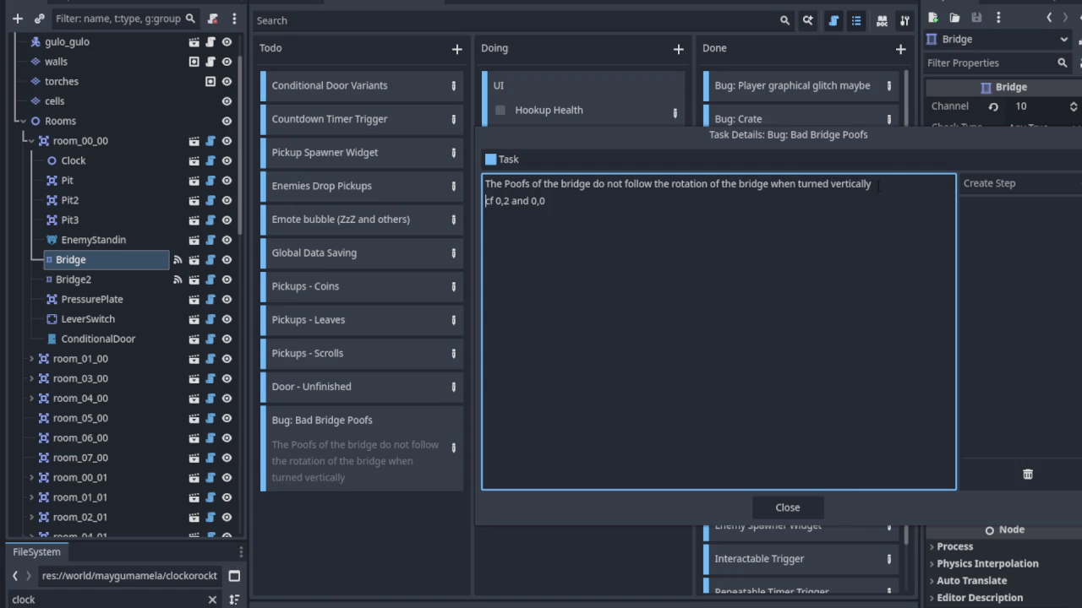
key(Home)
Rewrite the room reference as 'clockorock tower' with 'cf.' and 'rooms 0,2', then close.
text(clockorock tower)
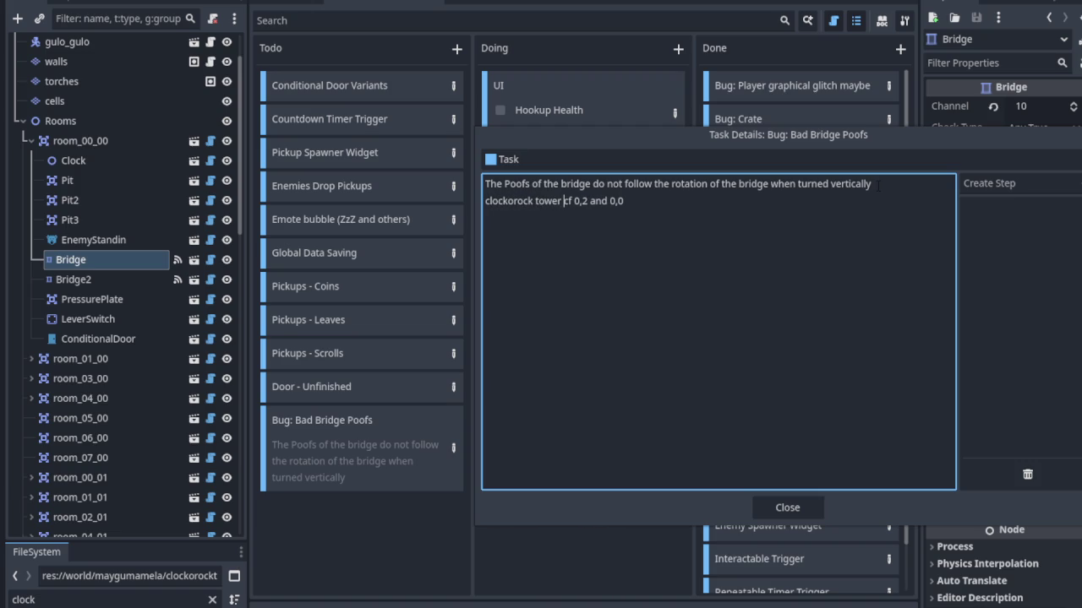
key(shift+Right)
key(shift+Right)
key(shift+Right)
key(Delete)
text(cf.)
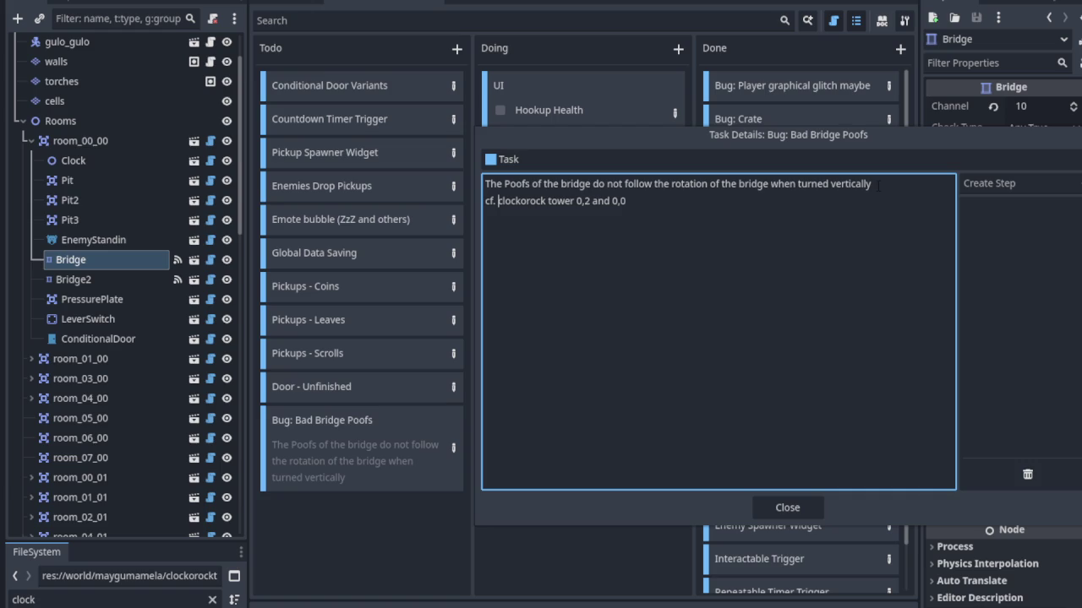
click(578, 202)
text(rooms)
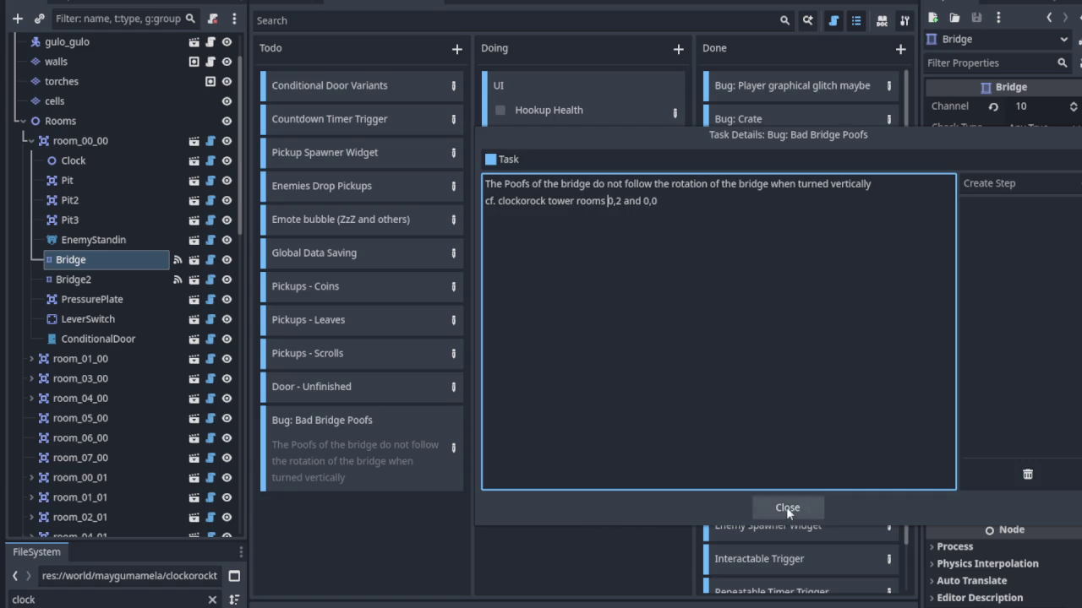
click(770, 506)
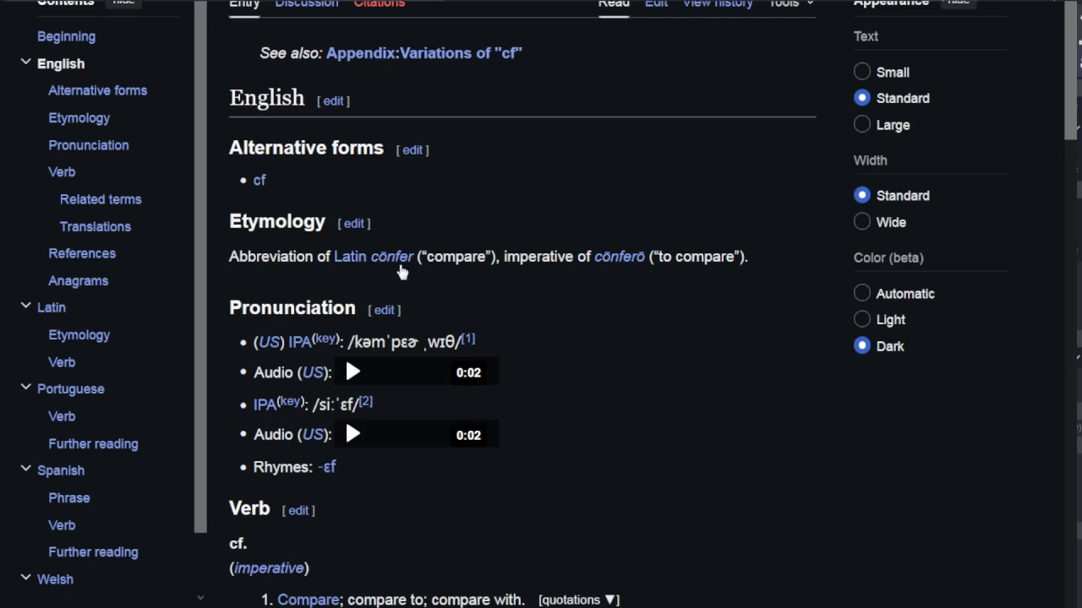
Preview Latin cōnfer on Wiktionary's cf page and select just the gloss 'compare'.
click(394, 257)
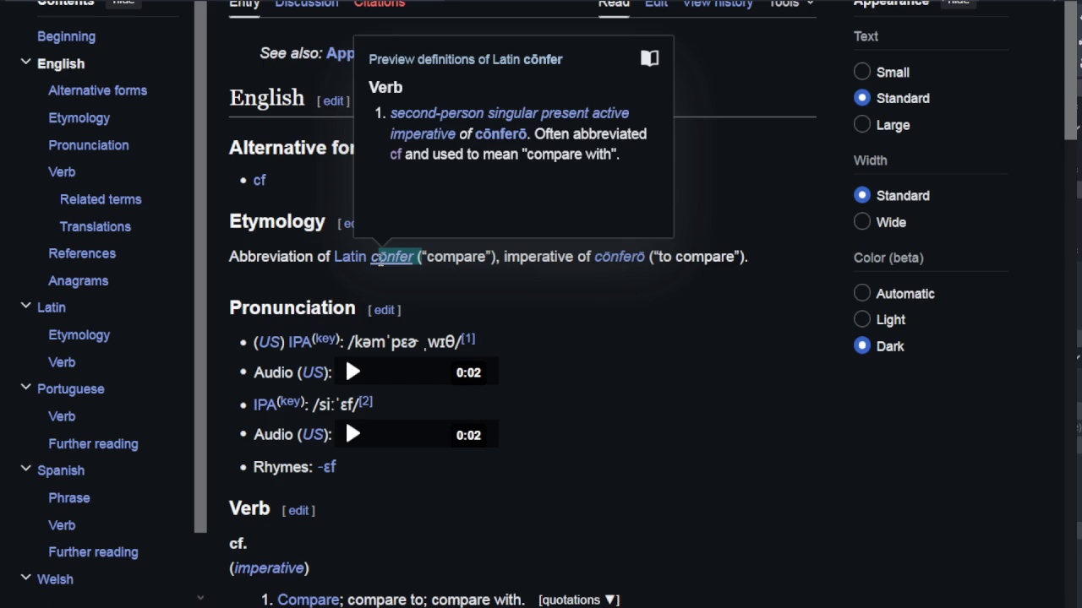
drag(609, 254, 747, 262)
click(724, 278)
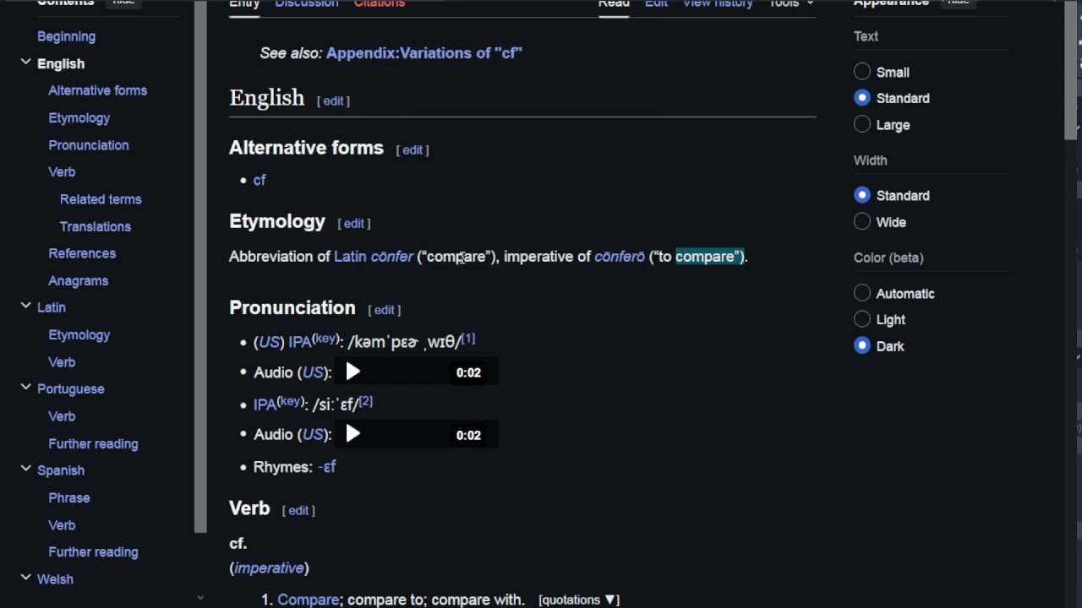
mouse_move(496, 258)
mouse_down()
mouse_move(427, 258)
mouse_move(496, 257)
mouse_up()
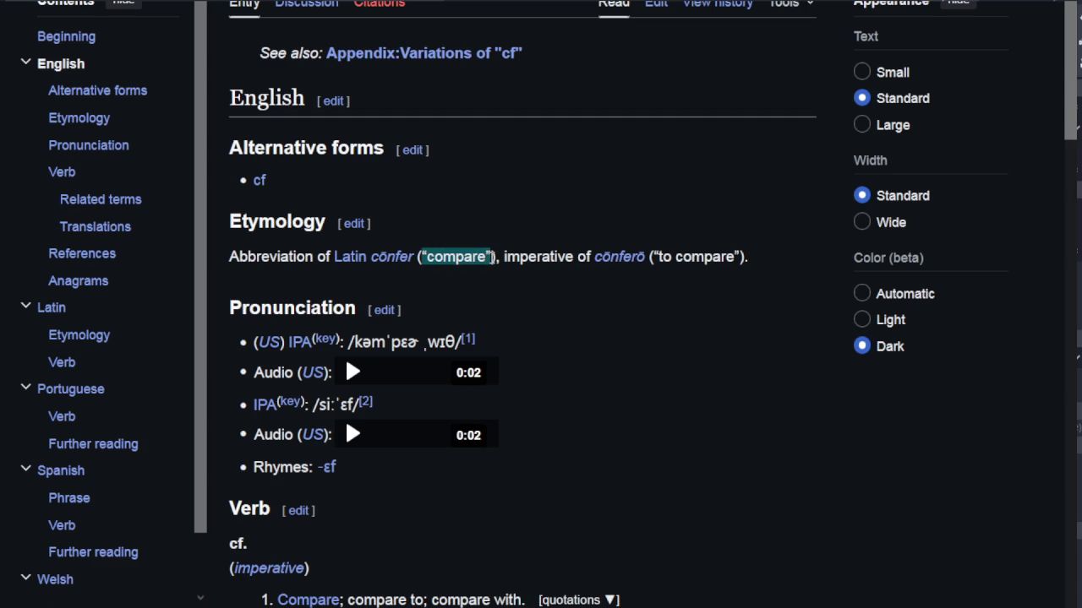
drag(496, 257, 494, 258)
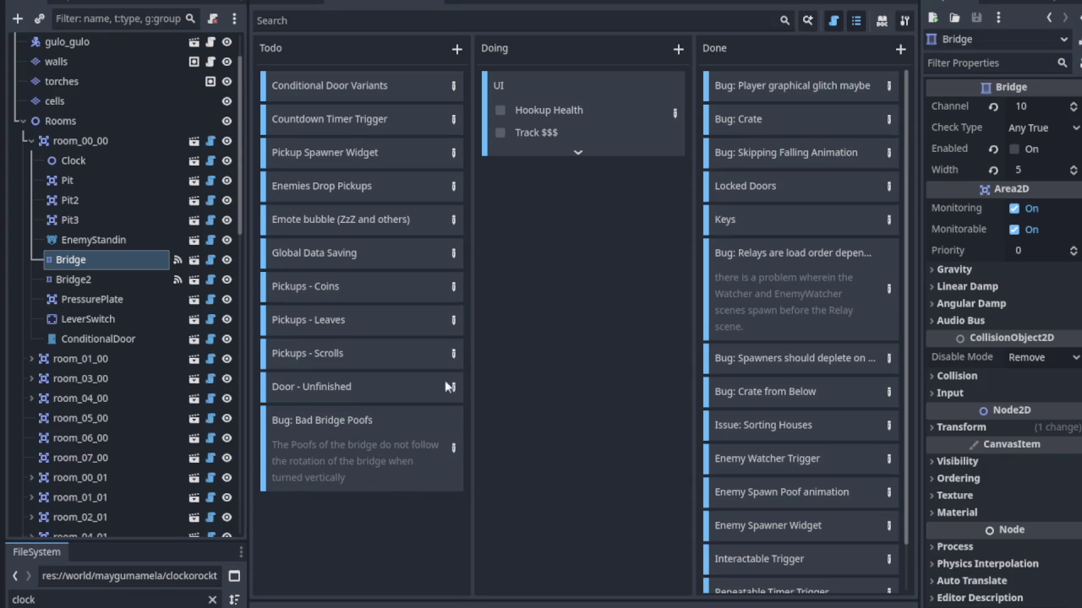
Return to the 2D level map and save the scene with Ctrl+S.
key(ctrl+F1)
scroll(507, 211, down, 5)
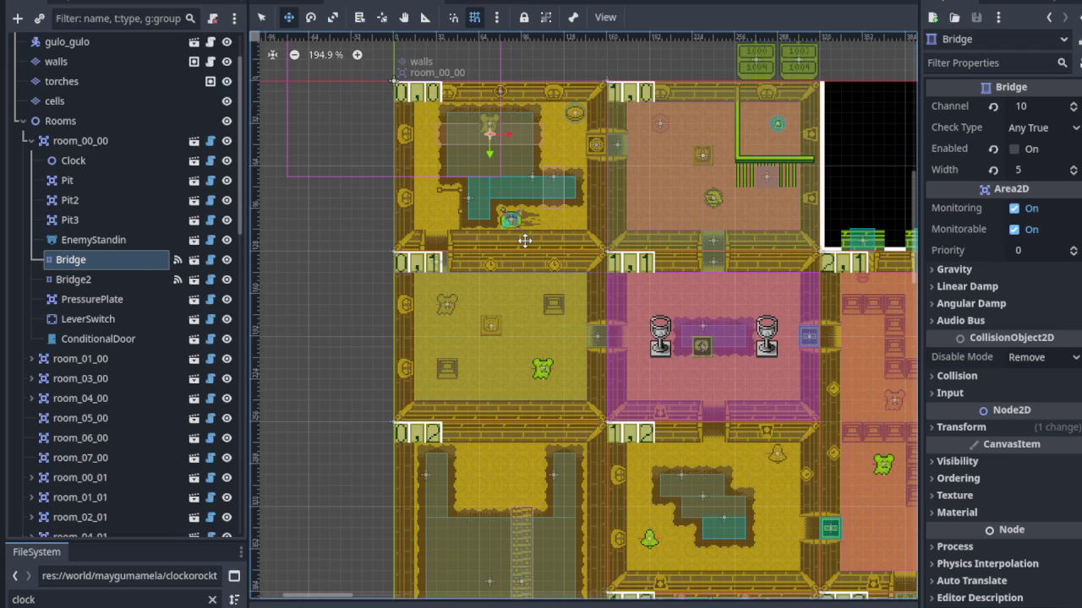
scroll(525, 241, down, 5)
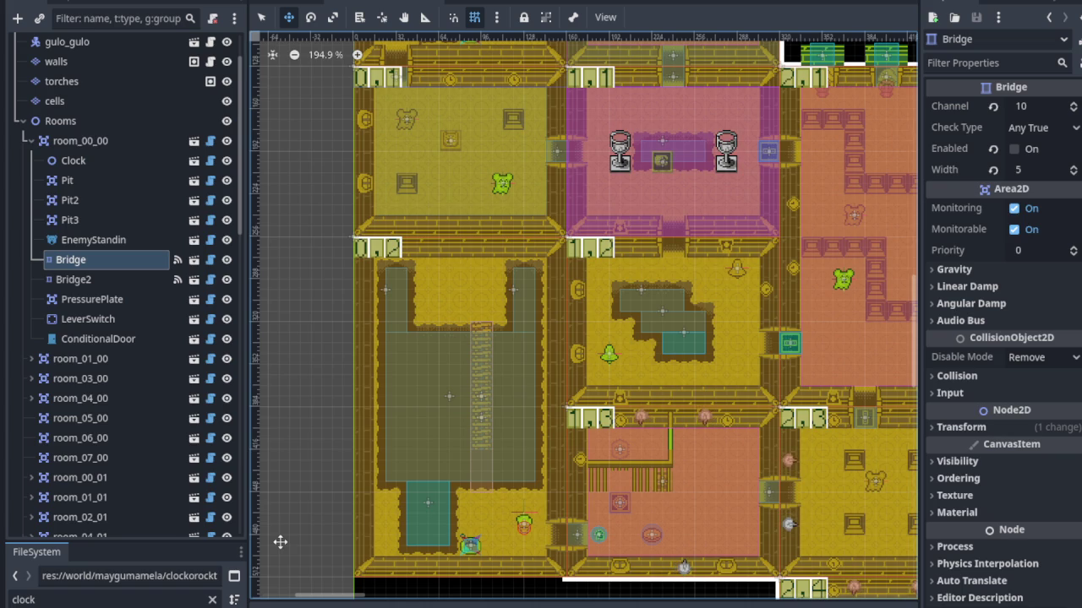
scroll(580, 449, up, 4)
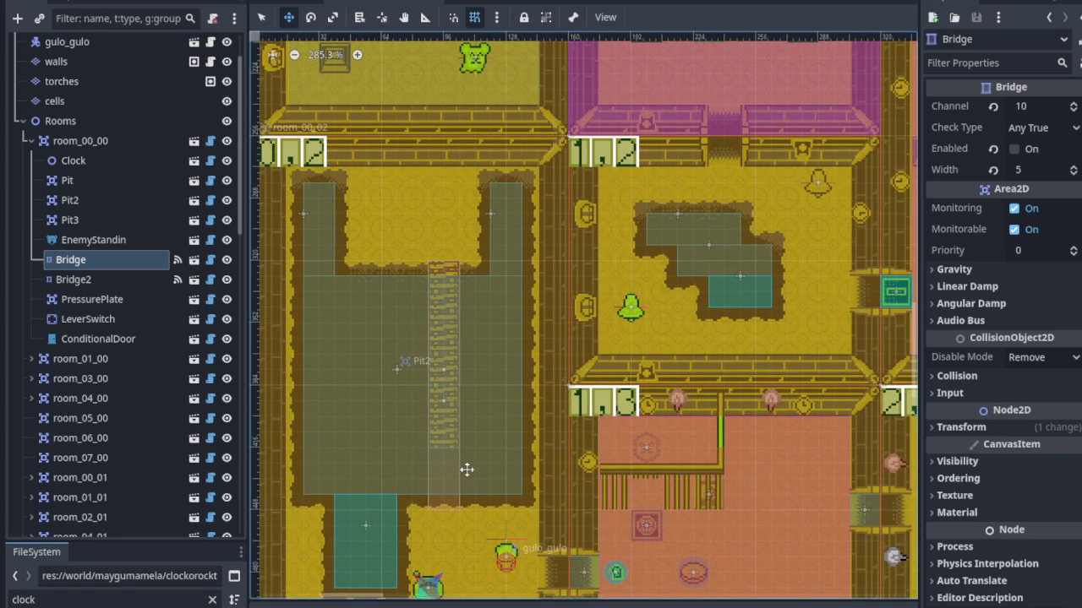
drag(465, 468, 476, 389)
key(ctrl+s)
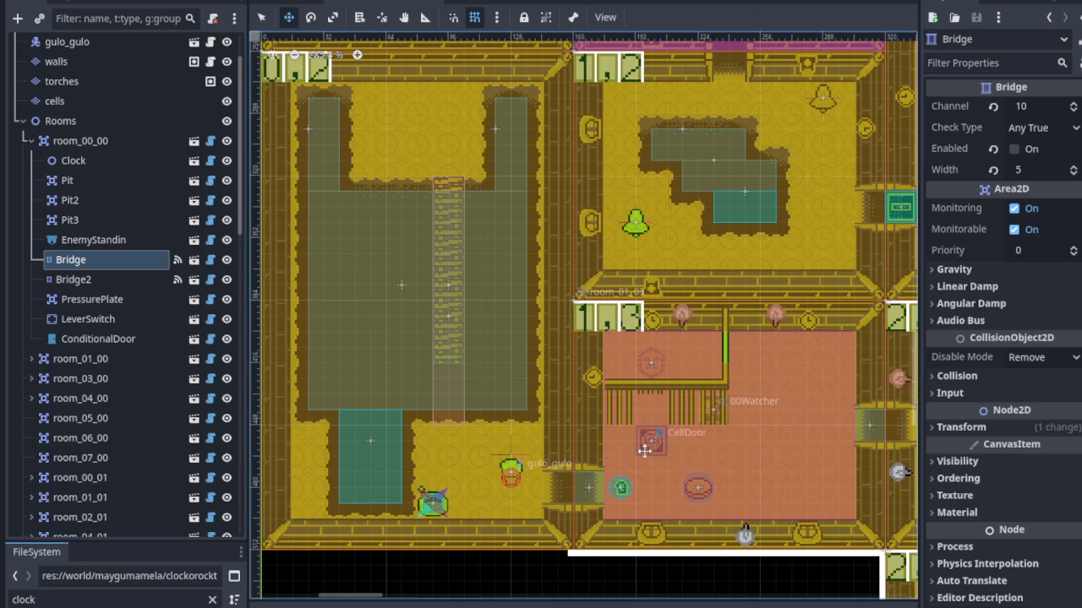
Select room_01_03 and delete its Pickup node, confirming the deletion.
scroll(634, 488, up, 2)
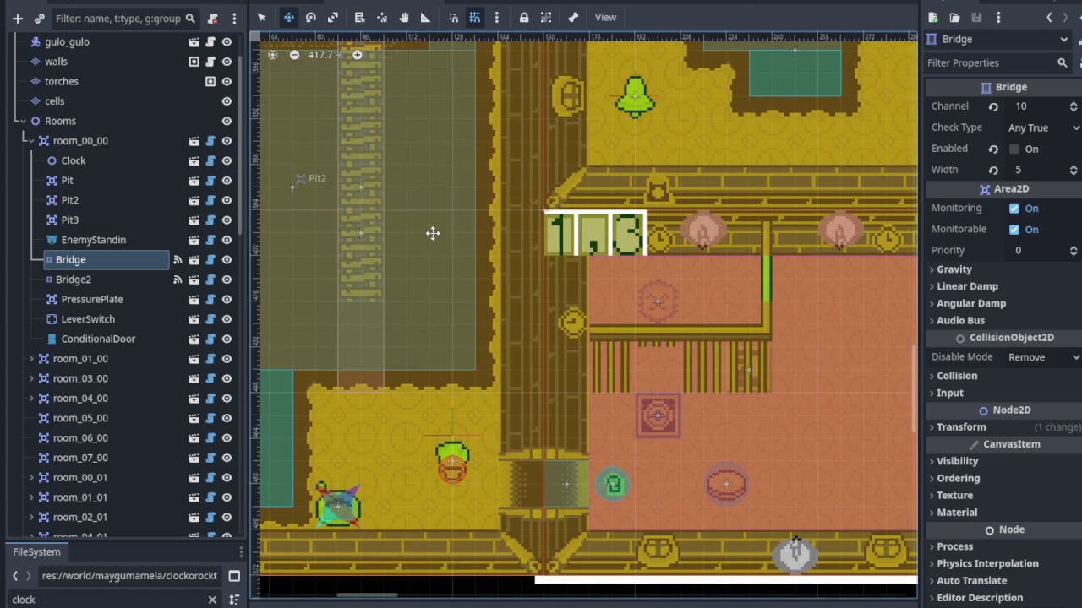
click(261, 17)
click(578, 232)
scroll(647, 313, down, 3)
scroll(647, 313, right, 3)
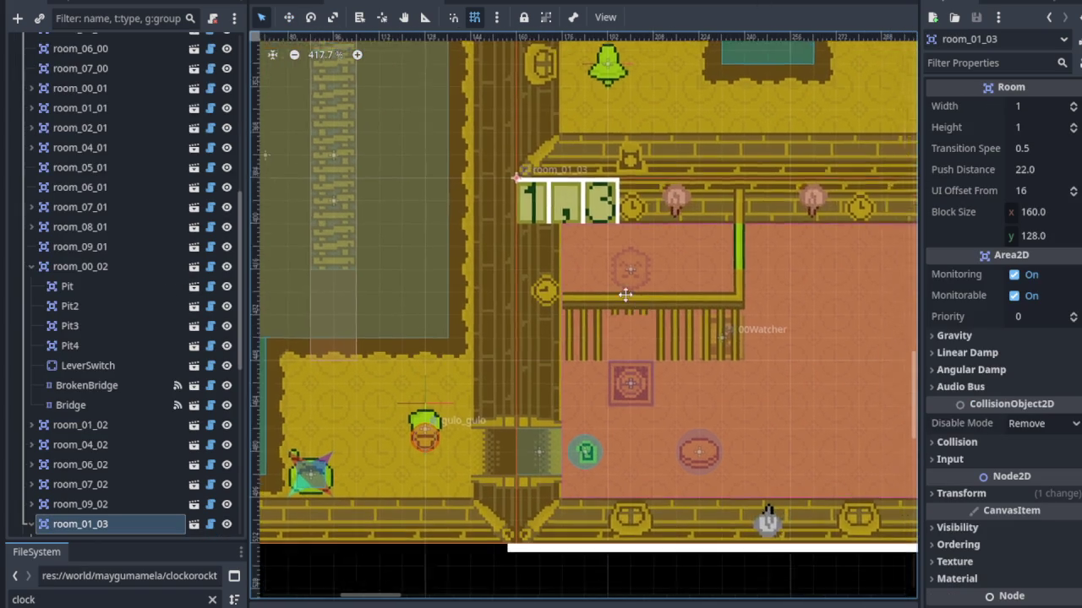
scroll(140, 473, down, 5)
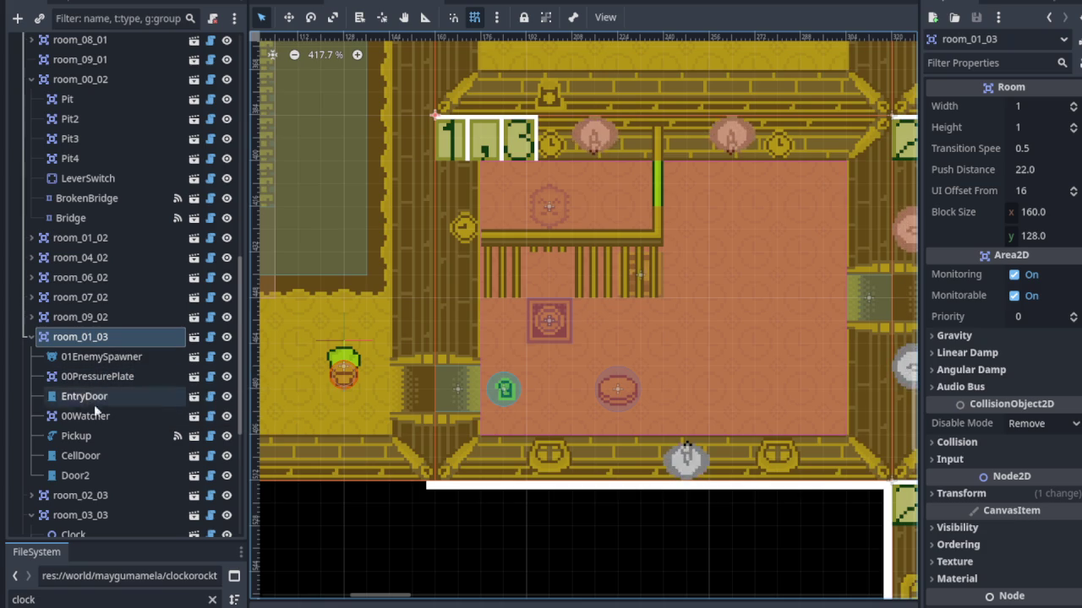
click(74, 436)
right_click(76, 436)
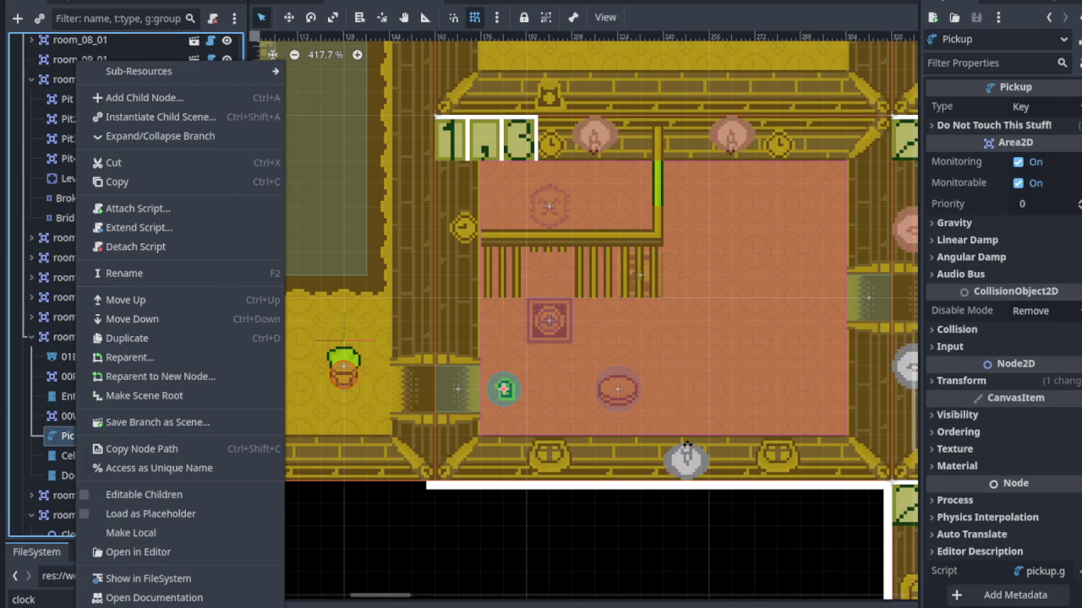
key(Delete)
click(528, 307)
scroll(444, 279, down, 1)
scroll(444, 279, down, 3)
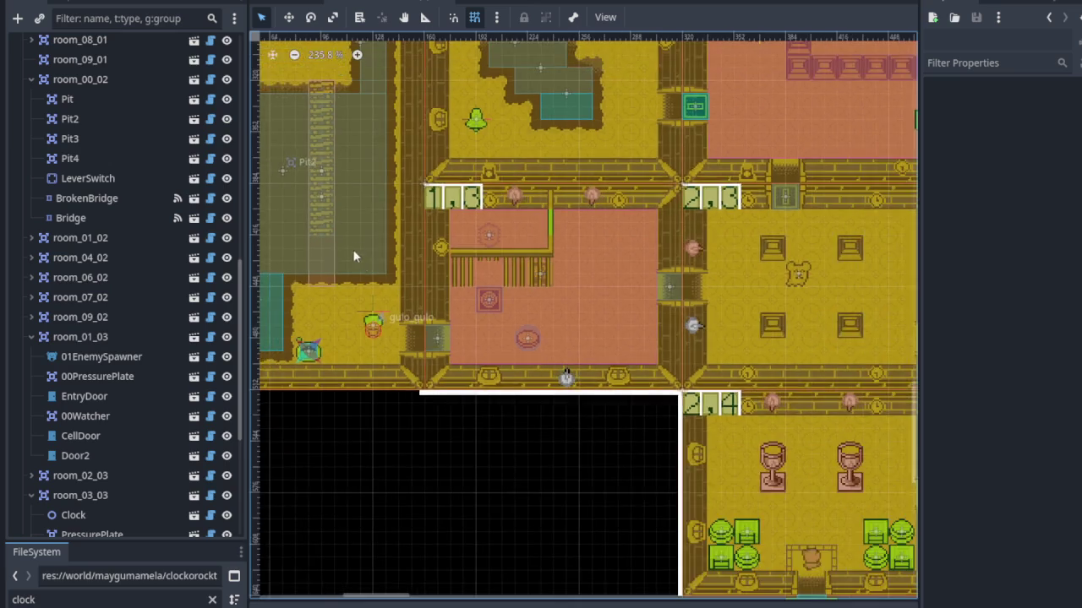
Instantiate pickup.tscn as a child of room_00_02, searching for 'pick'.
scroll(355, 253, up, 3)
scroll(355, 253, left, 5)
click(391, 98)
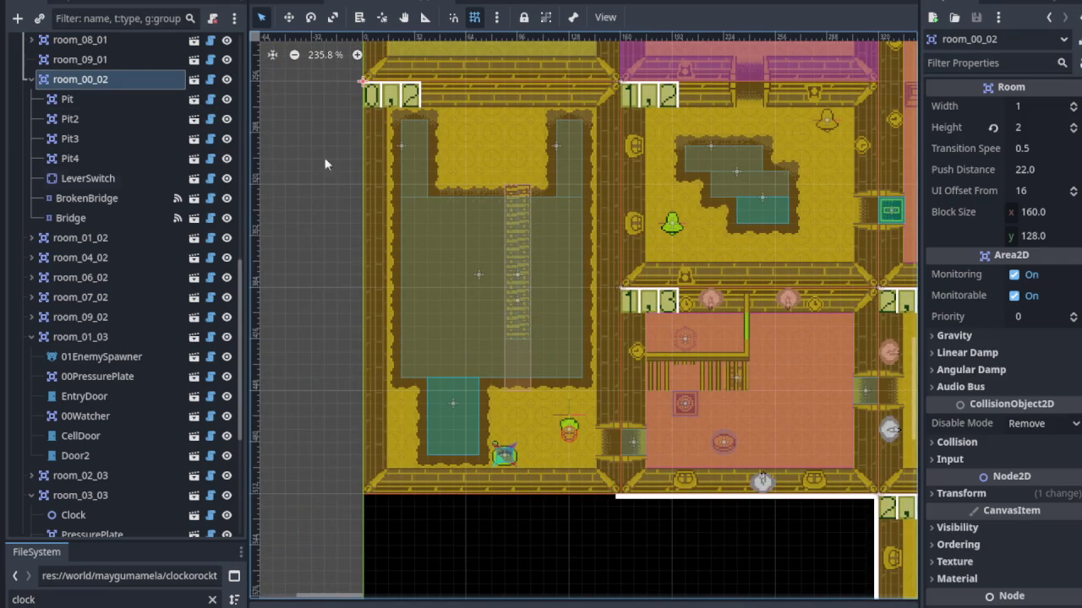
right_click(92, 79)
click(152, 116)
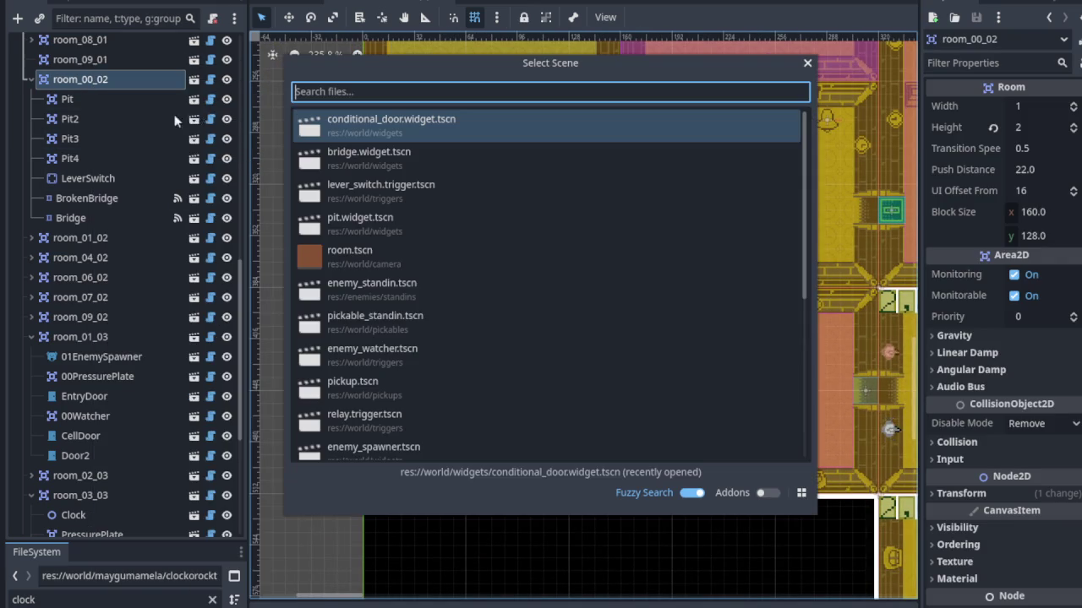
text(pick)
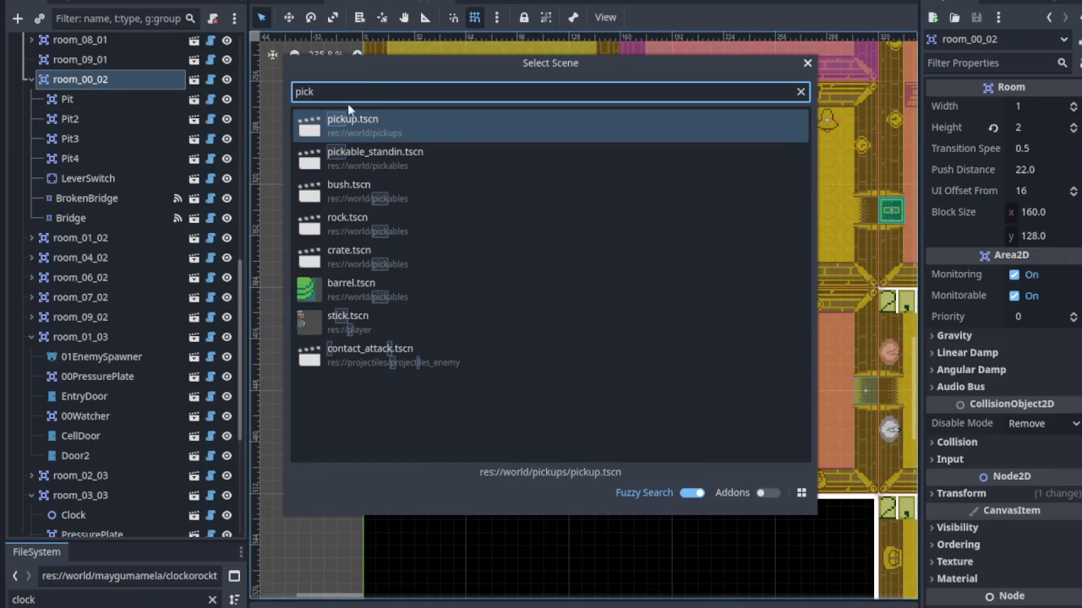
double_click(361, 125)
Drag the new Key pickup down onto room_00_02's lower floor.
scroll(355, 76, up, 4)
mouse_move(354, 74)
mouse_down()
mouse_move(495, 482)
mouse_move(406, 269)
mouse_move(319, 148)
mouse_move(390, 261)
mouse_move(456, 330)
mouse_up()
scroll(495, 483, up, 2)
drag(436, 257, 552, 235)
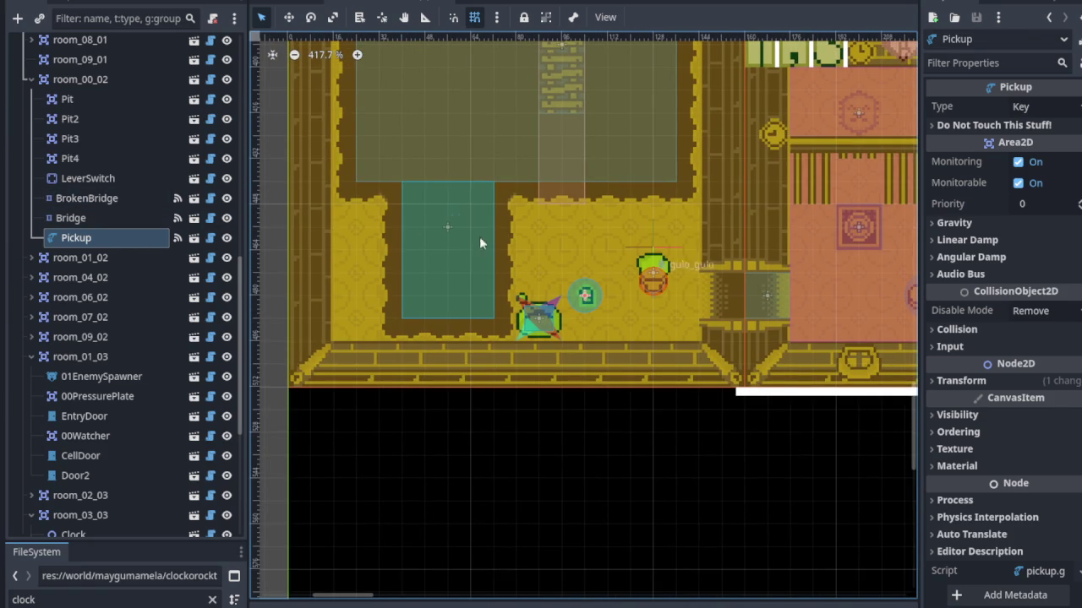
Move the LeverSwitch to the lower floor's left edge beside the teal pit.
scroll(545, 321, up, 3)
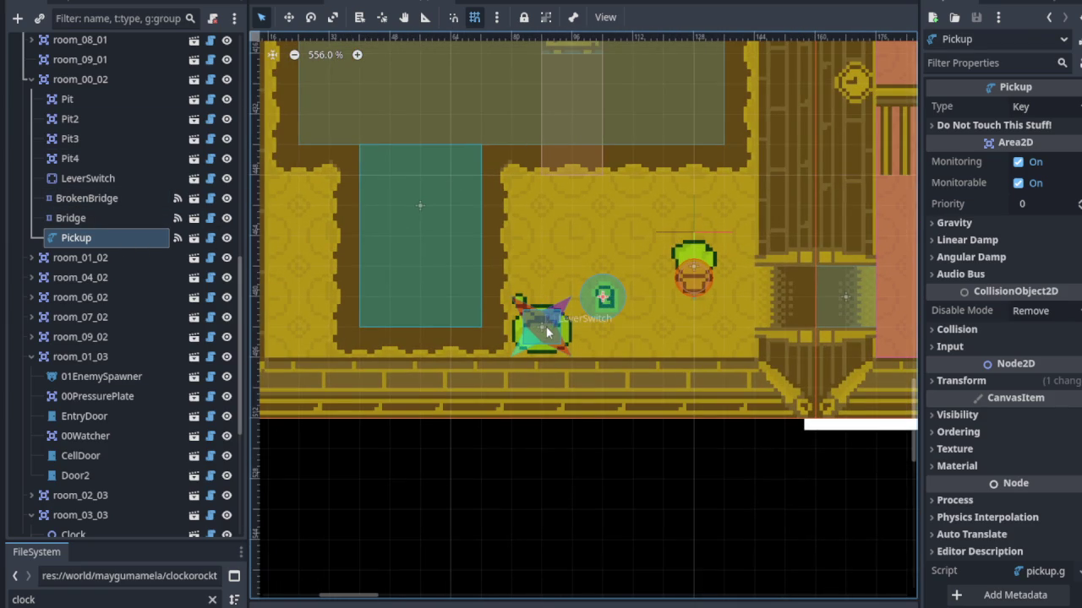
click(289, 19)
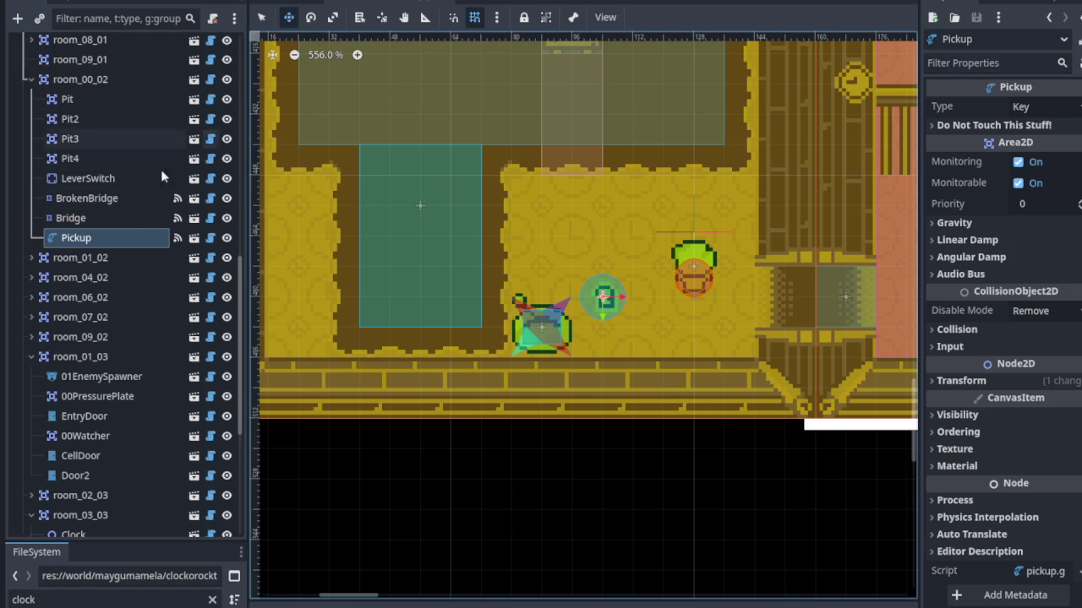
click(90, 178)
mouse_move(527, 327)
mouse_down()
mouse_move(264, 238)
mouse_move(283, 255)
mouse_move(295, 206)
mouse_up()
Nudge the key Pickup up slightly and save the scene.
scroll(604, 258, down, 1)
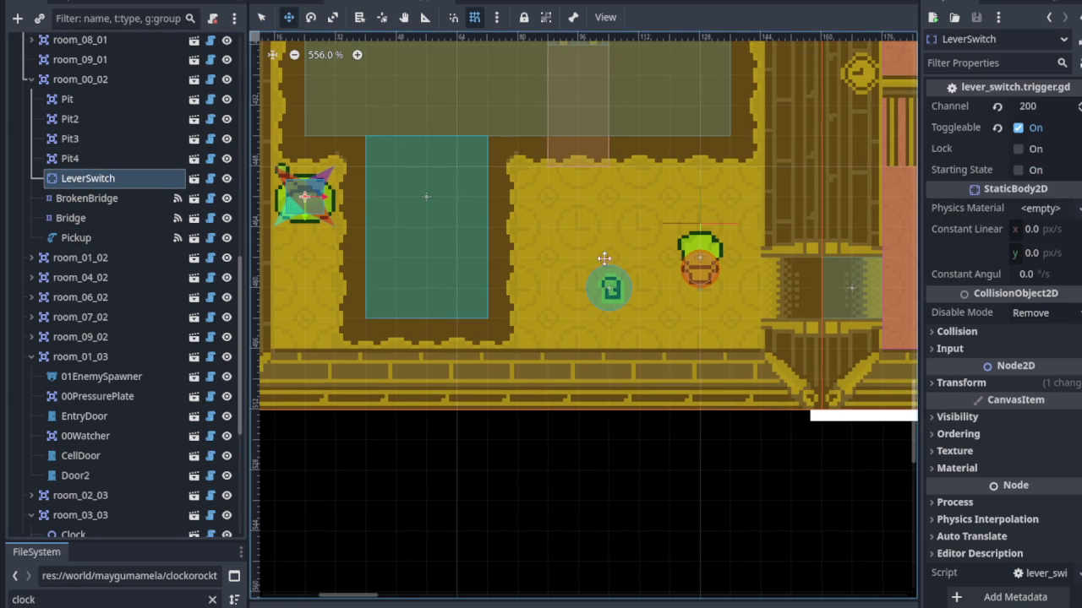
click(105, 239)
mouse_move(608, 292)
mouse_down()
mouse_move(574, 289)
mouse_move(551, 318)
mouse_move(551, 285)
mouse_up()
scroll(610, 278, up, 1)
scroll(595, 287, down, 1)
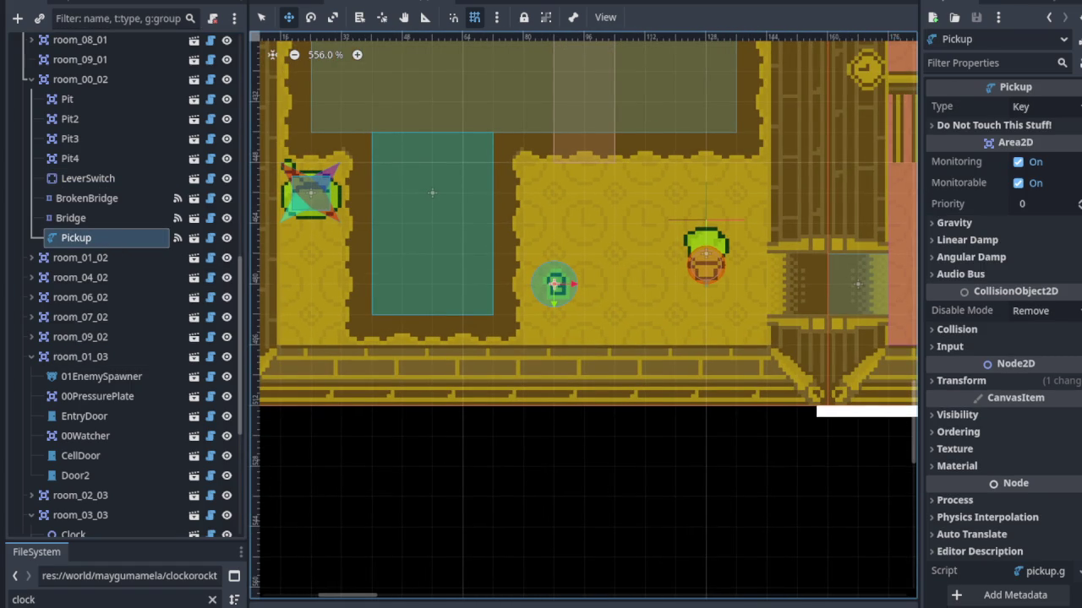
mouse_move(464, 190)
mouse_down()
mouse_move(466, 248)
mouse_move(494, 350)
mouse_up()
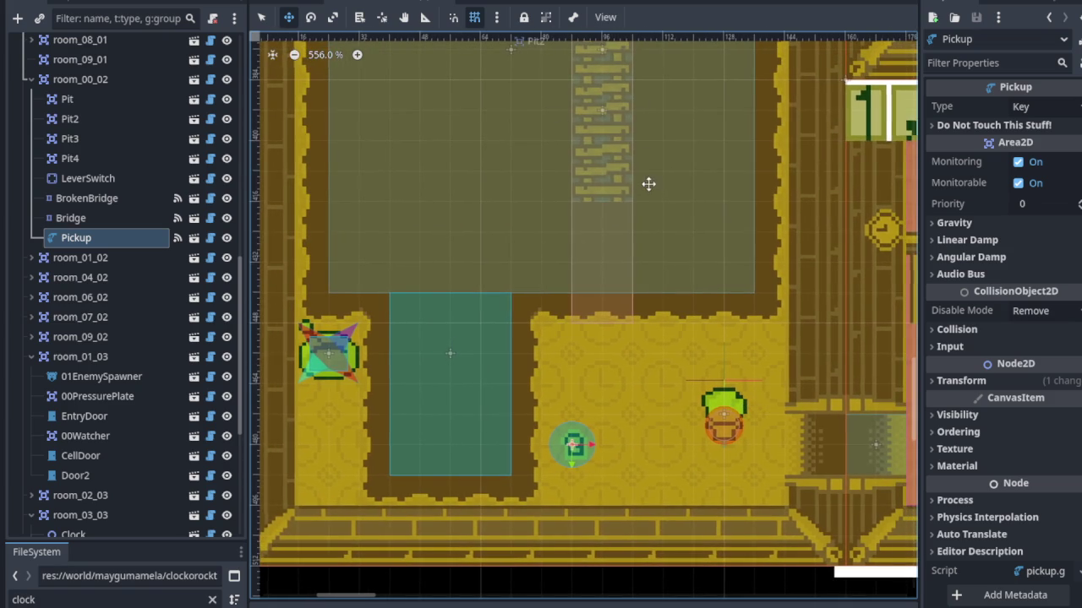
scroll(649, 203, down, 2)
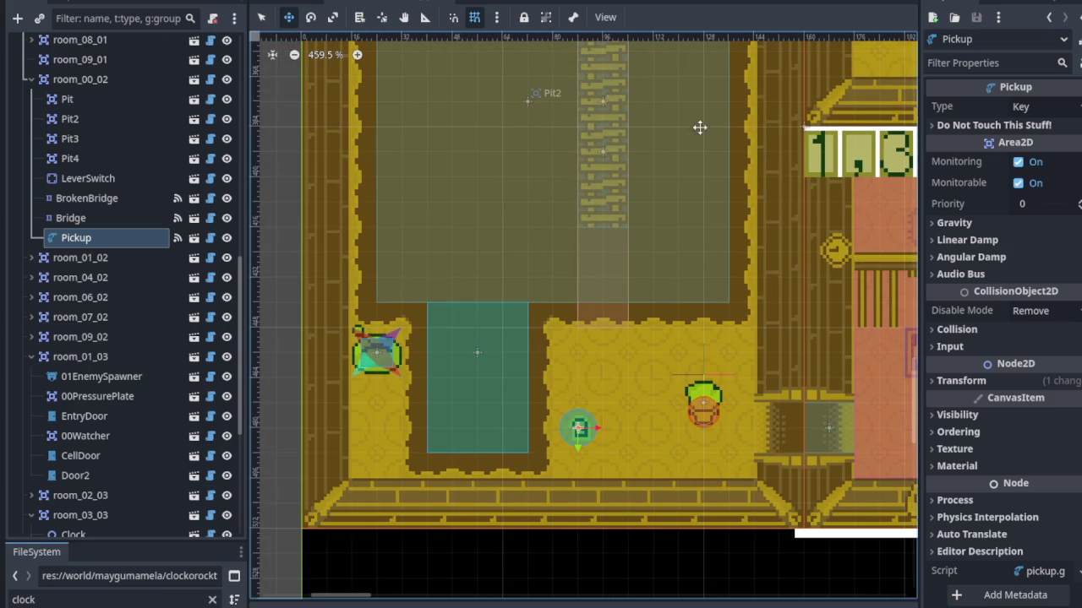
key(ctrl+s)
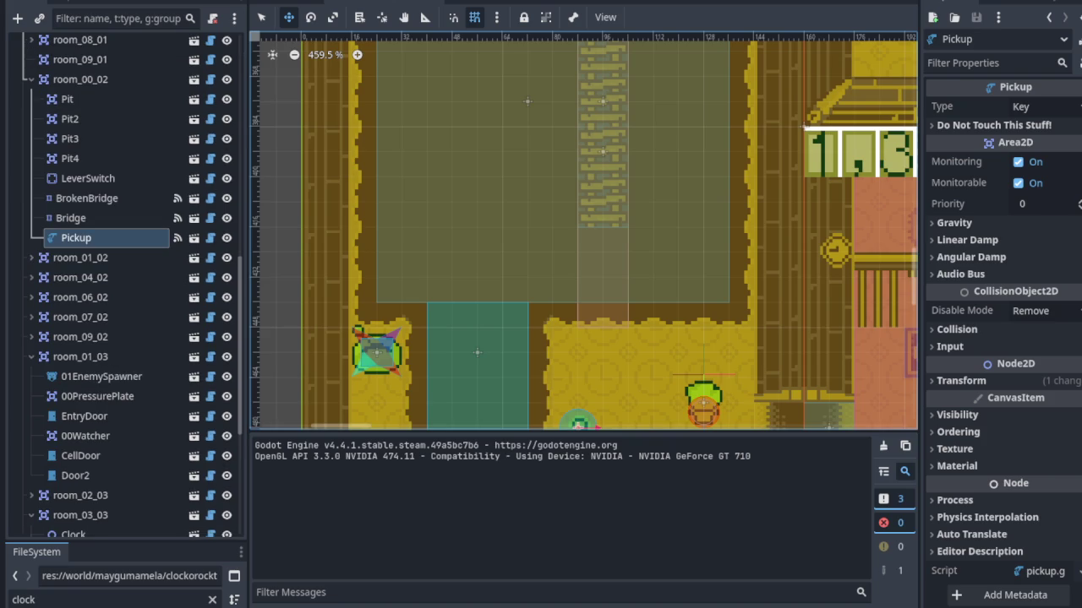
scroll(527, 353, down, 1)
scroll(549, 355, down, 3)
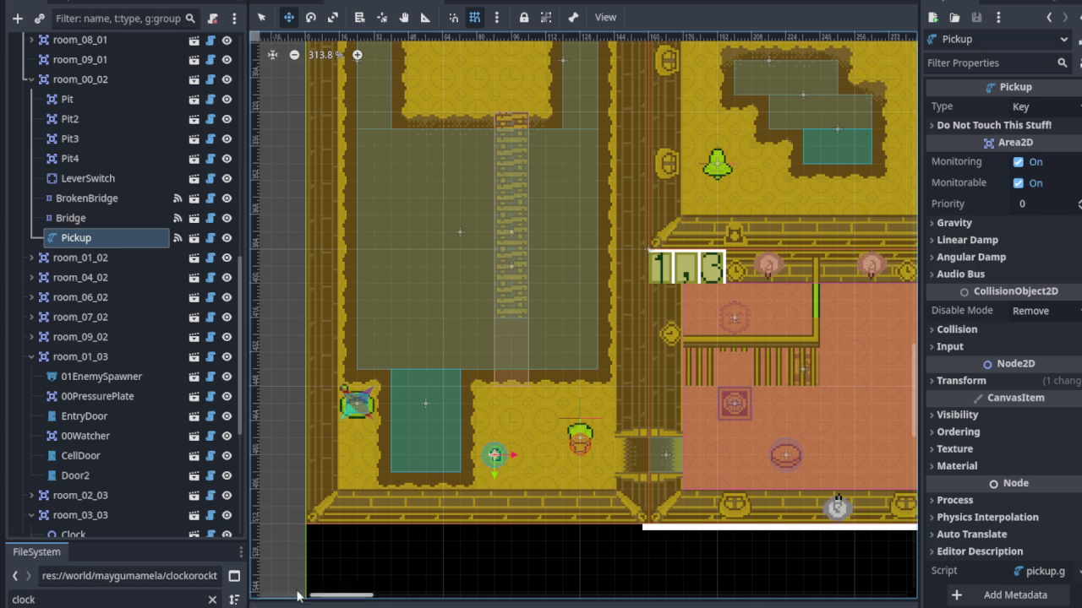
scroll(457, 471, down, 5)
scroll(457, 470, up, 4)
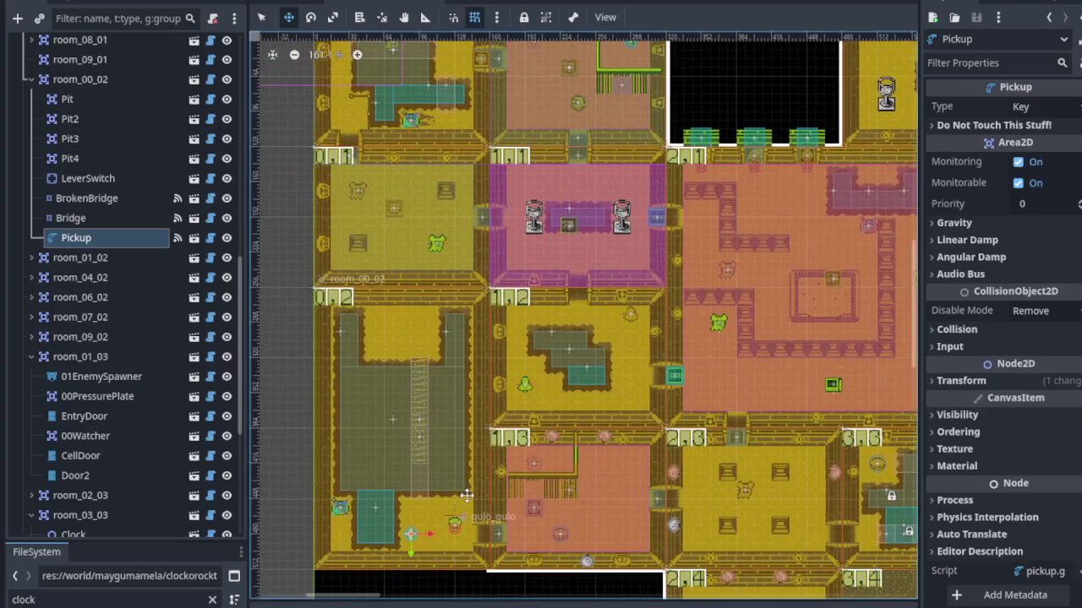
scroll(468, 423, up, 4)
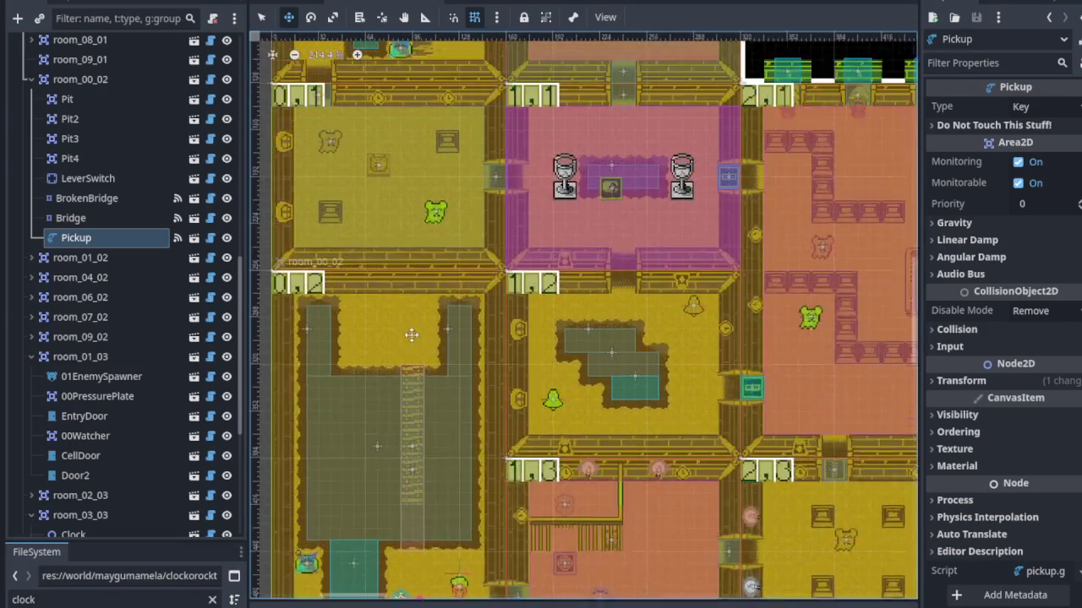
scroll(454, 415, down, 2)
scroll(441, 245, down, 3)
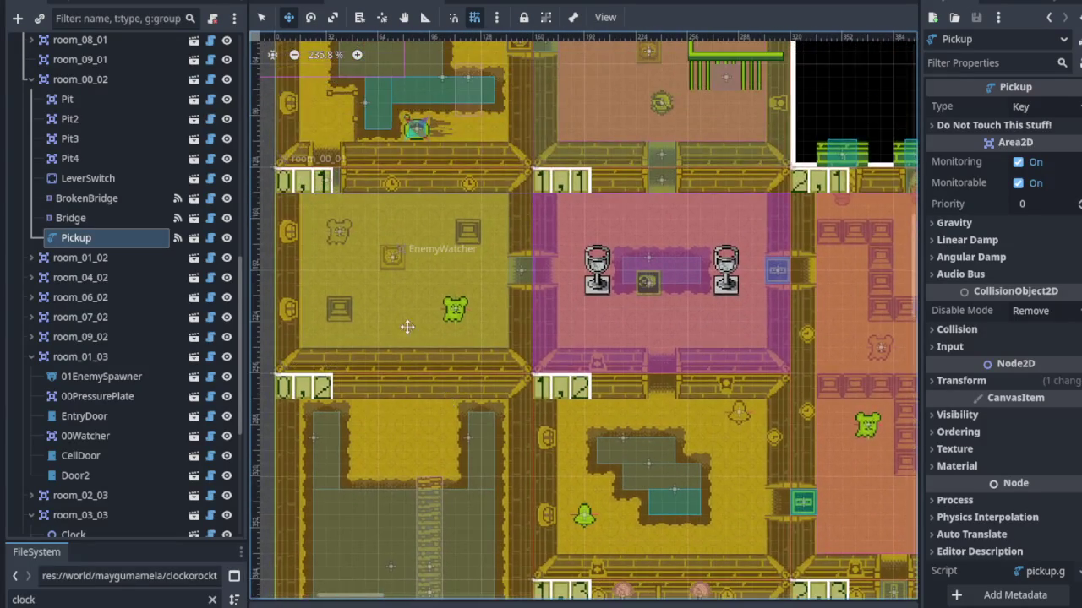
scroll(469, 418, up, 6)
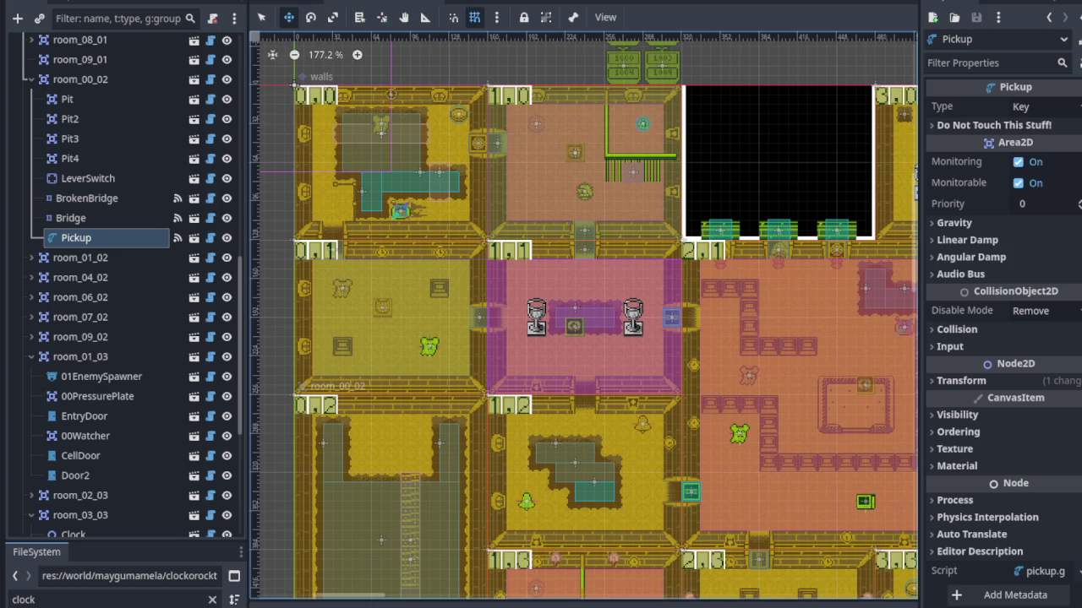
scroll(338, 515, down, 3)
scroll(375, 276, up, 2)
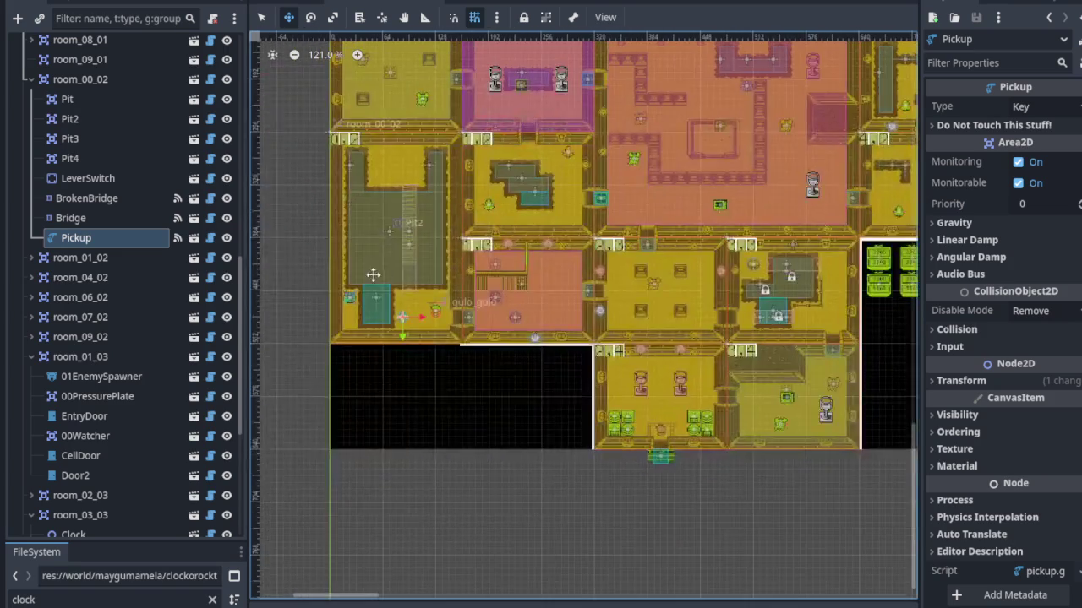
scroll(375, 276, up, 4)
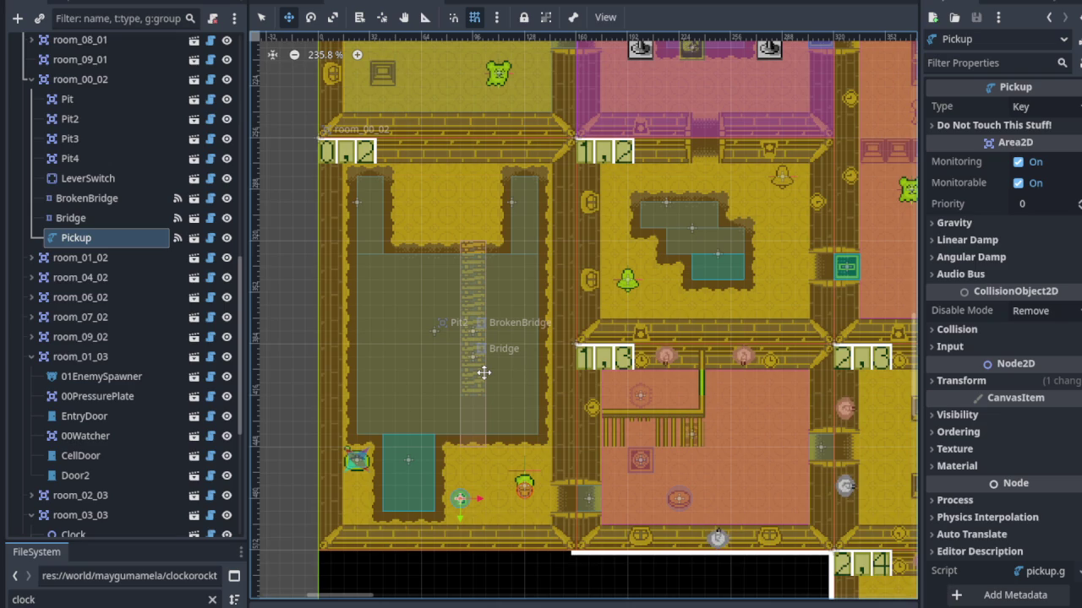
scroll(387, 481, up, 2)
drag(324, 452, 447, 459)
Undo the pickup move, place the LeverSwitch just below the key pickup, and save the scene.
key(ctrl+z)
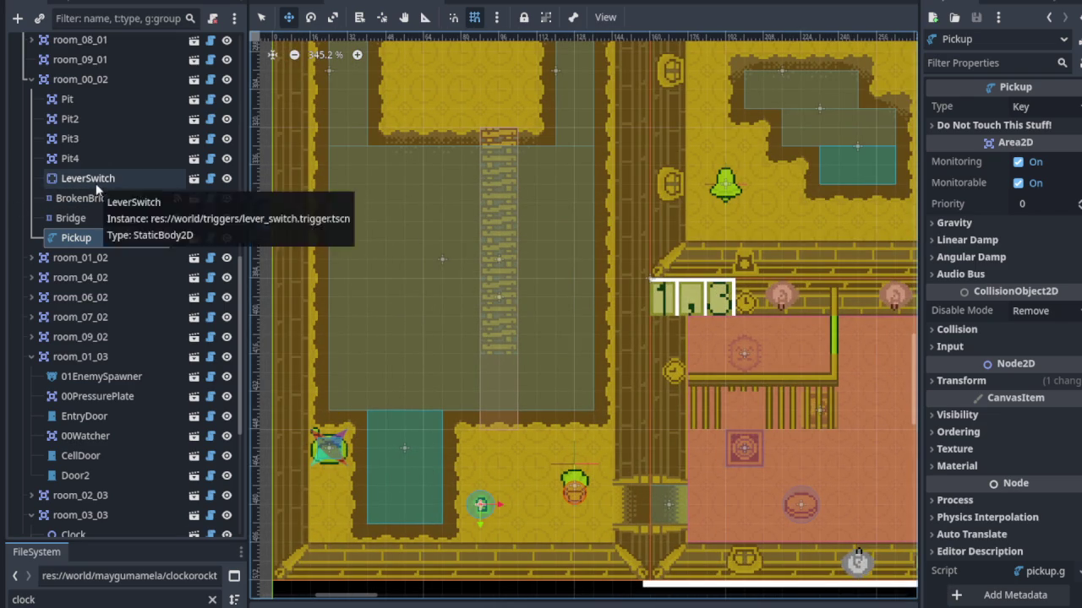
click(95, 182)
mouse_move(334, 453)
mouse_down()
mouse_move(499, 463)
mouse_move(489, 457)
mouse_move(527, 530)
mouse_move(536, 487)
mouse_move(491, 487)
mouse_move(483, 463)
mouse_move(498, 466)
mouse_up()
click(76, 238)
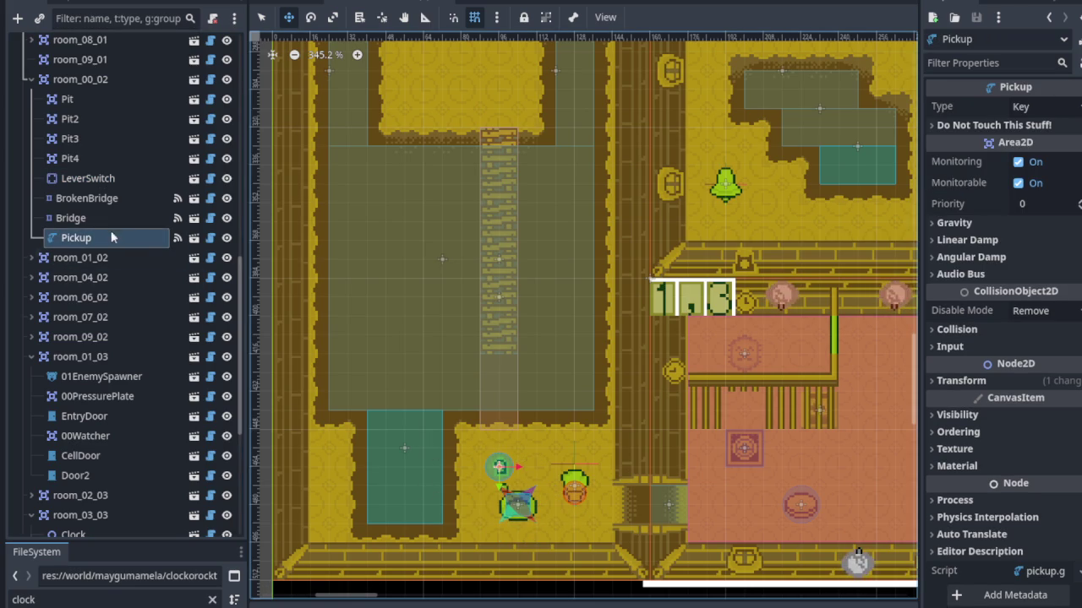
click(120, 180)
mouse_move(515, 507)
mouse_down()
mouse_move(479, 515)
mouse_move(478, 525)
mouse_up()
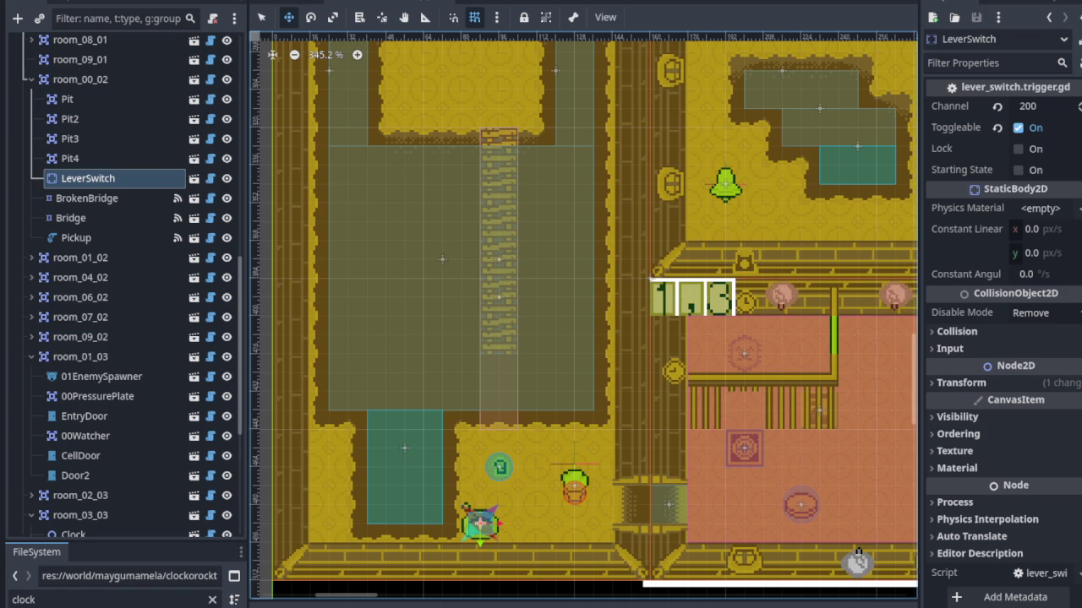
key(ctrl+s)
scroll(526, 358, down, 5)
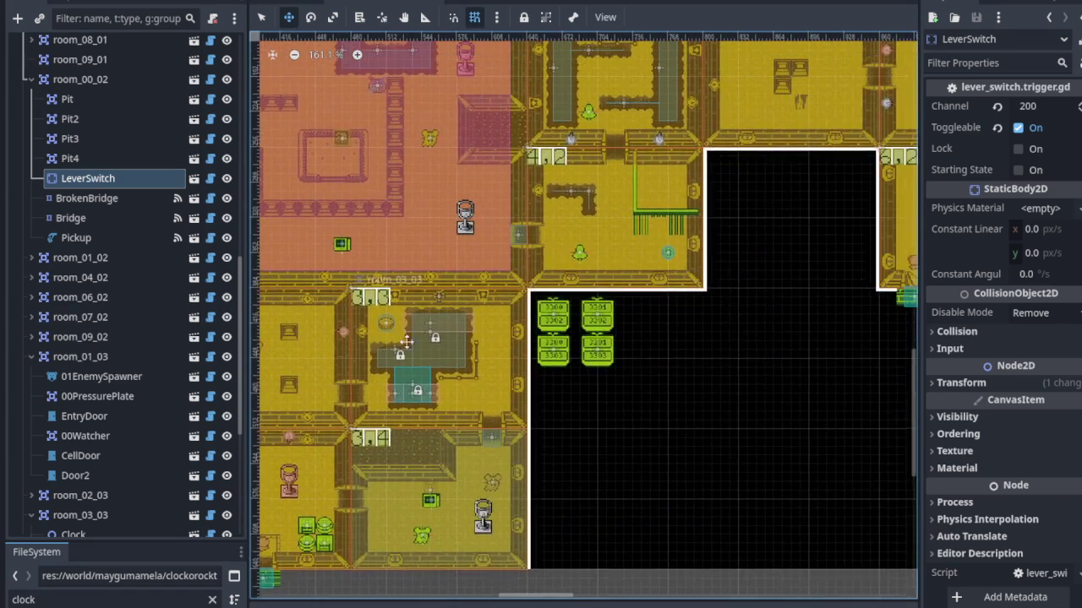
scroll(558, 282, down, 2)
mouse_move(557, 283)
mouse_down()
mouse_move(413, 386)
mouse_move(714, 341)
mouse_move(657, 342)
mouse_move(602, 297)
mouse_up()
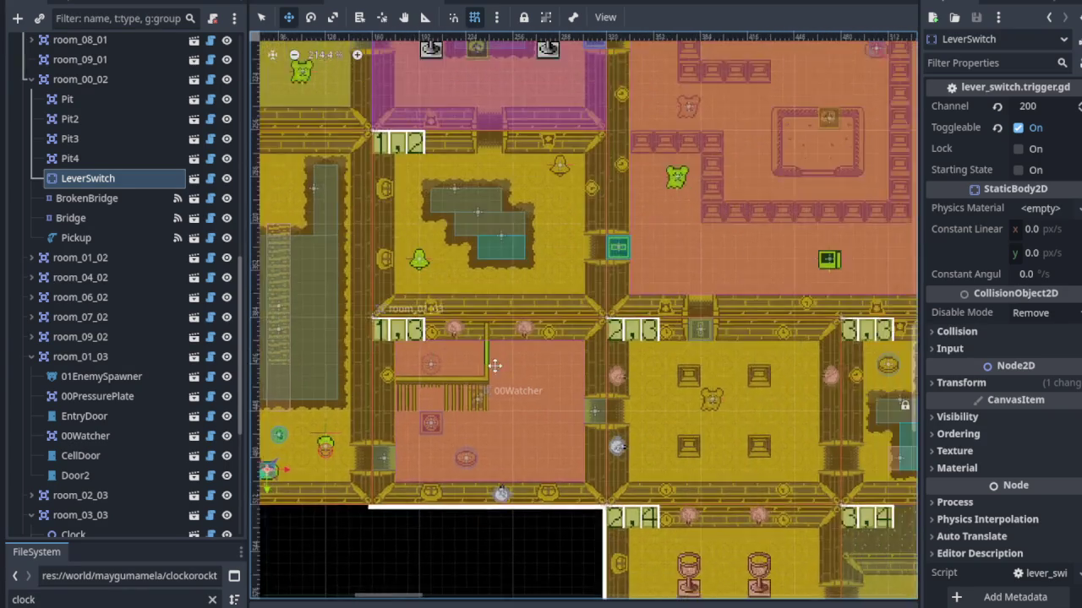
scroll(446, 324, down, 5)
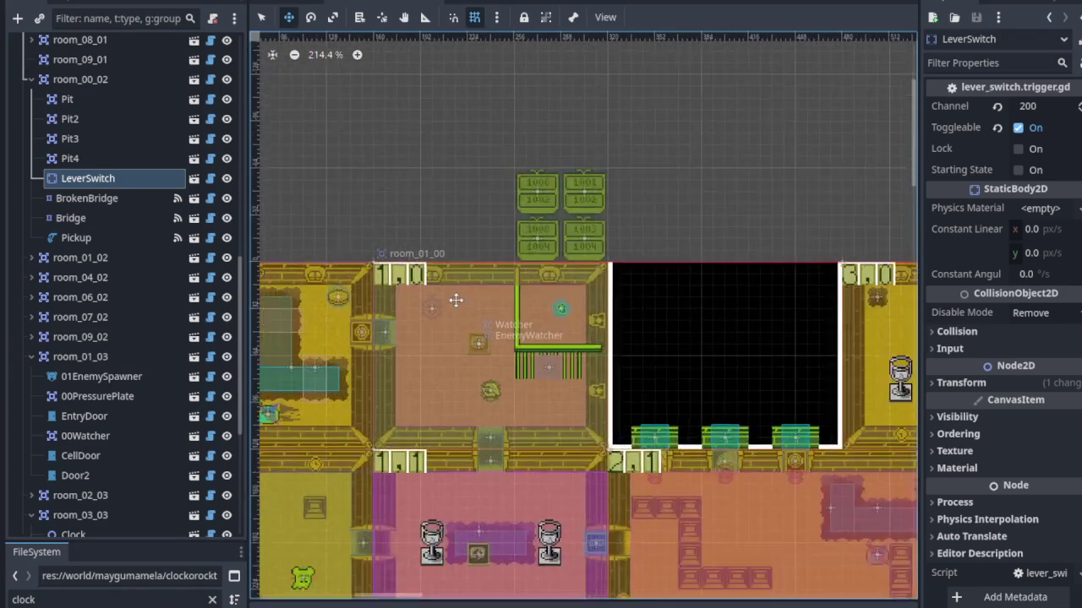
scroll(671, 372, down, 10)
scroll(573, 264, up, 2)
scroll(573, 265, up, 5)
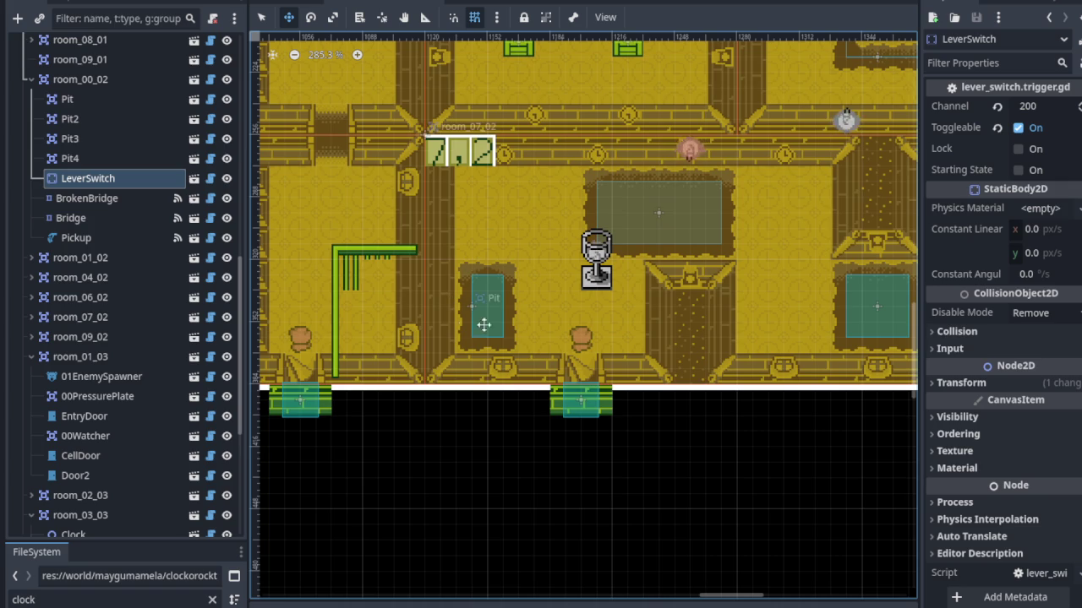
Collapse room_01_03, room_00_02 and room_03_03, expand room_07_02, and save the scene.
click(261, 17)
click(482, 161)
scroll(473, 296, up, 2)
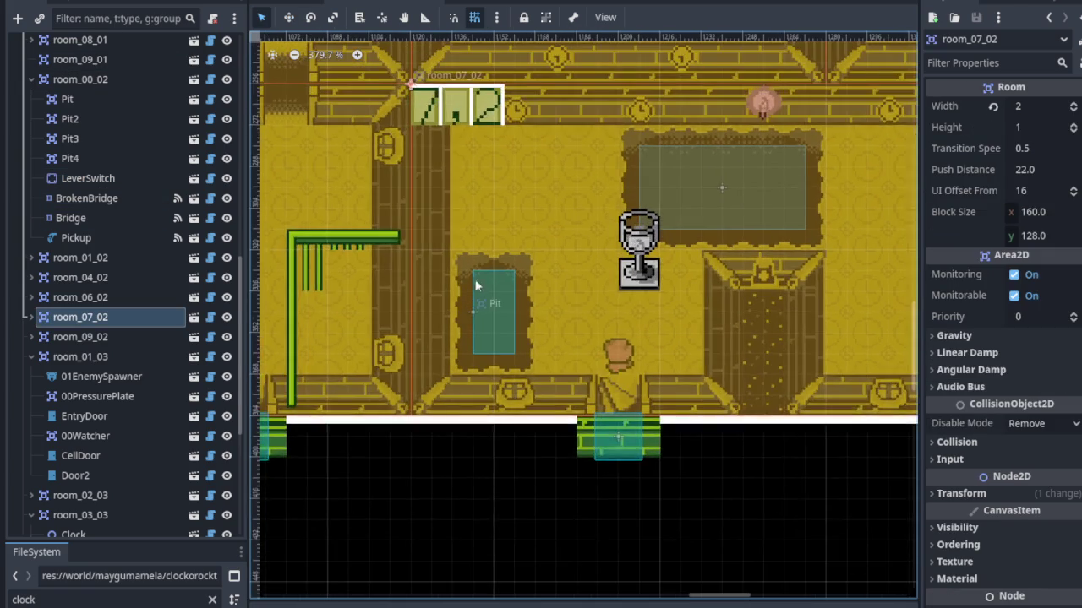
click(32, 356)
scroll(30, 219, up, 3)
click(32, 205)
scroll(32, 211, down, 3)
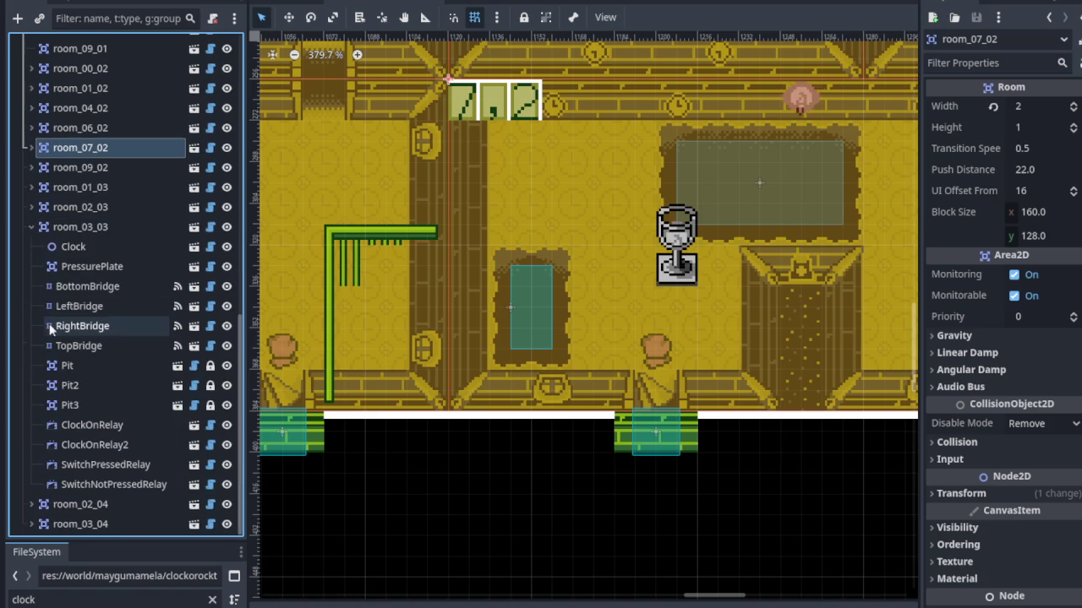
click(31, 228)
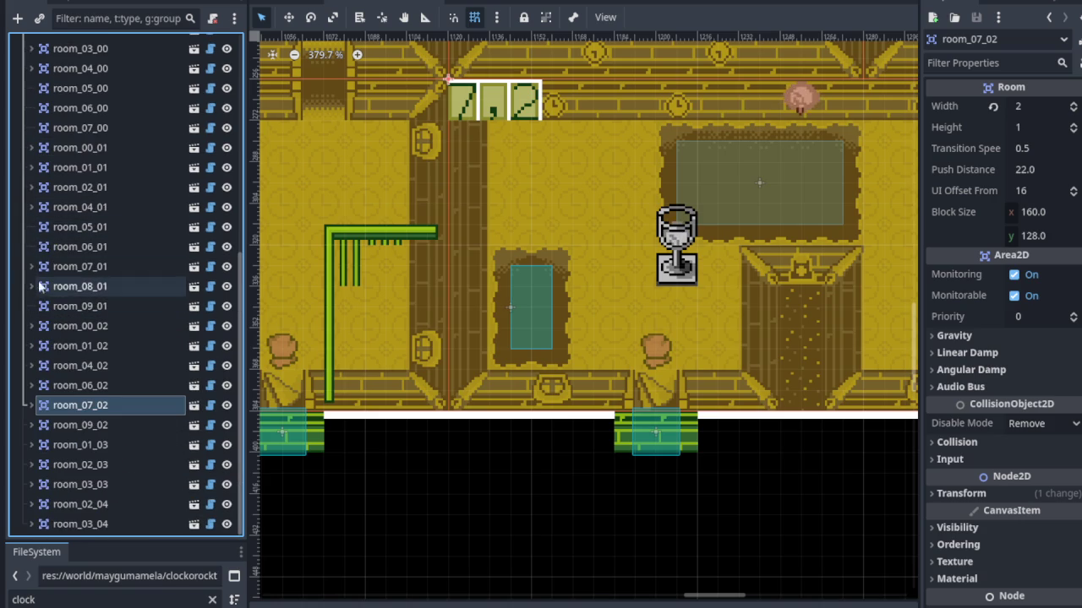
click(31, 405)
scroll(34, 397, down, 3)
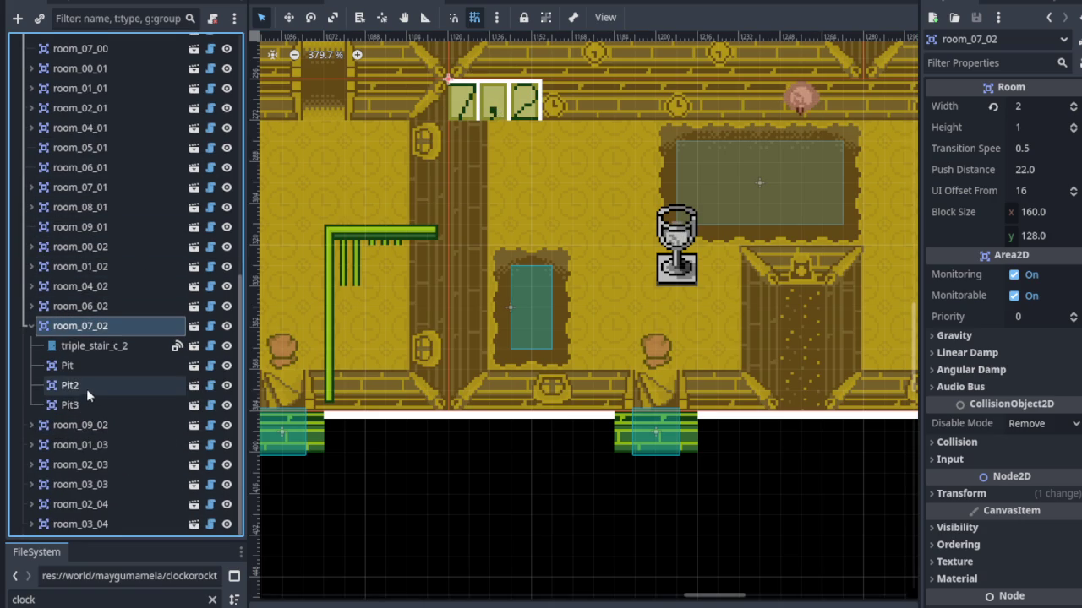
key(ctrl+s)
Select room_07_02's Pit and its teal pit on the canvas, then bring up room_07_02's node menu.
click(69, 368)
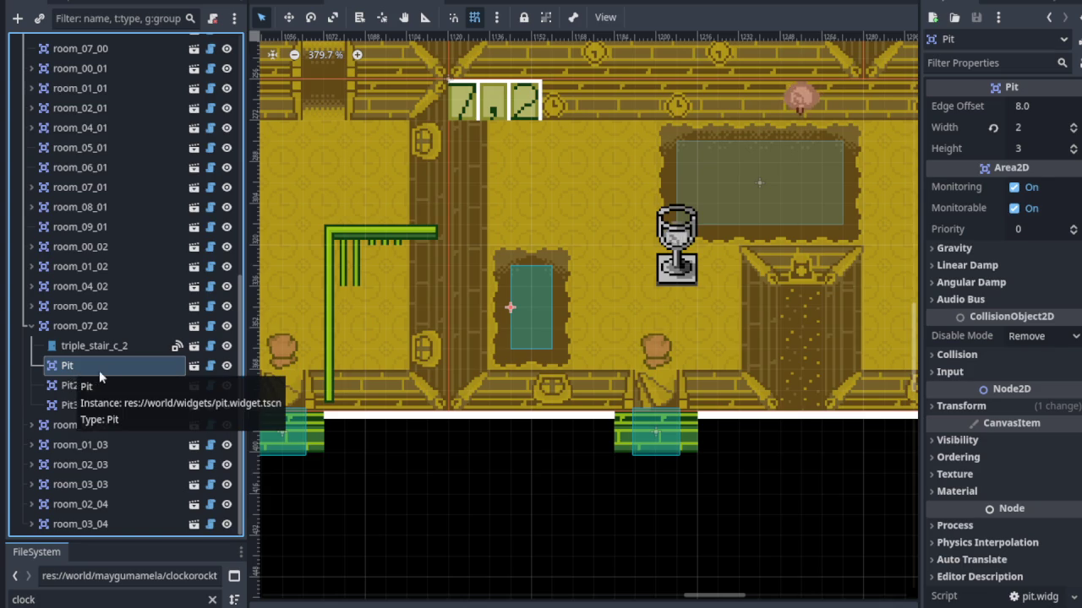
scroll(147, 296, up, 5)
scroll(152, 292, up, 5)
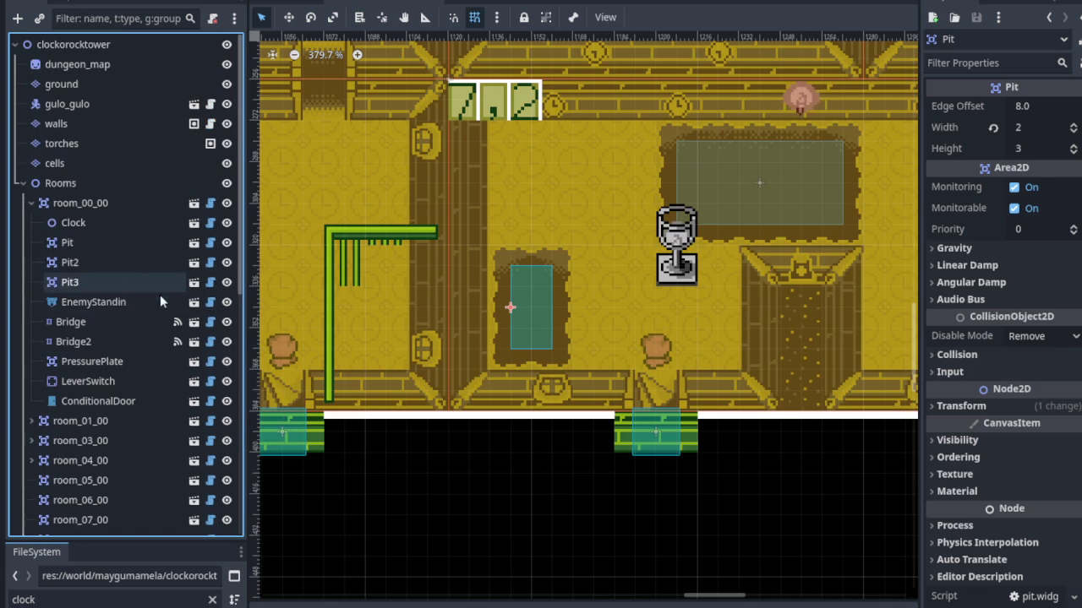
drag(508, 201, 479, 260)
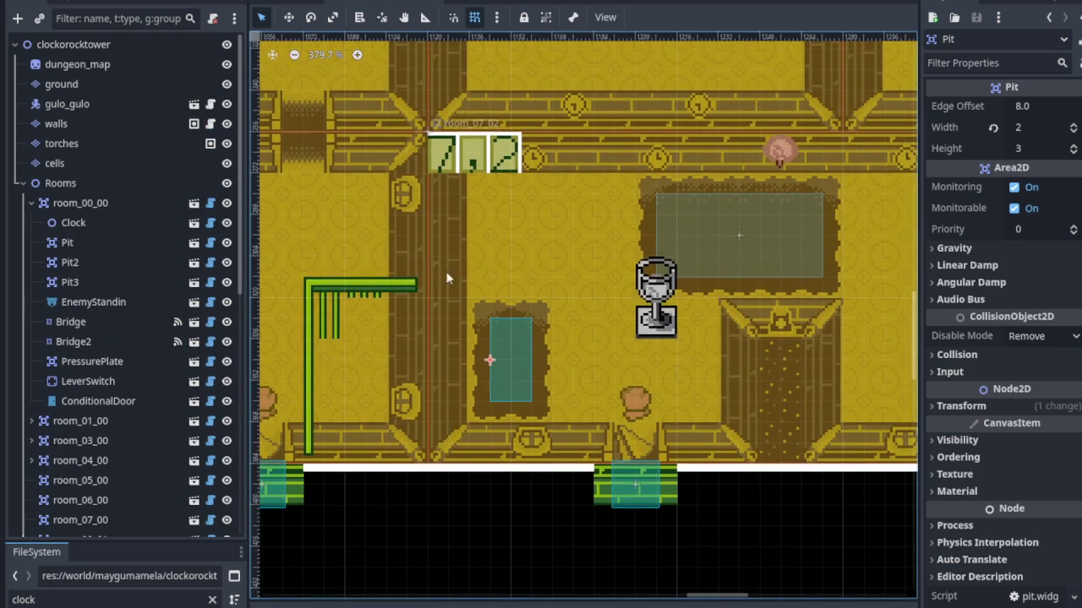
click(510, 355)
right_click(77, 327)
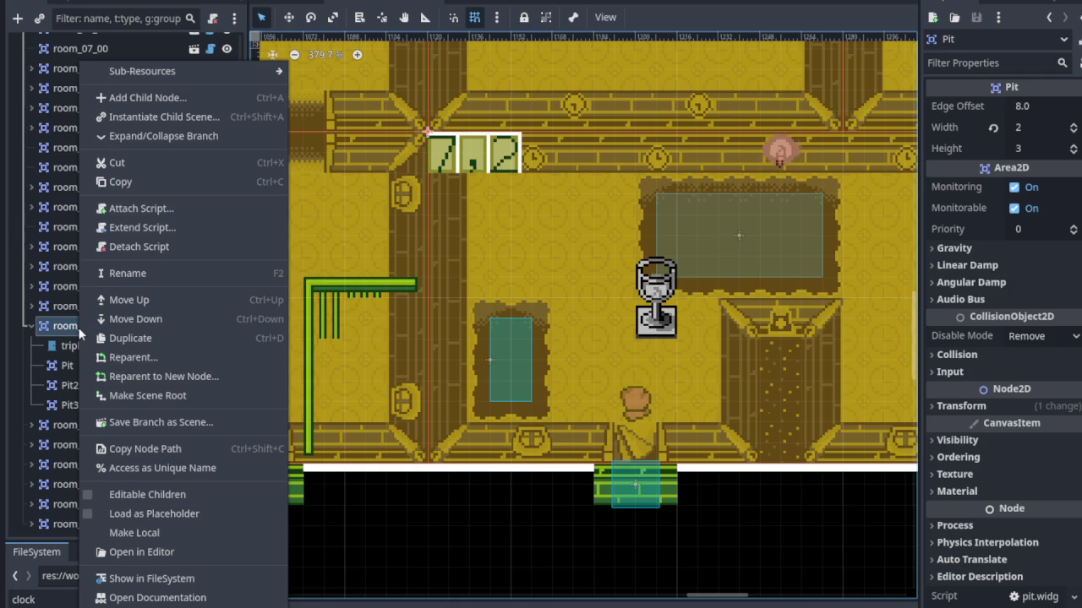
Instantiate lever_switch.trigger.tscn as a child scene of room_07_02.
click(164, 117)
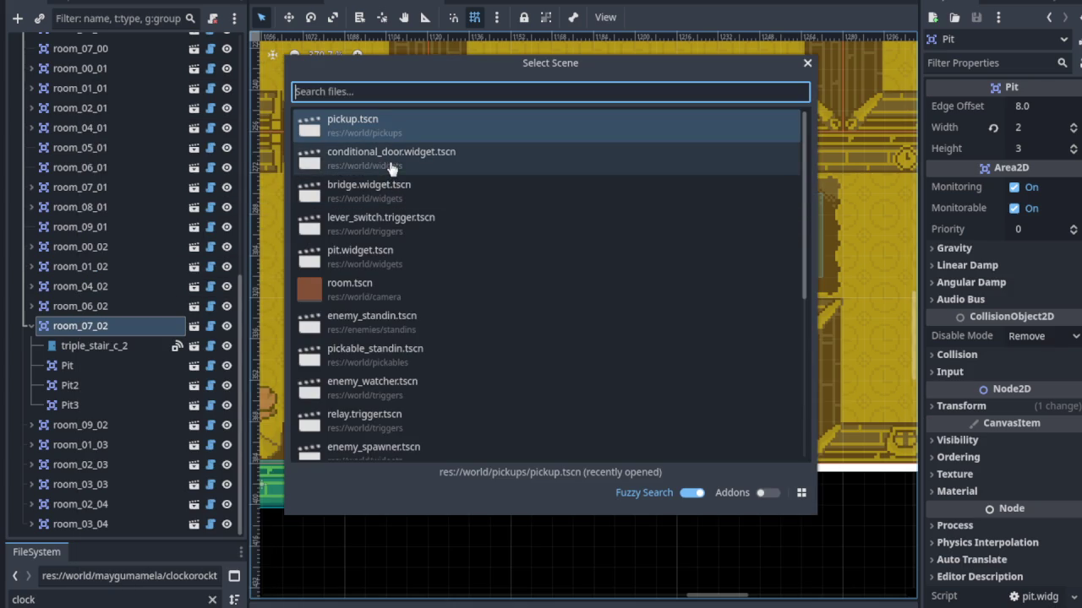
double_click(369, 228)
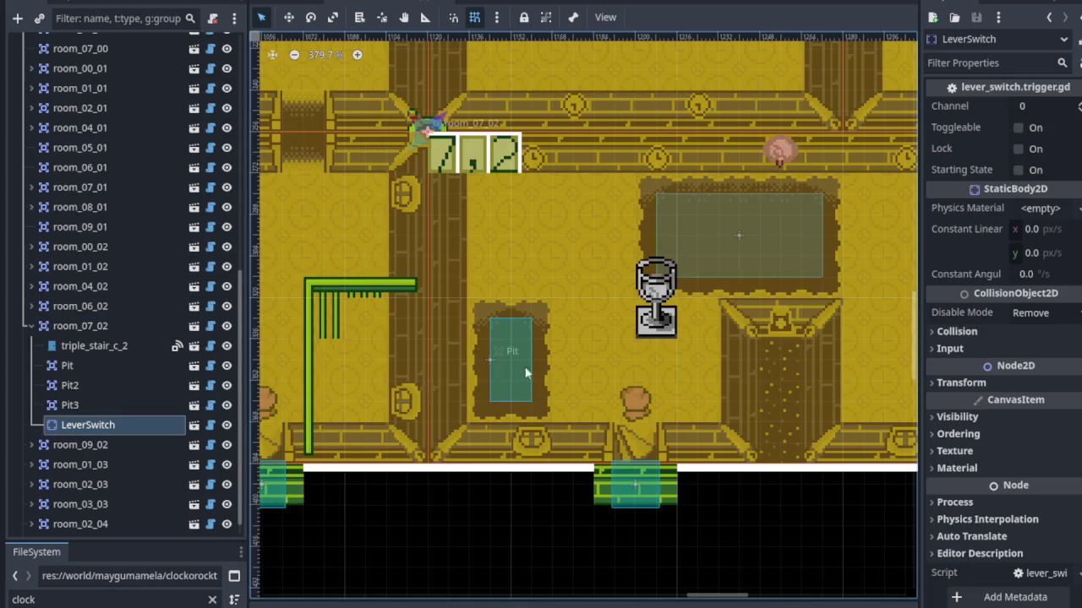
scroll(545, 393, down, 1)
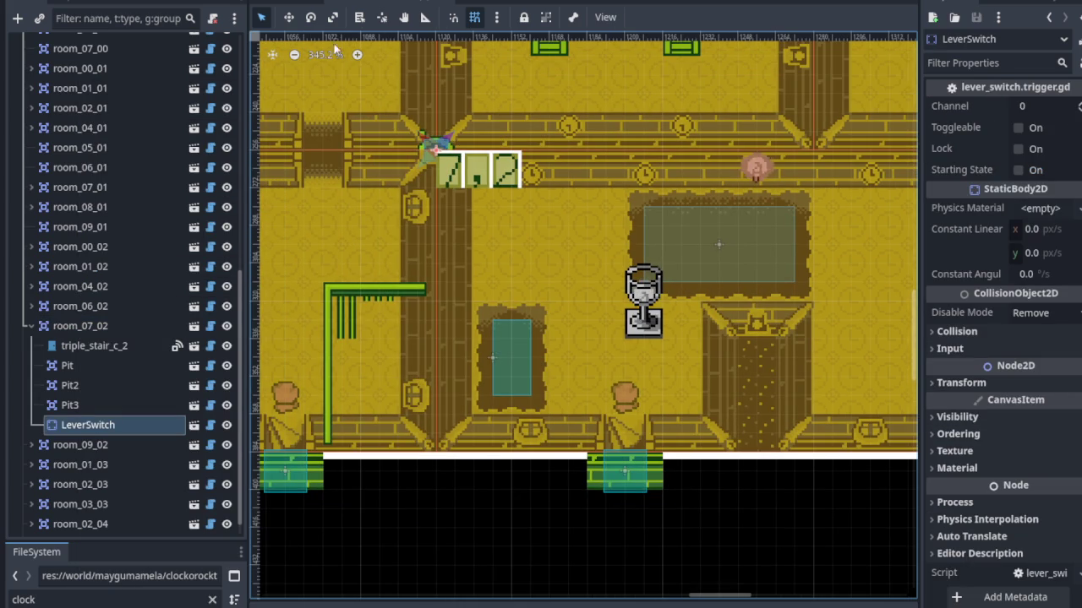
Move the LeverSwitch to just below the room's 7,2 sign.
click(288, 17)
mouse_move(435, 145)
mouse_down()
mouse_move(494, 218)
mouse_move(507, 209)
mouse_move(490, 211)
mouse_up()
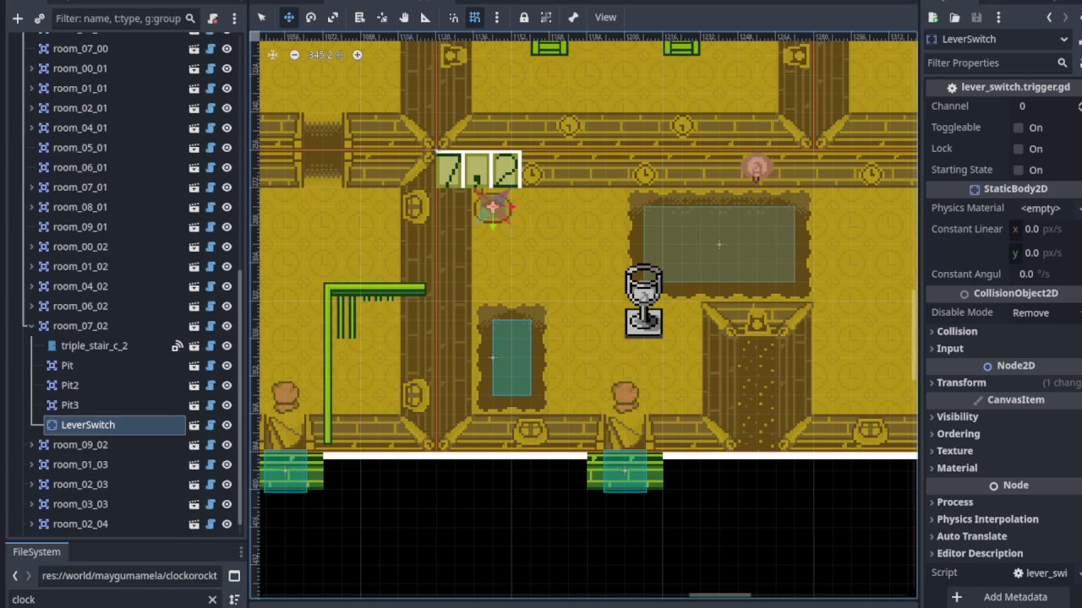
scroll(522, 401, up, 2)
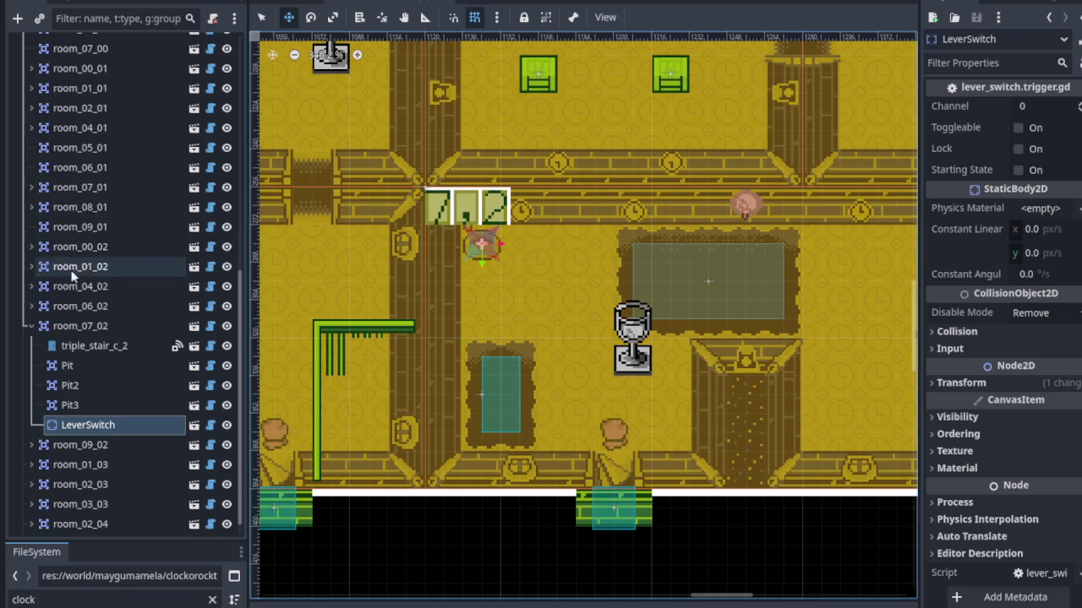
scroll(66, 267, up, 10)
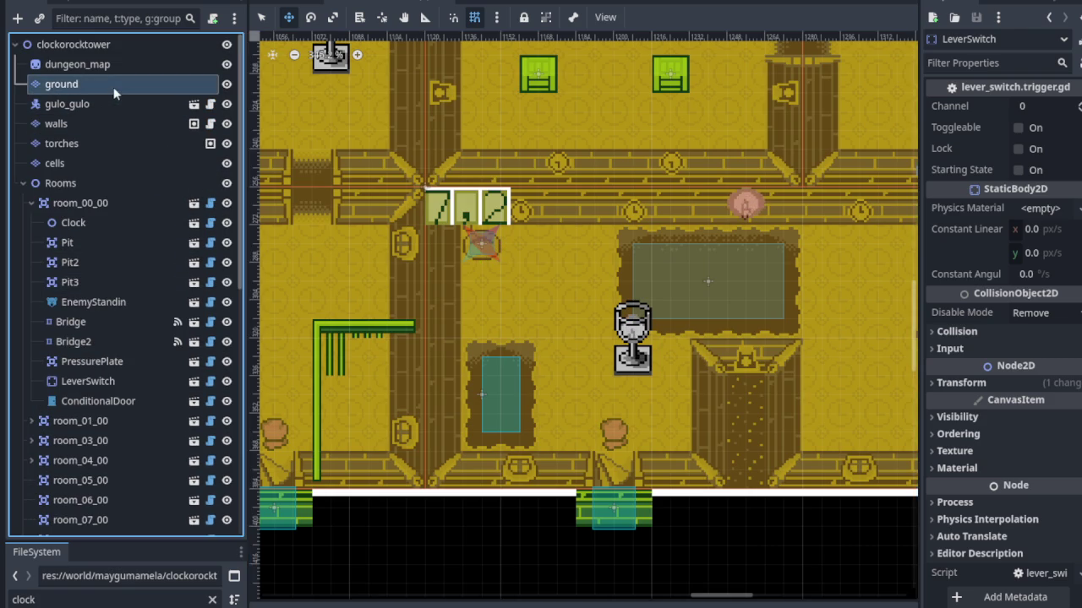
Select the ground tile layer and paint a pit tile extending the brown block.
click(115, 88)
scroll(537, 389, down, 1)
scroll(541, 559, up, 3)
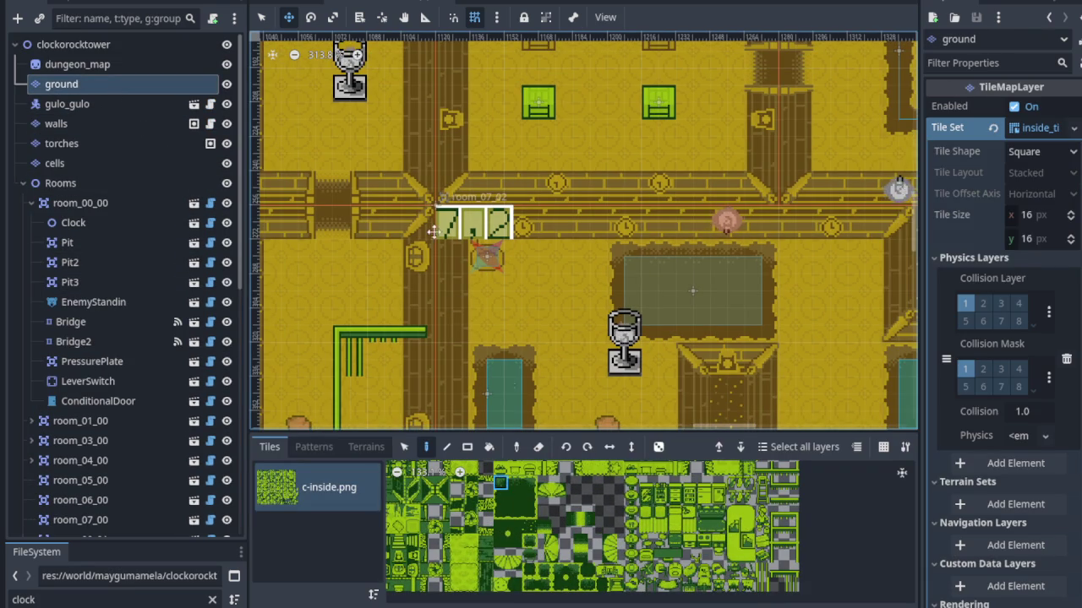
scroll(458, 307, up, 4)
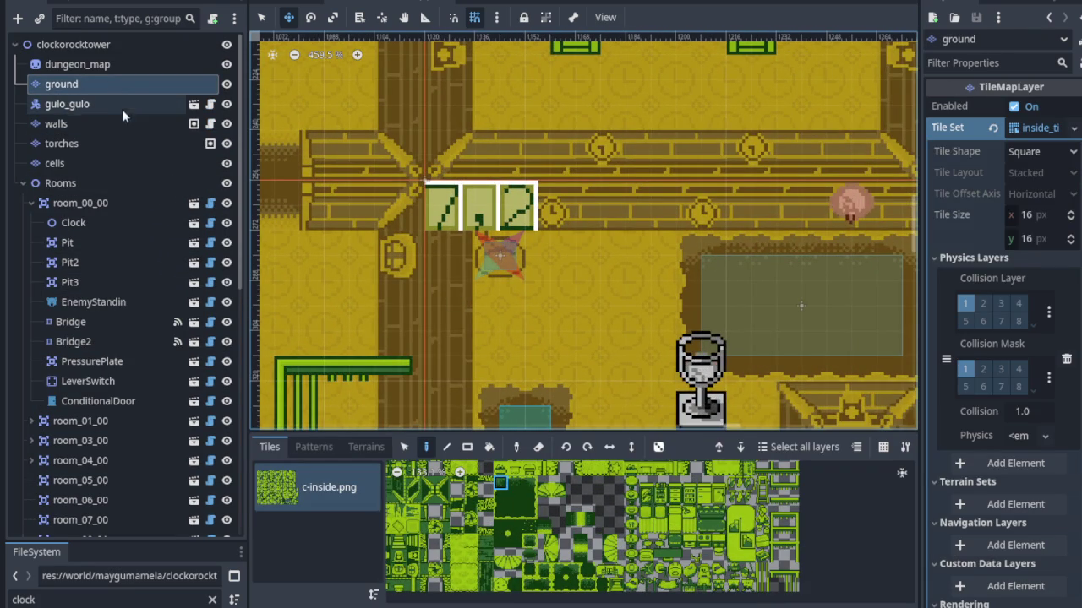
click(119, 85)
click(260, 17)
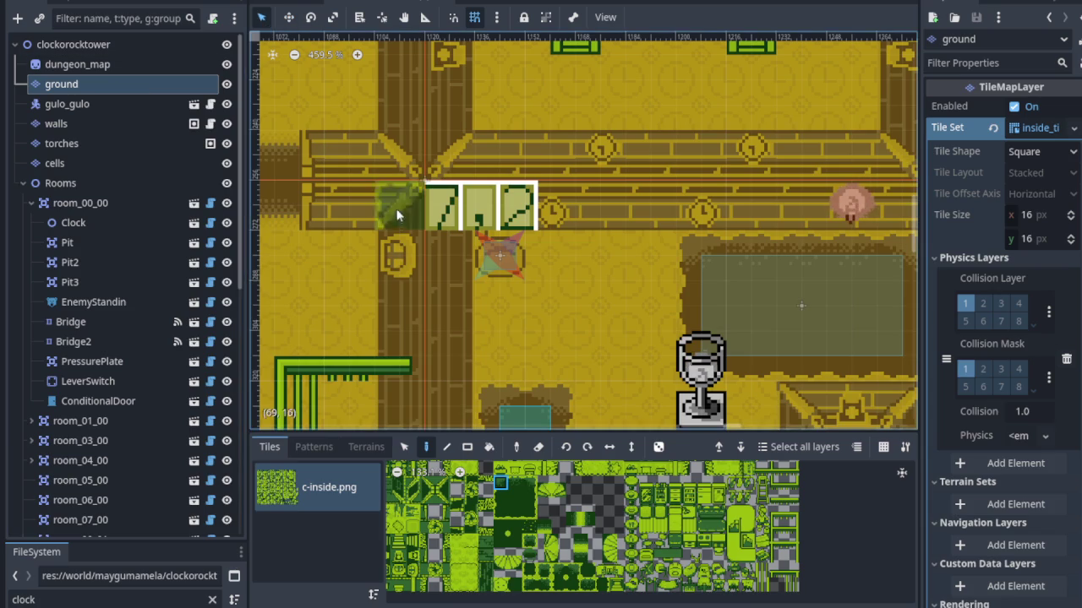
scroll(521, 334, down, 3)
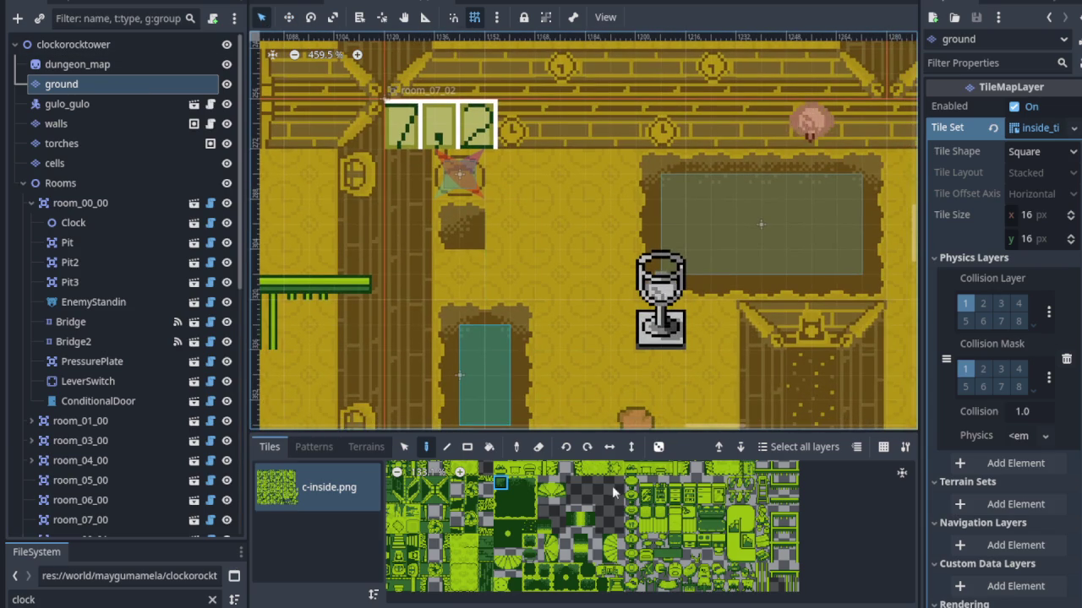
scroll(612, 485, up, 2)
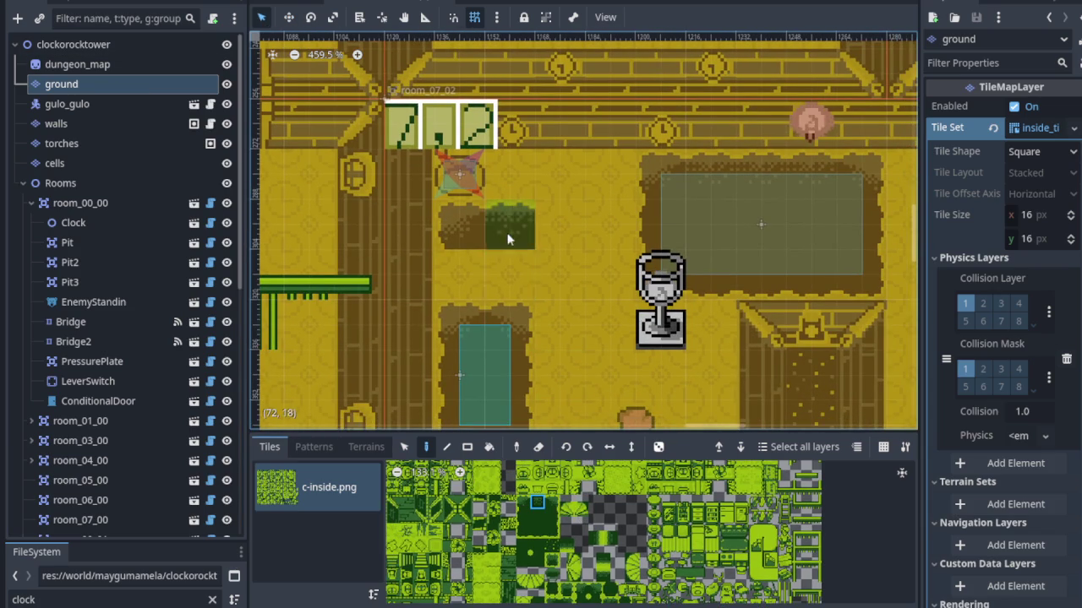
scroll(541, 506, down, 2)
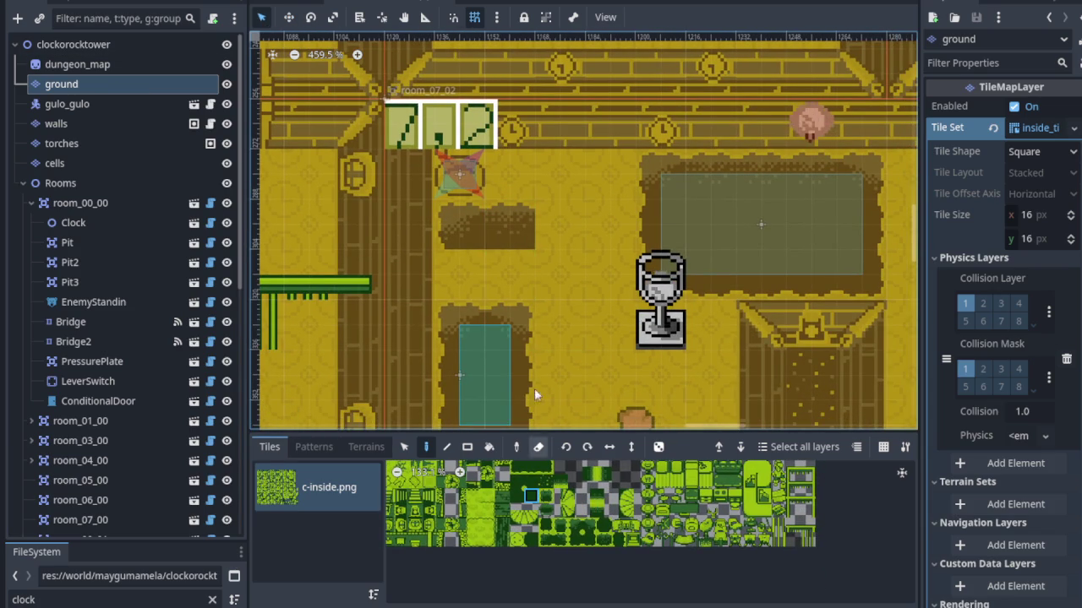
click(567, 246)
Paint corner and edge pit tiles into an L shape, extending it two tiles left.
scroll(518, 515, up, 1)
click(519, 497)
click(554, 184)
drag(609, 349, 527, 329)
click(547, 497)
click(517, 163)
click(524, 207)
click(547, 511)
click(517, 203)
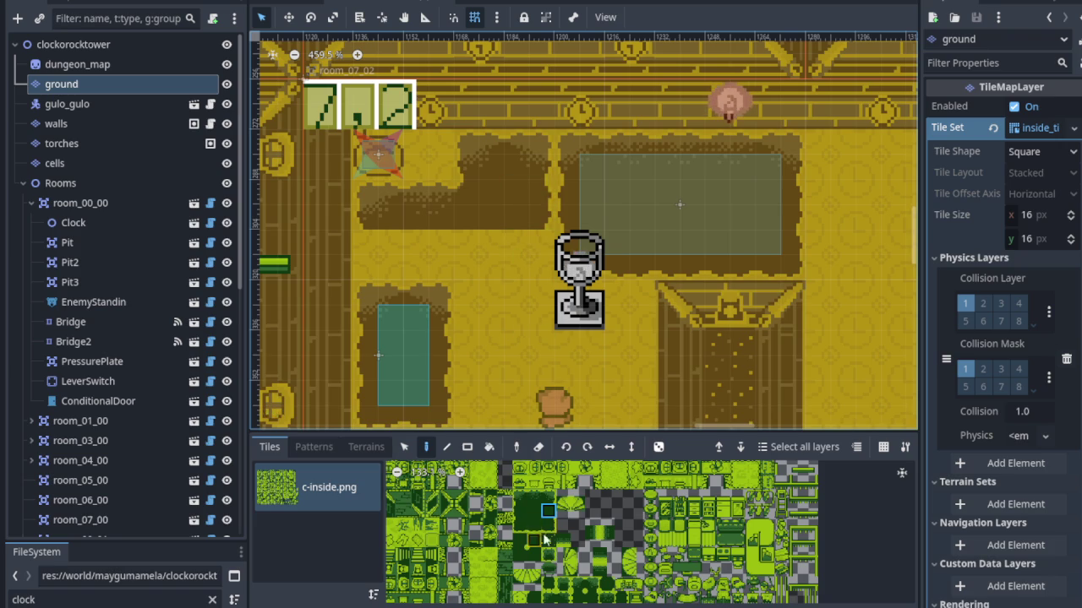
click(528, 253)
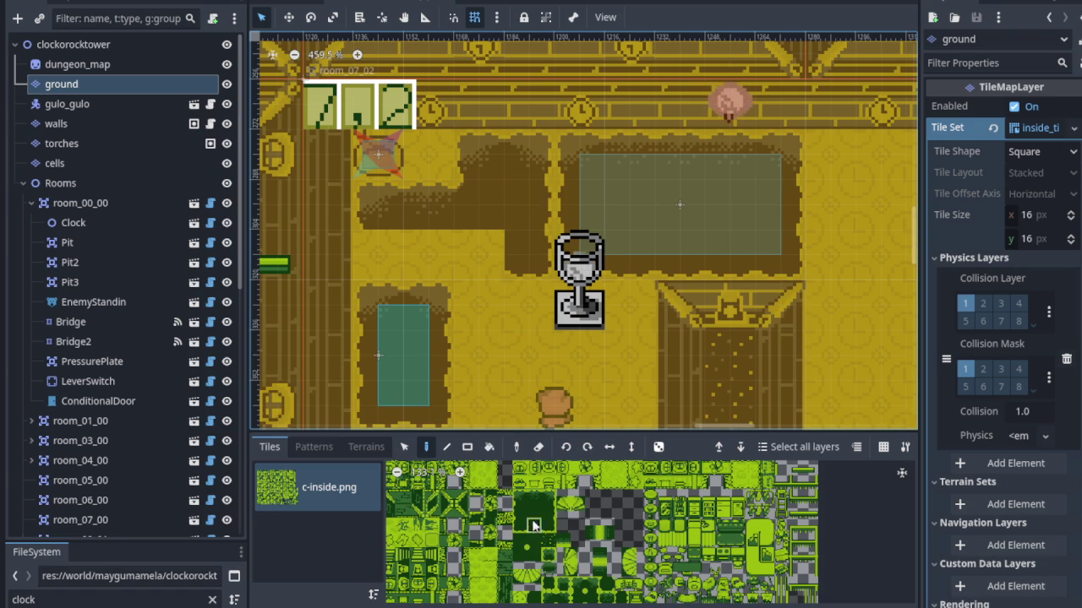
drag(477, 255, 429, 258)
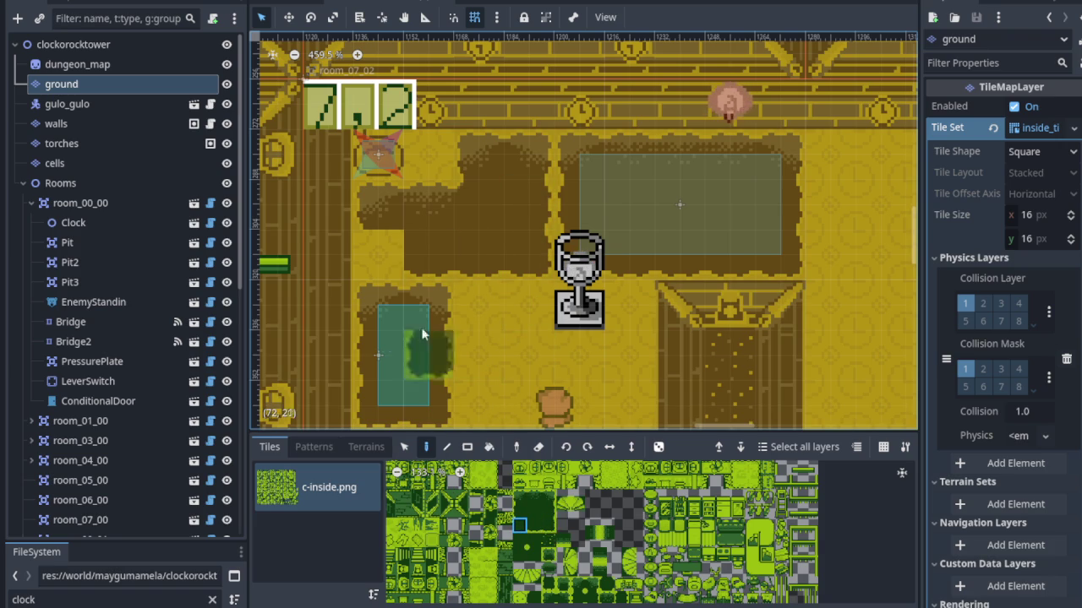
Pick a different tile from the tileset and collapse room_00_00 in the Scene tree.
scroll(517, 305, down, 3)
scroll(568, 583, up, 2)
scroll(566, 579, down, 5)
scroll(554, 560, down, 3)
click(583, 549)
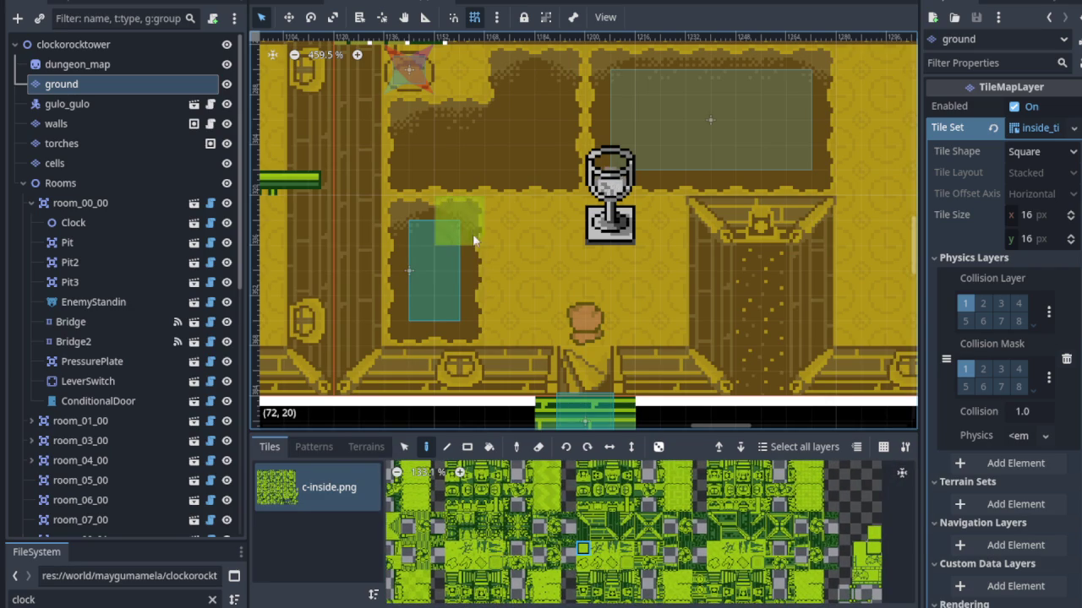
scroll(507, 294, down, 3)
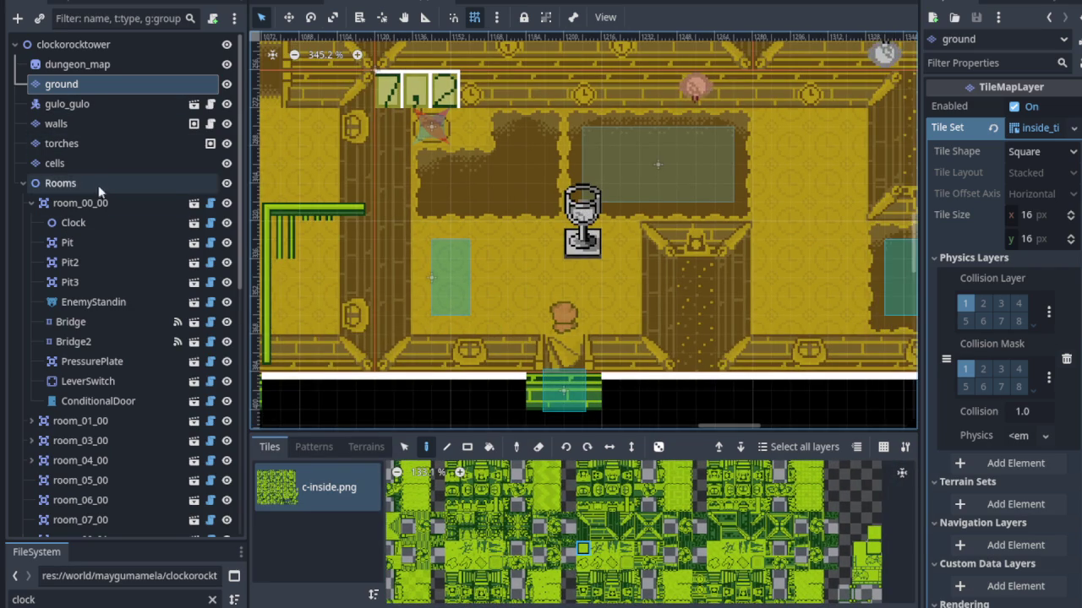
click(31, 204)
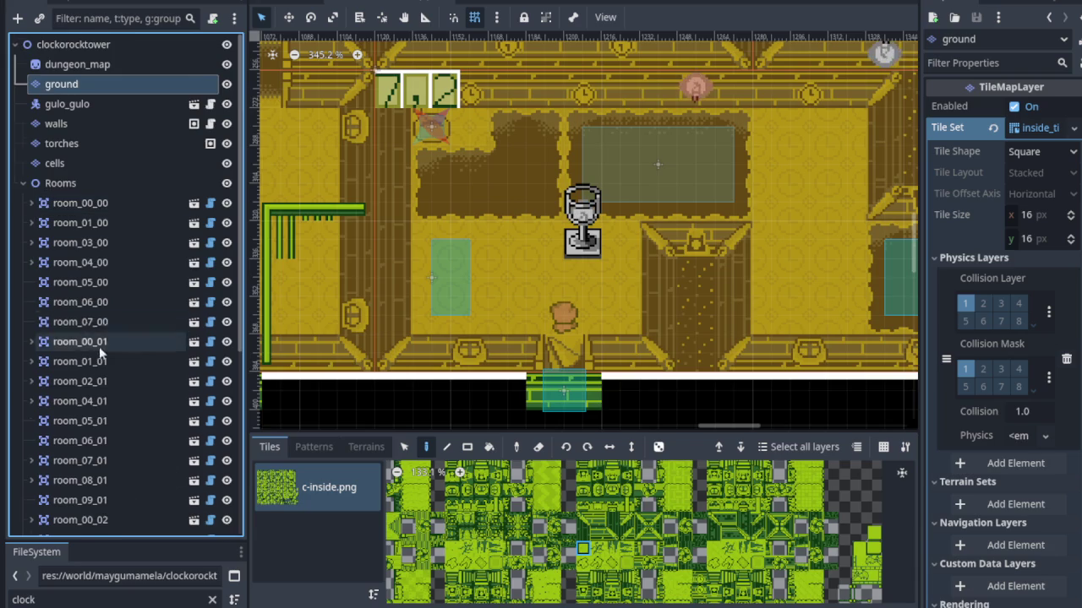
Move room_07_02's Pit up onto the painted pit, widening it to 3 tiles.
scroll(92, 355, down, 5)
click(68, 345)
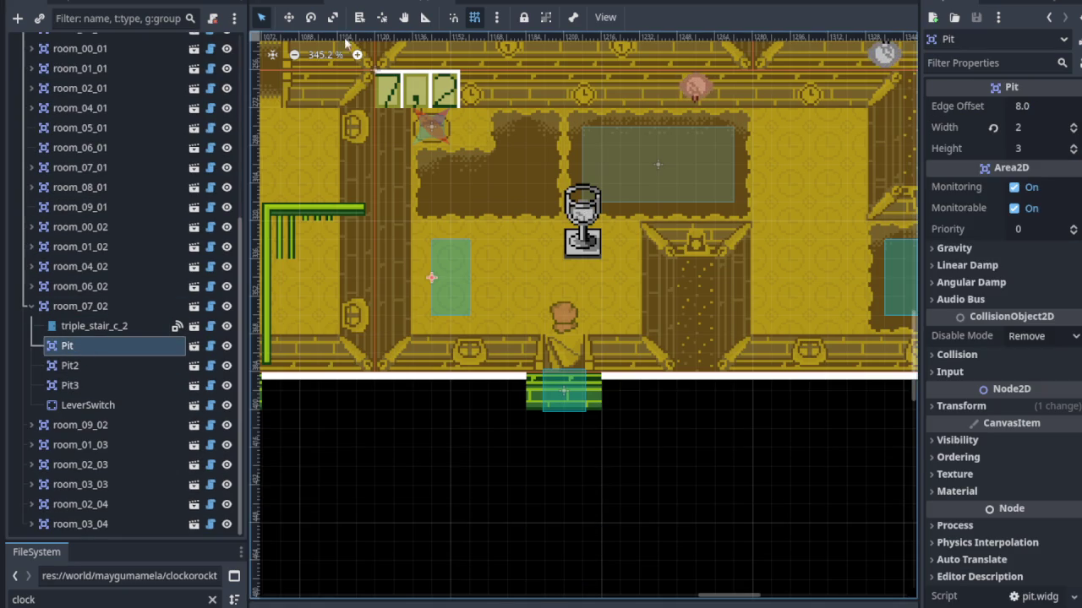
click(288, 17)
drag(446, 246, 443, 186)
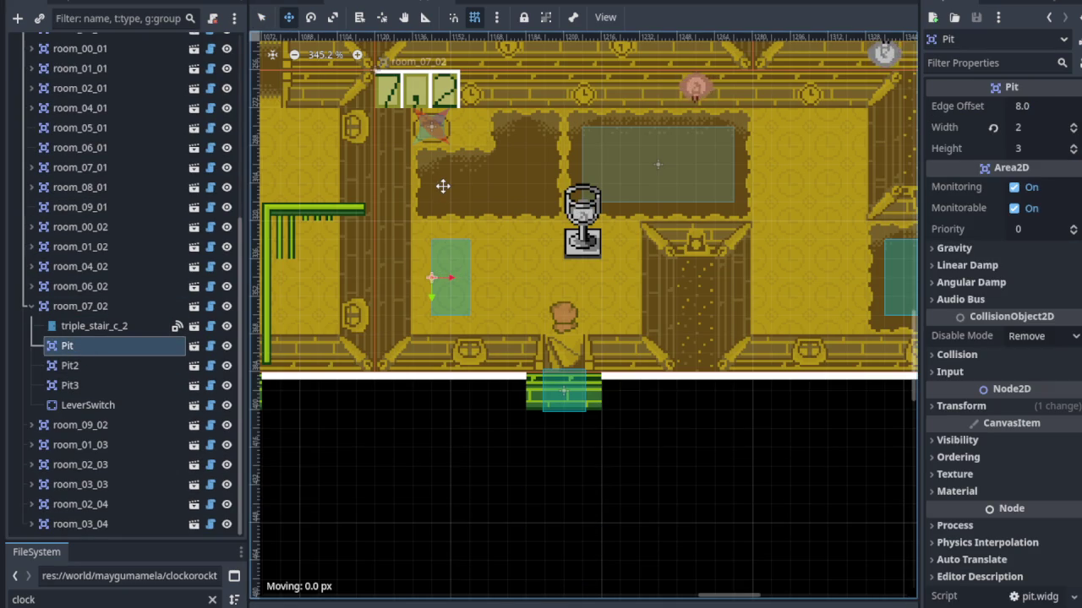
mouse_move(442, 258)
mouse_down()
mouse_move(456, 188)
mouse_move(438, 175)
mouse_up()
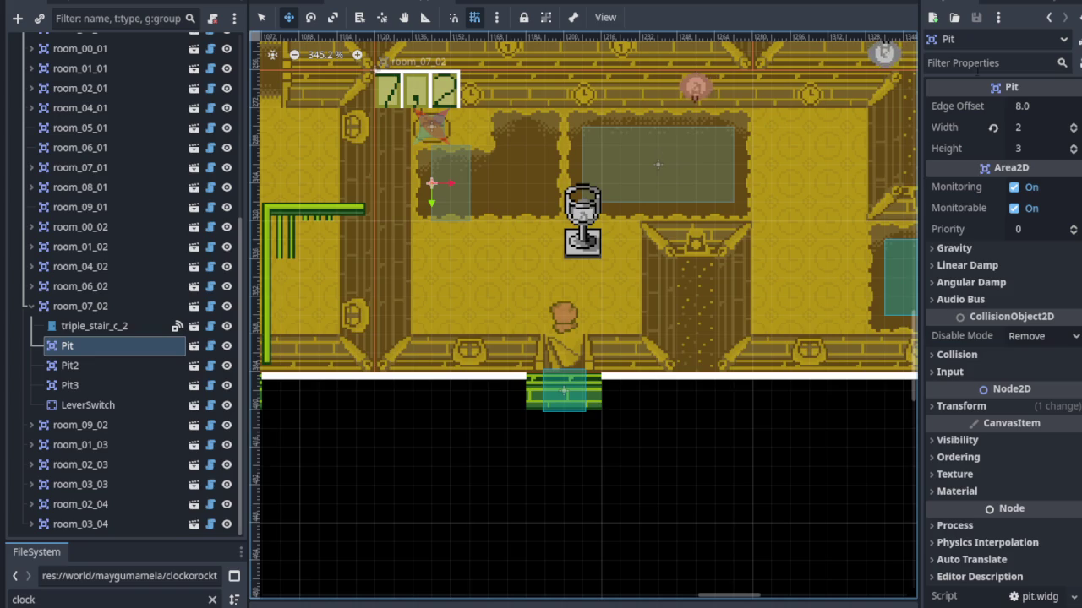
click(1074, 125)
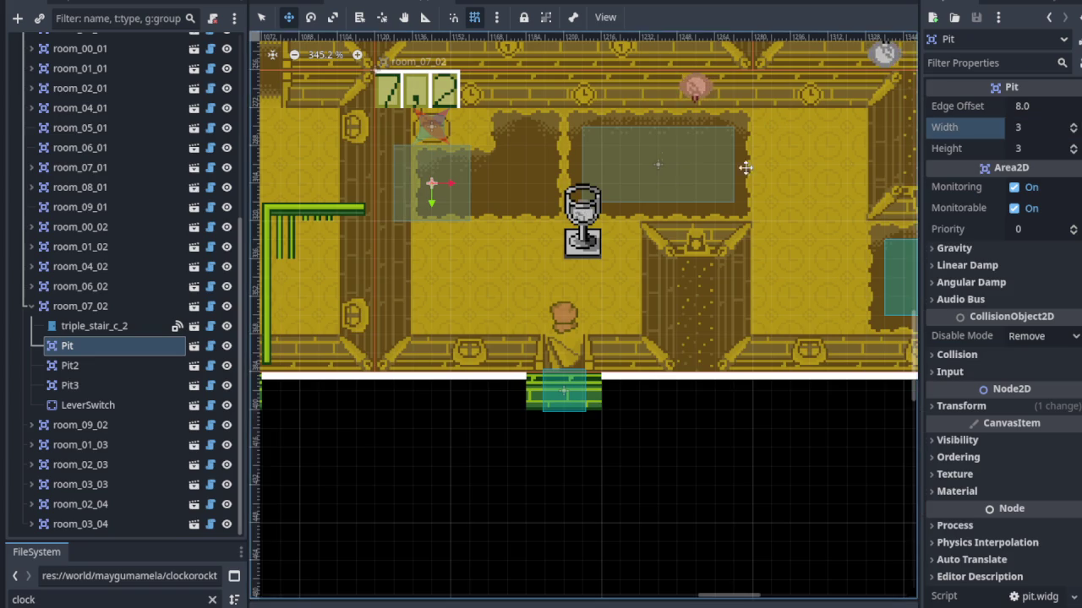
scroll(473, 165, up, 2)
drag(431, 180, 482, 188)
Set the Pit to Width 4 and Height 2, nudge it up about 8 px, and check the fit.
click(1074, 125)
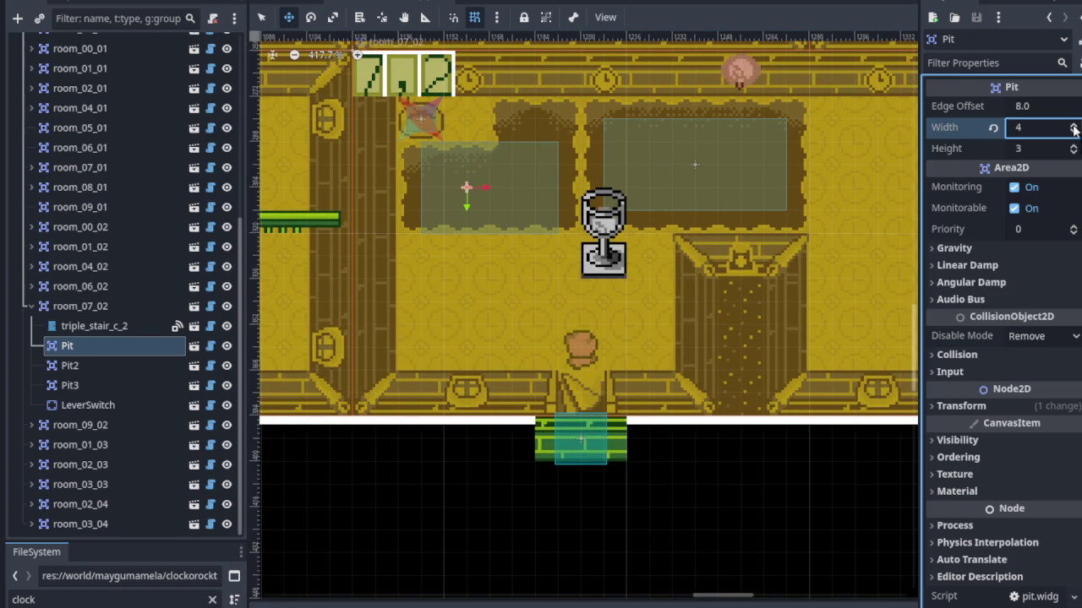
click(1075, 132)
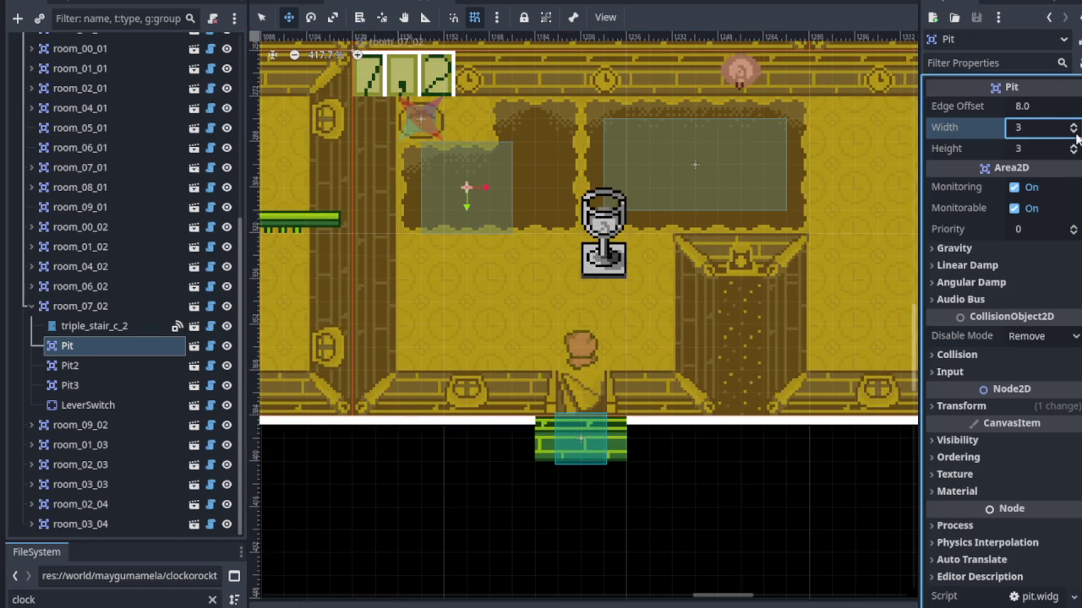
click(1073, 126)
click(1074, 152)
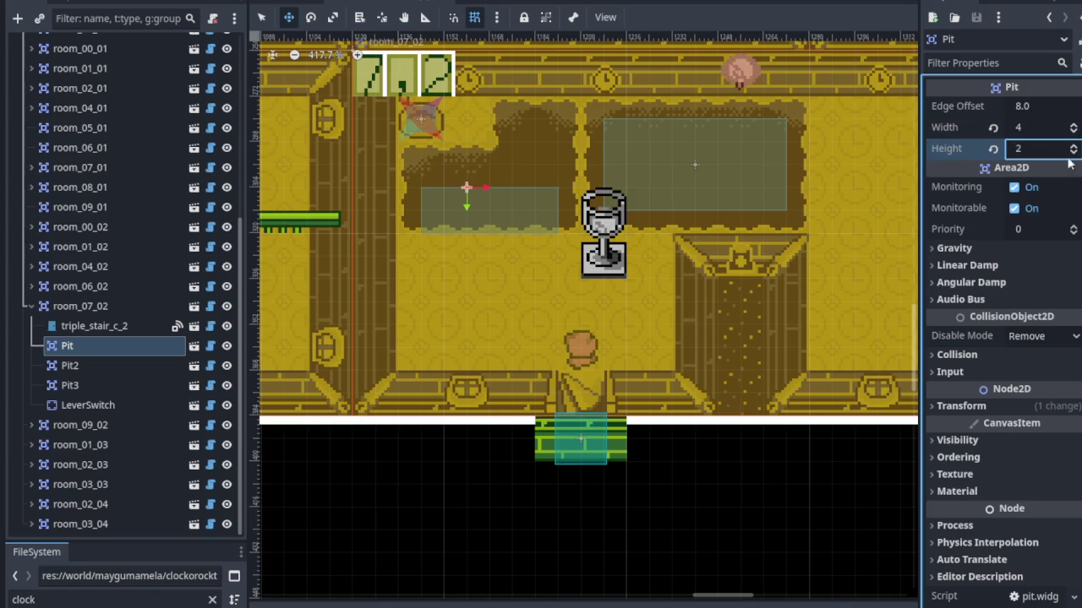
mouse_move(514, 204)
mouse_down()
mouse_move(514, 185)
mouse_move(485, 212)
mouse_up()
scroll(485, 208, down, 2)
scroll(507, 202, up, 1)
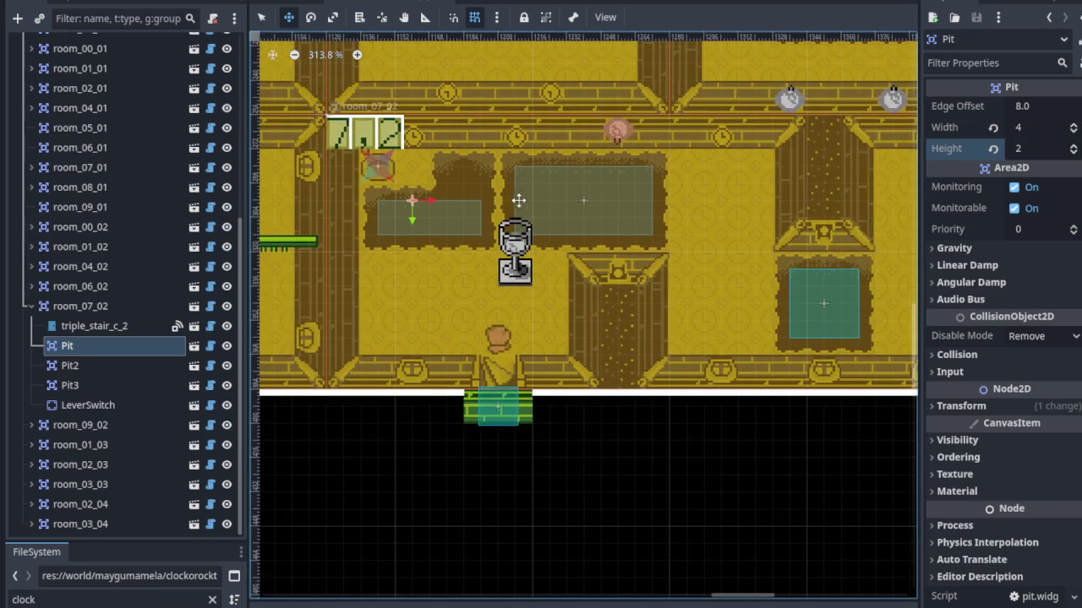
scroll(537, 203, up, 1)
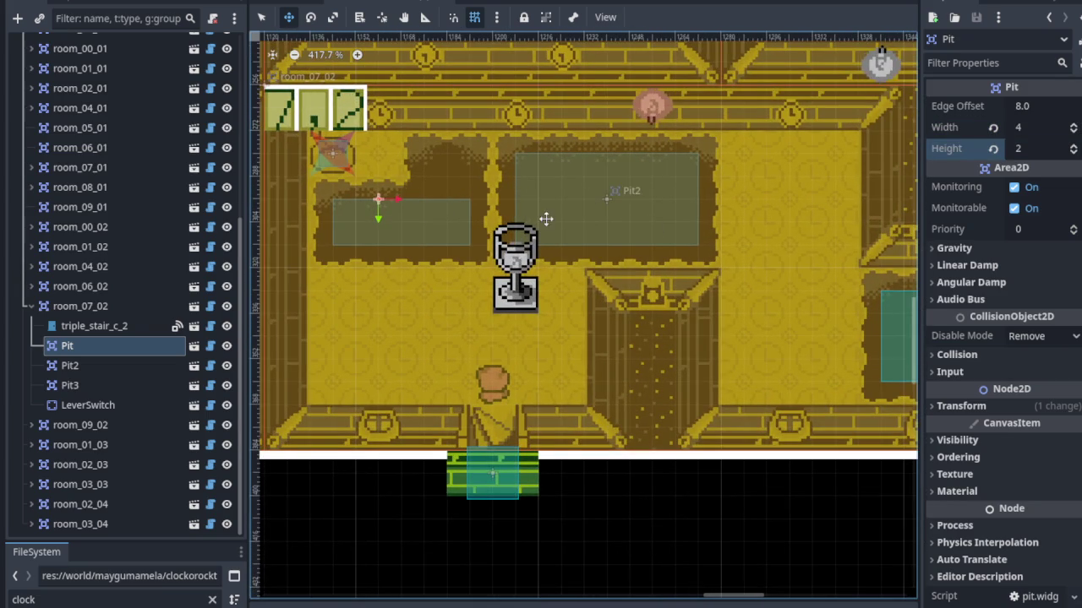
scroll(546, 219, up, 4)
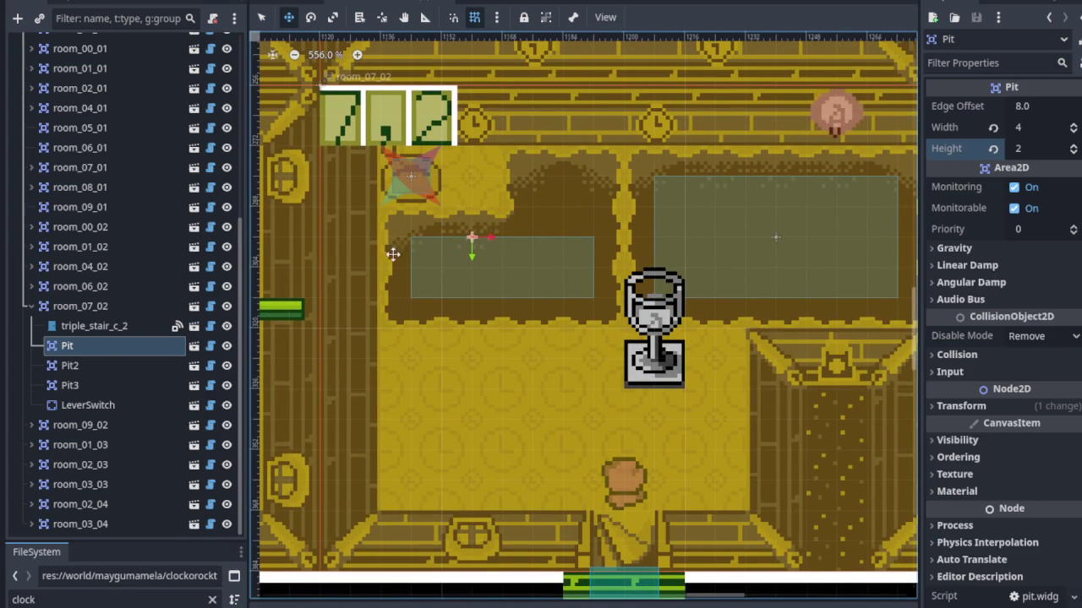
mouse_move(530, 212)
mouse_down()
mouse_move(595, 215)
mouse_move(510, 214)
mouse_up()
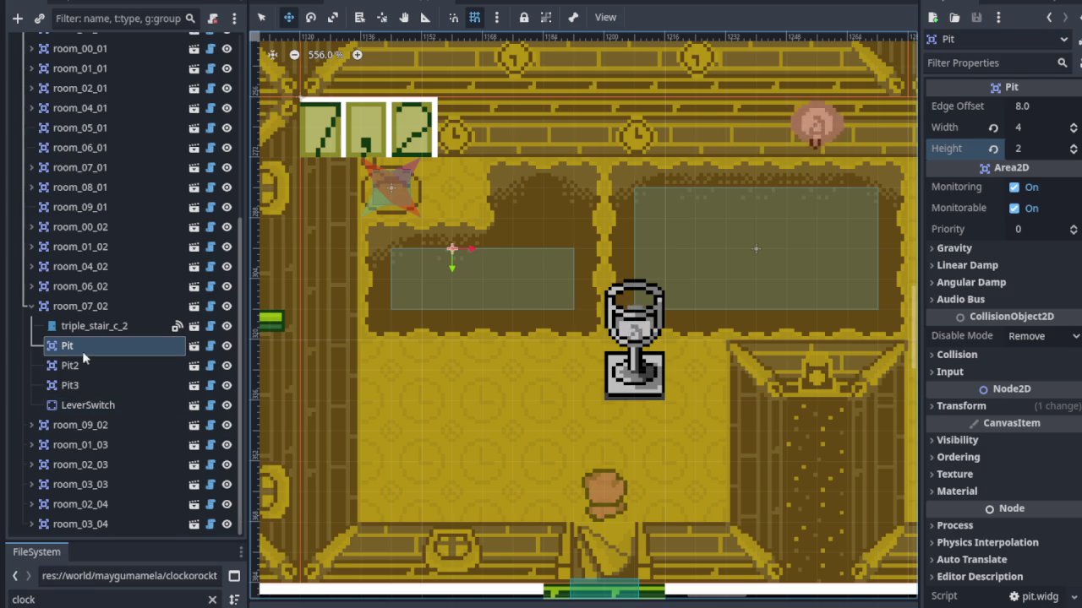
scroll(593, 276, down, 2)
drag(593, 276, 493, 337)
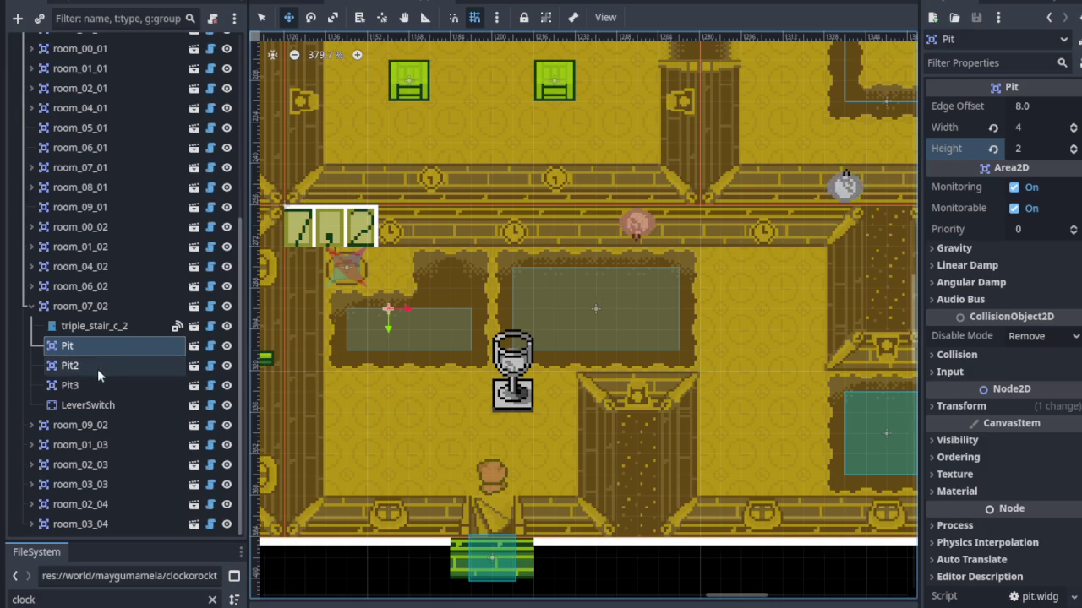
Resize Pit2 to Width 2 and Height 2 and drag it into the left L-shaped pit.
click(493, 337)
scroll(593, 309, up, 2)
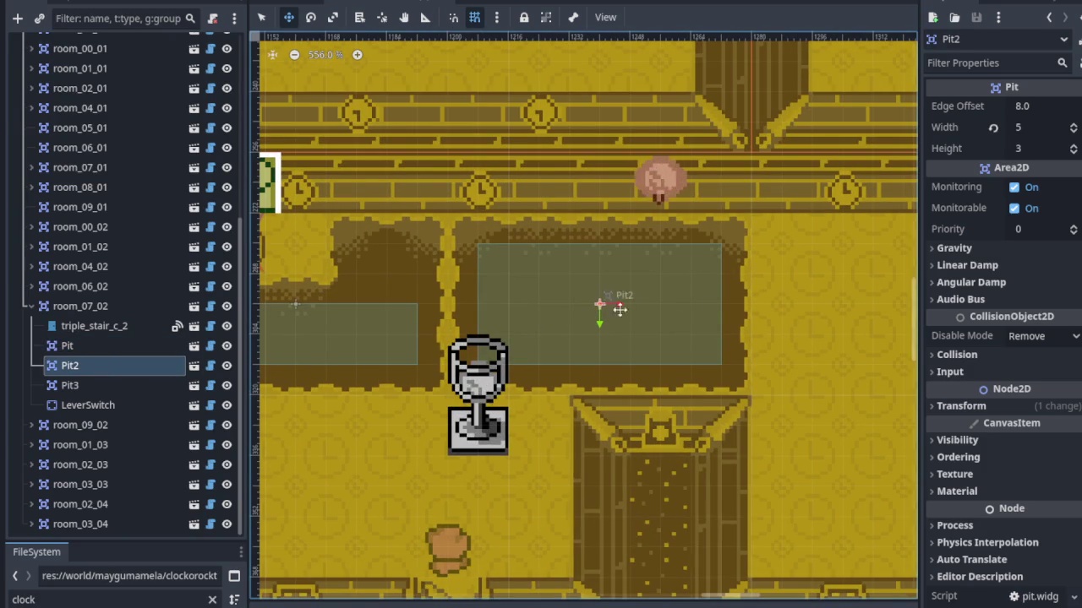
click(1073, 131)
click(1073, 131)
click(1073, 131)
click(1073, 131)
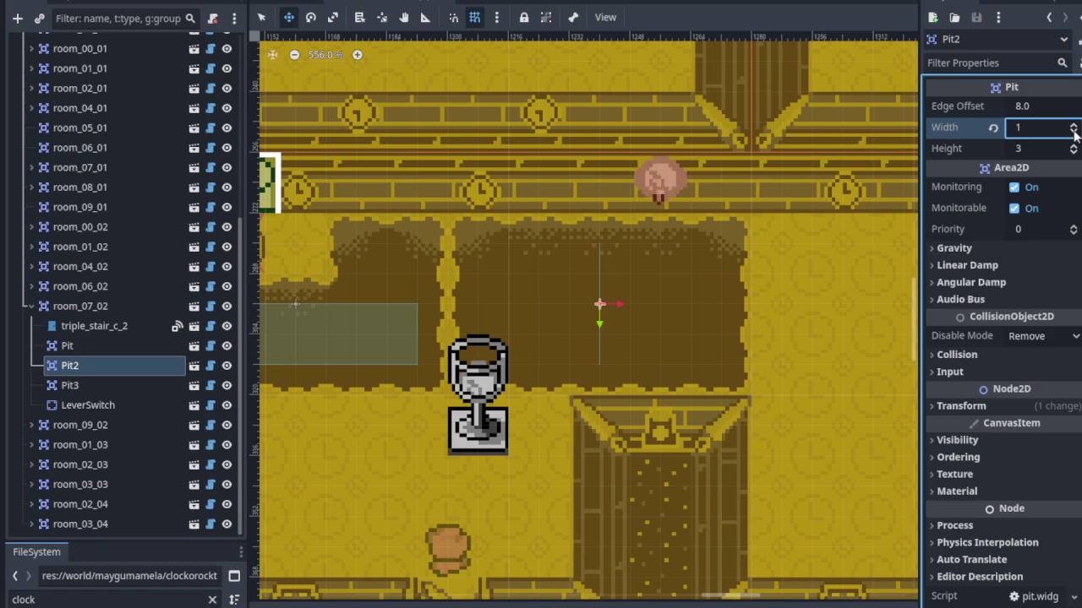
click(1074, 152)
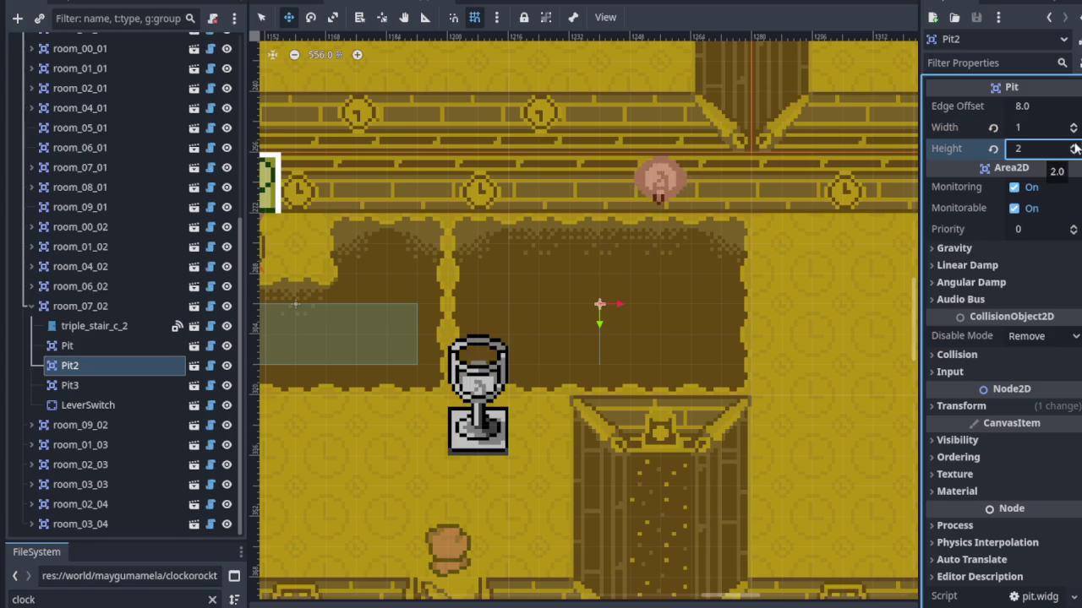
click(1073, 126)
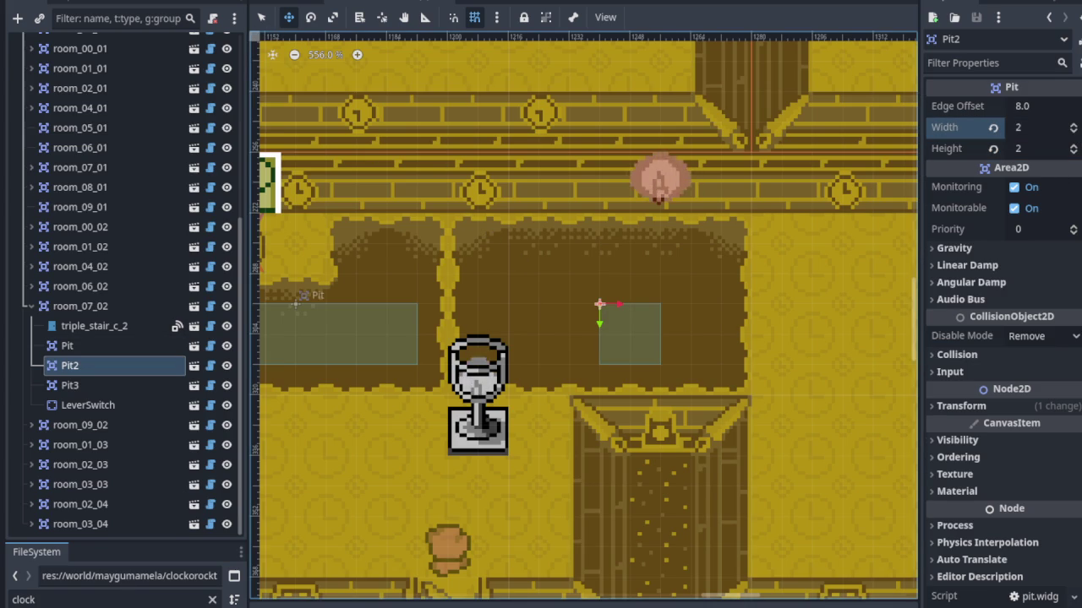
mouse_move(636, 340)
mouse_down()
mouse_move(434, 268)
mouse_move(377, 265)
mouse_up()
scroll(558, 272, down, 4)
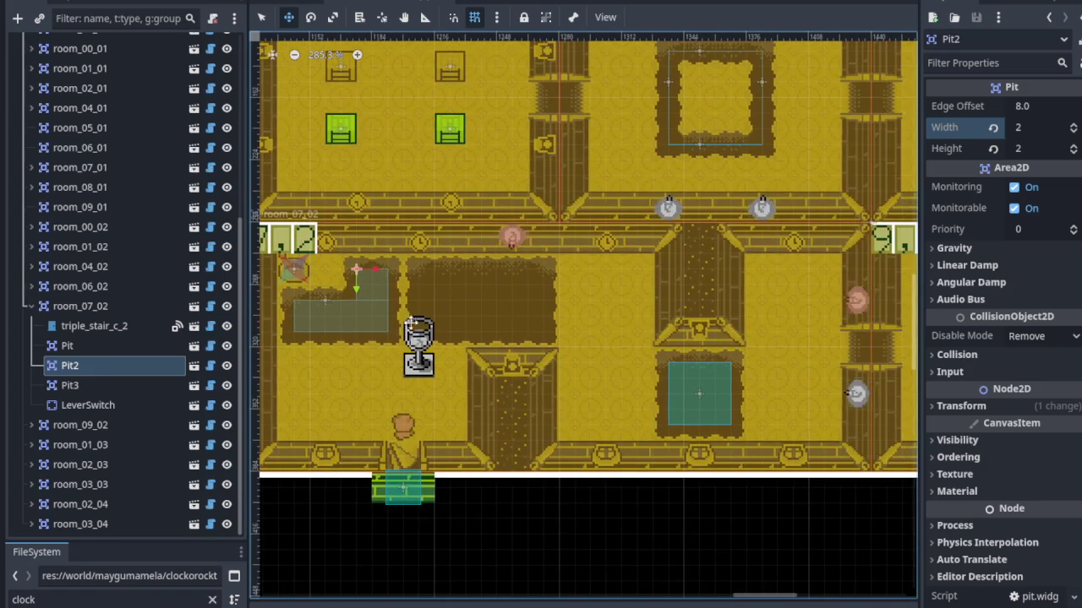
scroll(87, 376, up, 7)
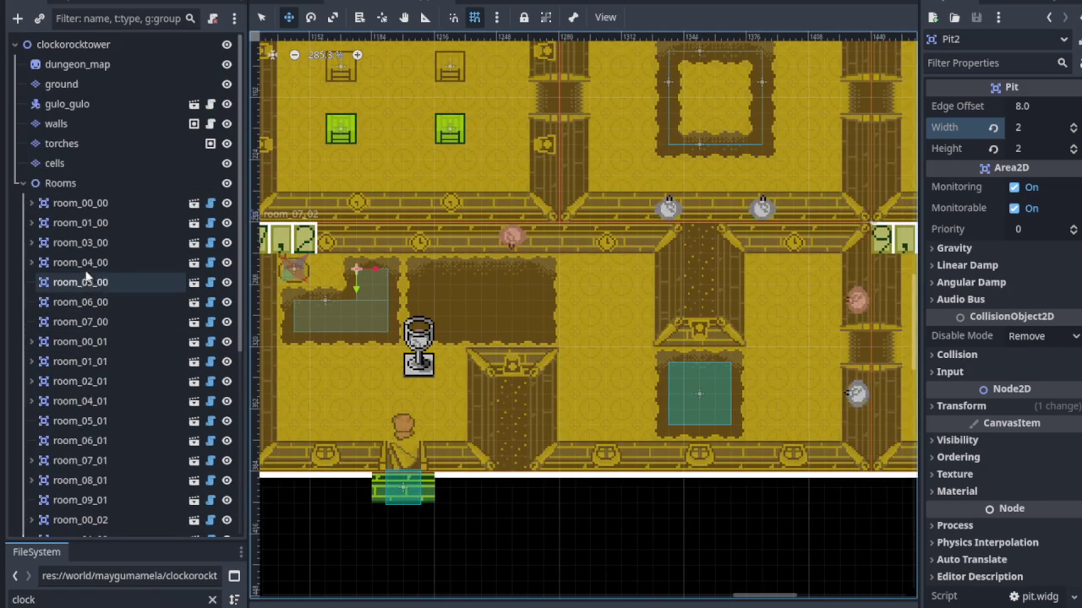
click(73, 169)
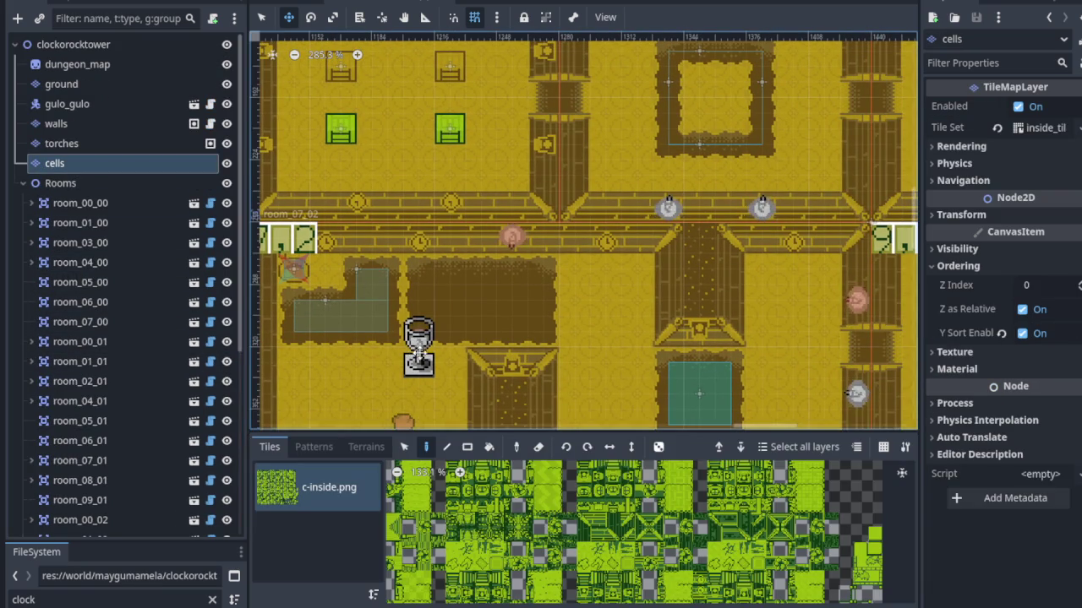
Switch to the torches tile layer, dismissing a stray canvas context menu with Escape.
click(101, 143)
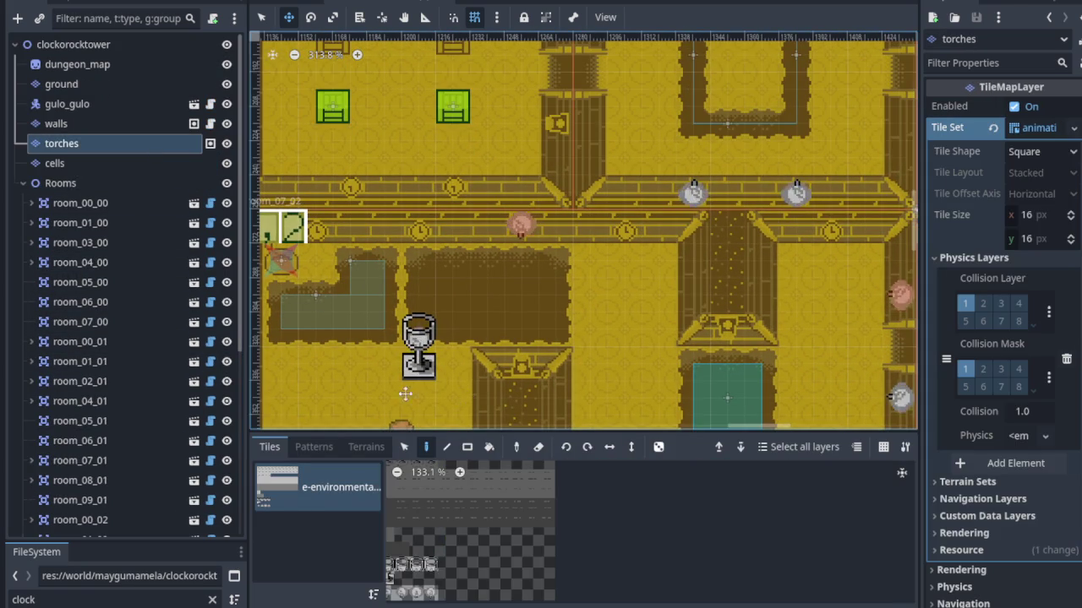
scroll(417, 353, up, 2)
right_click(418, 354)
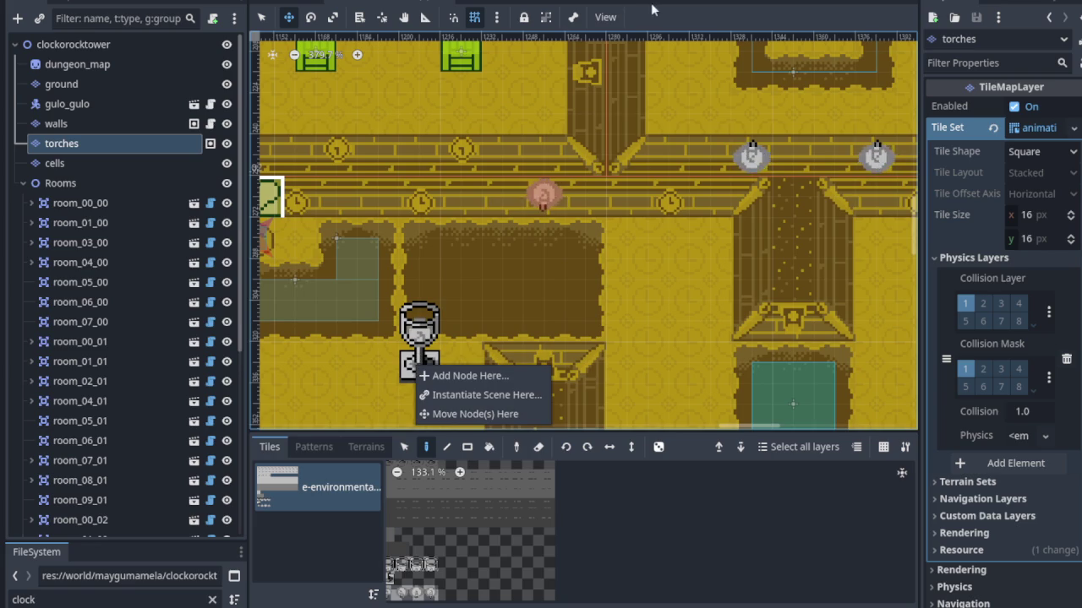
key(Escape)
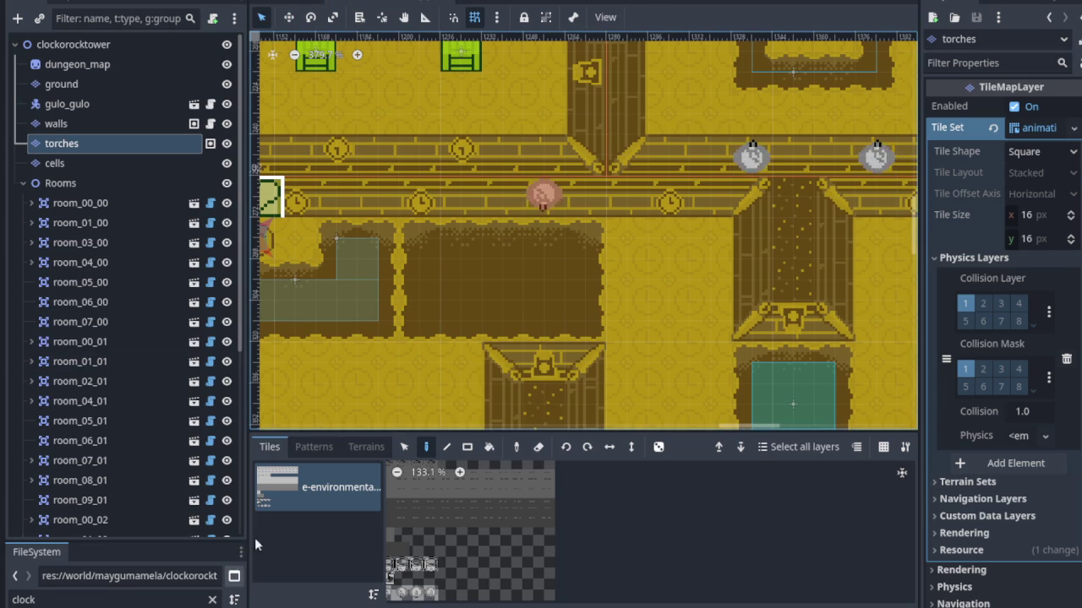
scroll(456, 265, left, 3)
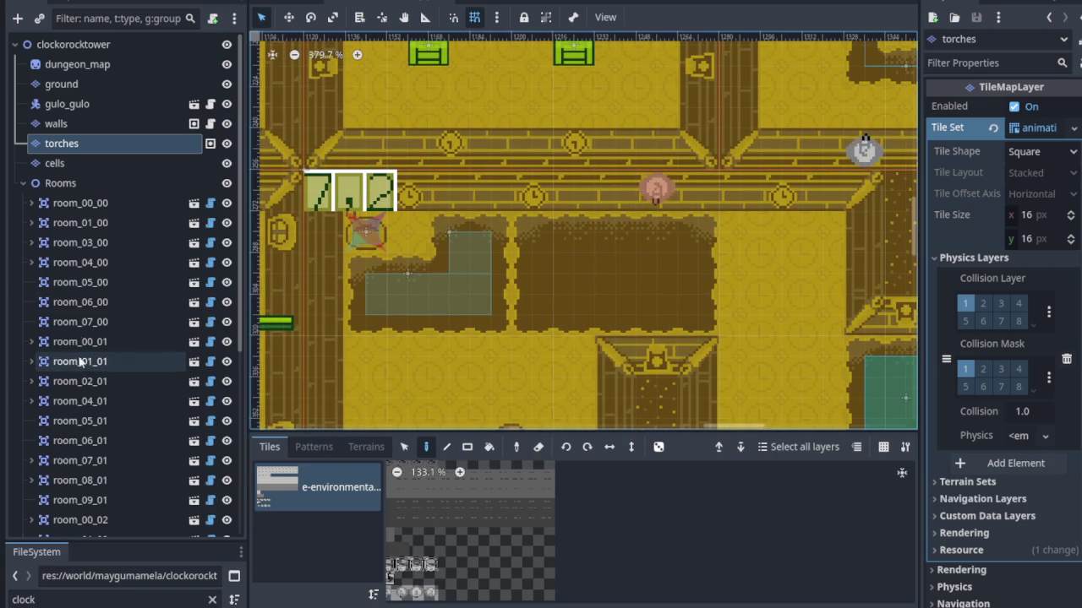
Switch to the ground tile layer and pick a tile from the c-inside.png atlas.
click(68, 84)
scroll(121, 427, down, 3)
scroll(121, 427, down, 3)
scroll(584, 517, down, 4)
scroll(585, 517, up, 7)
scroll(523, 533, up, 3)
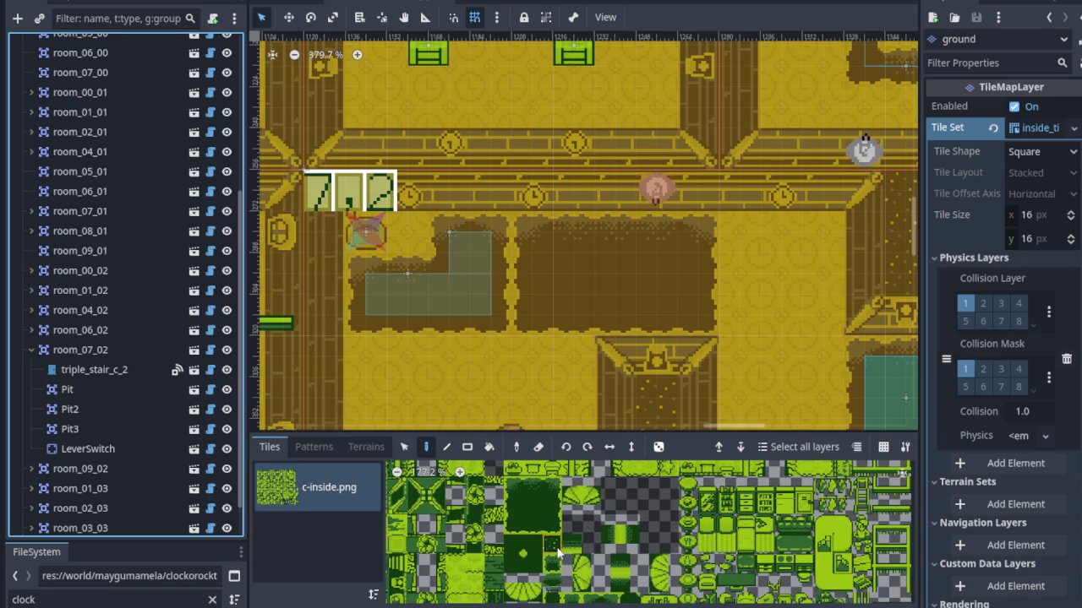
drag(558, 551, 555, 551)
scroll(554, 551, down, 10)
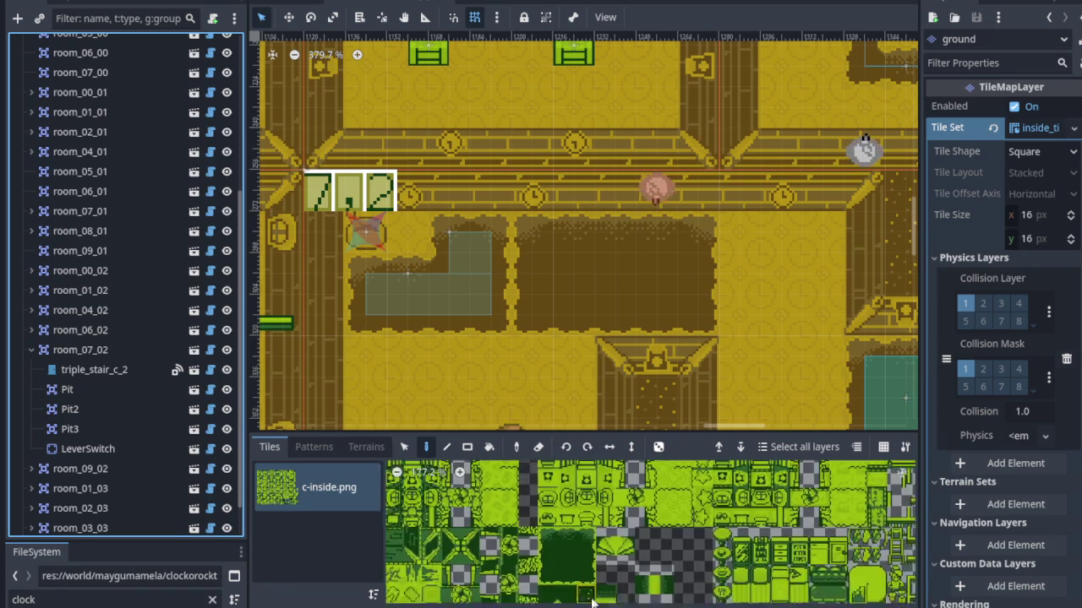
scroll(581, 594, down, 10)
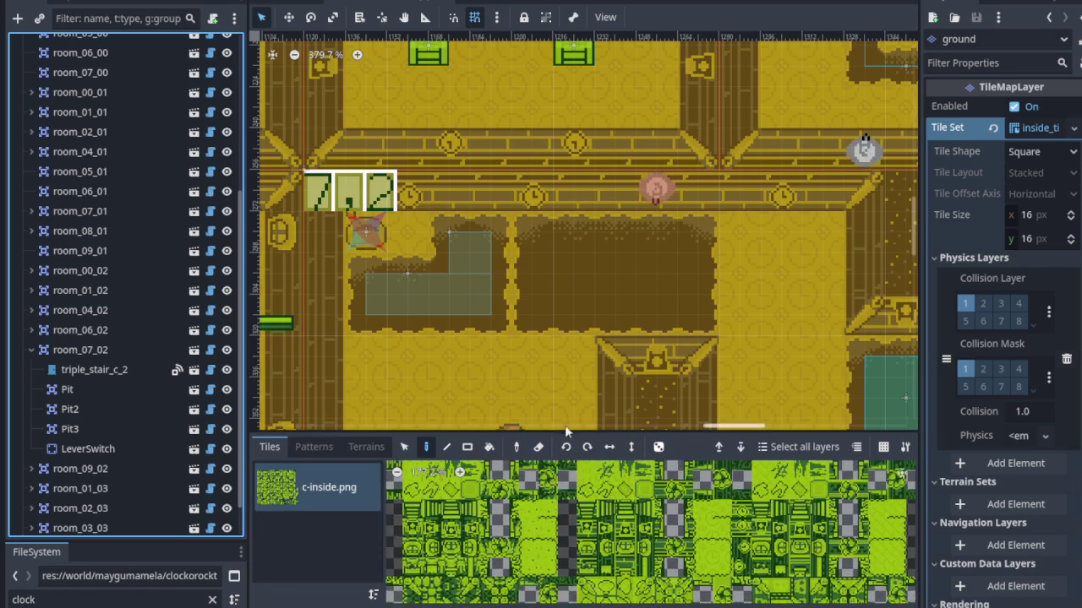
click(585, 523)
Paint a trial three-tile green column into the pit, then undo it.
scroll(505, 315, up, 3)
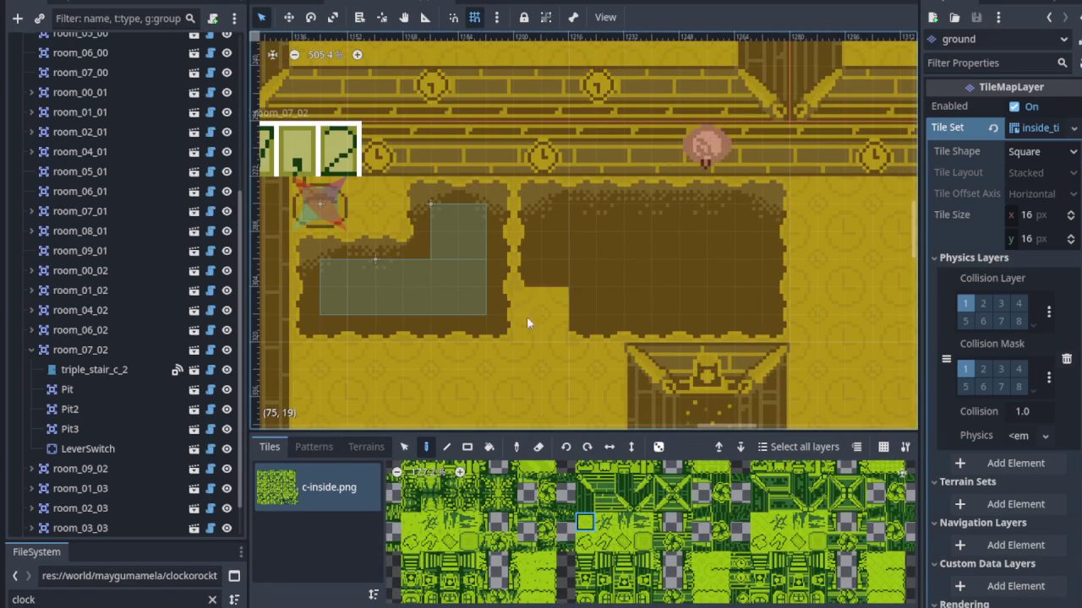
scroll(579, 324, down, 4)
scroll(545, 523, right, 2)
scroll(545, 524, down, 1)
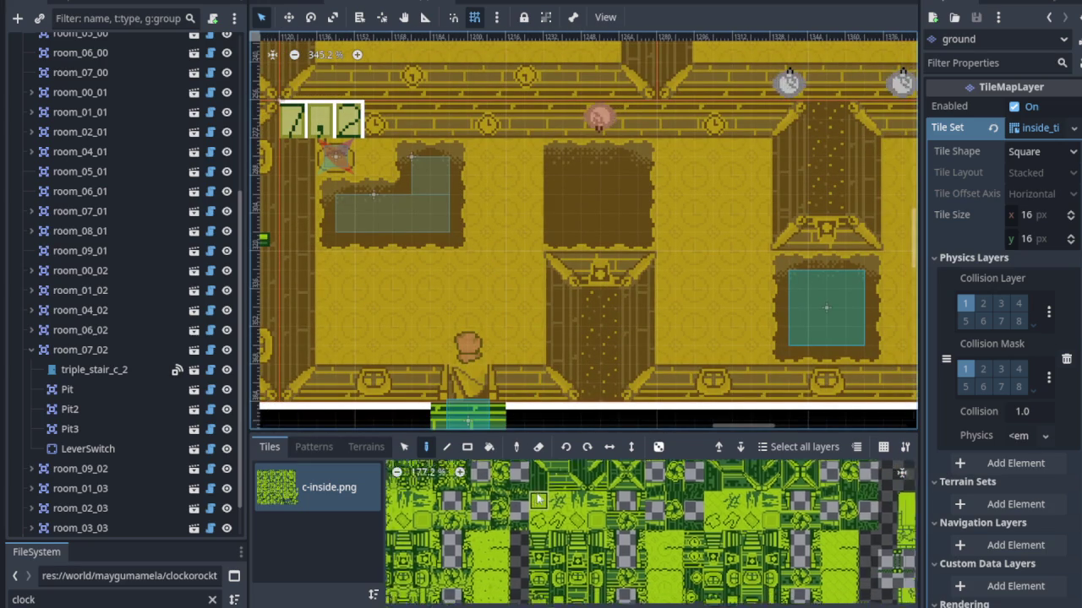
scroll(561, 521, down, 2)
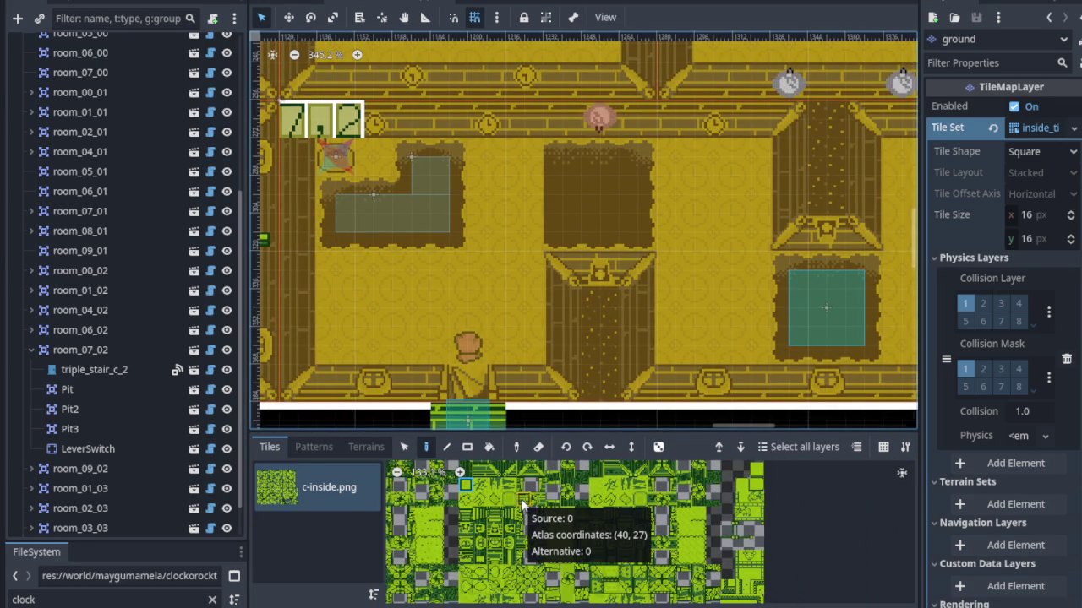
scroll(534, 523, up, 3)
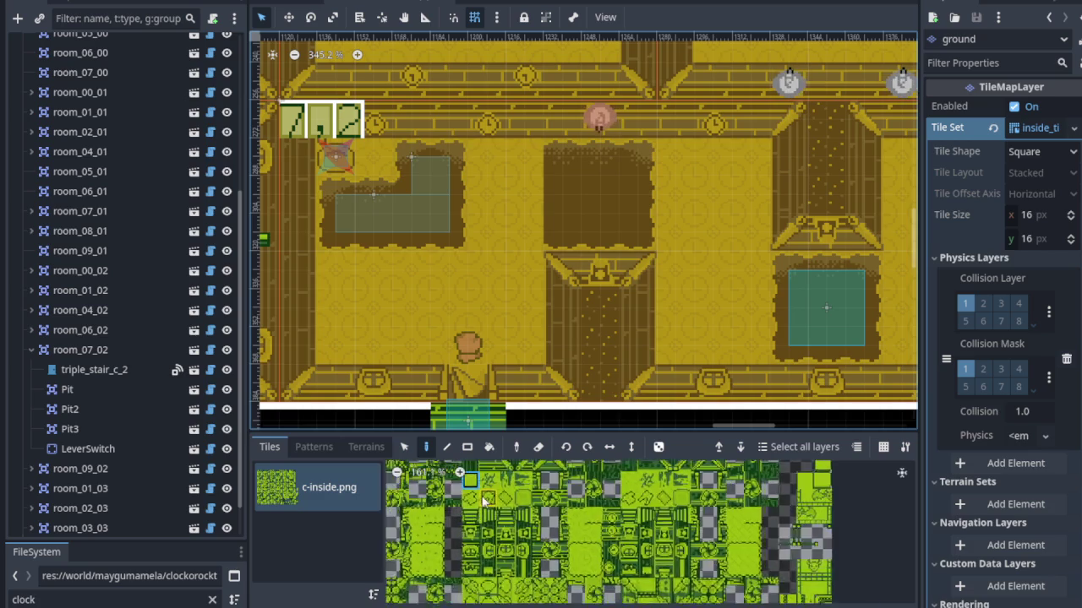
scroll(609, 518, down, 5)
scroll(572, 505, down, 5)
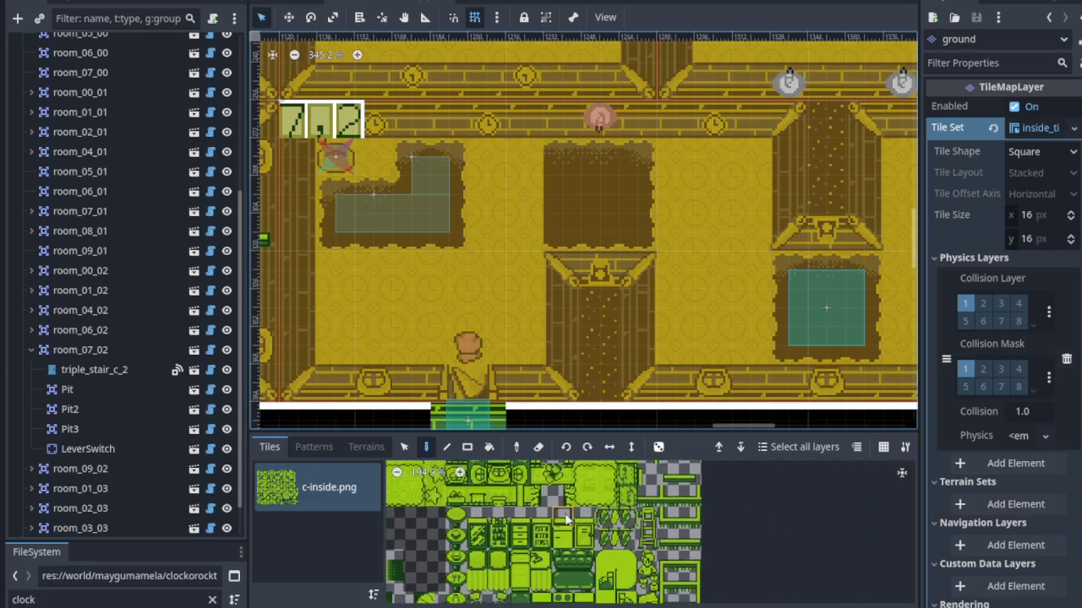
scroll(543, 476, left, 5)
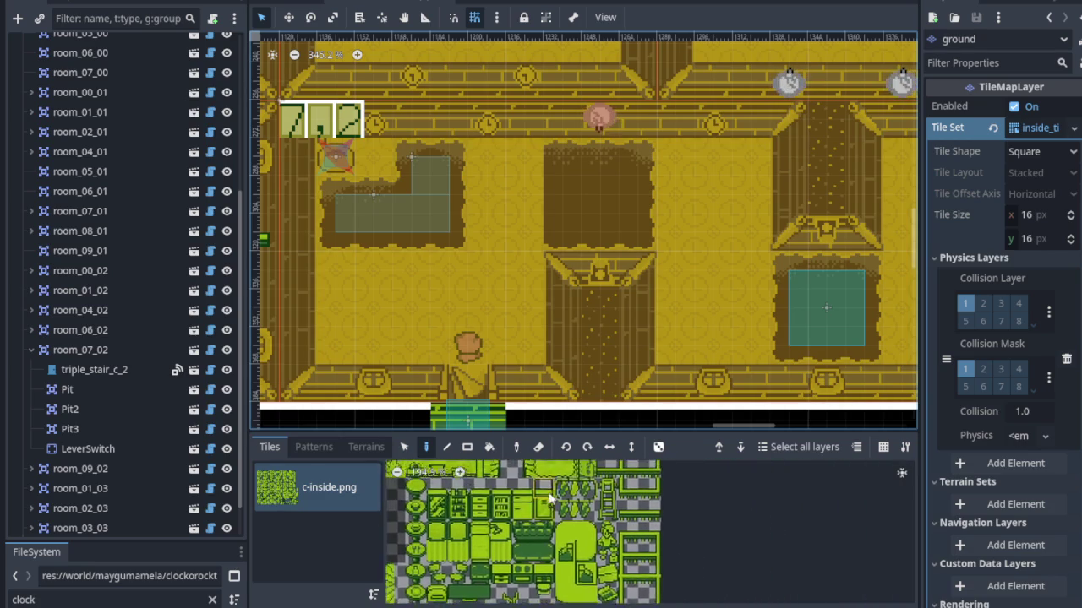
scroll(534, 499, up, 1)
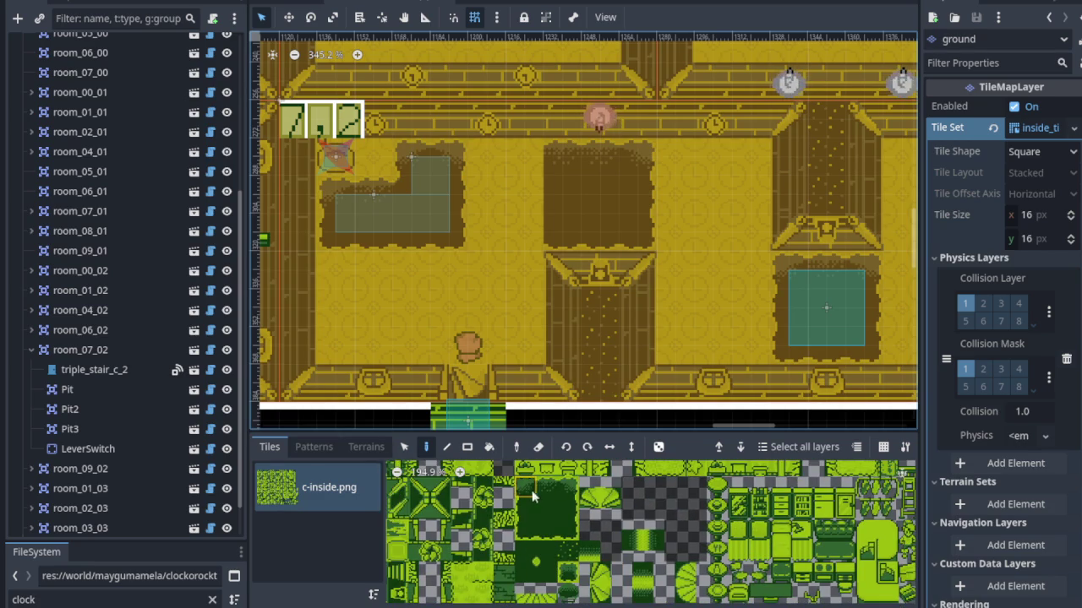
scroll(572, 225, up, 1)
click(557, 193)
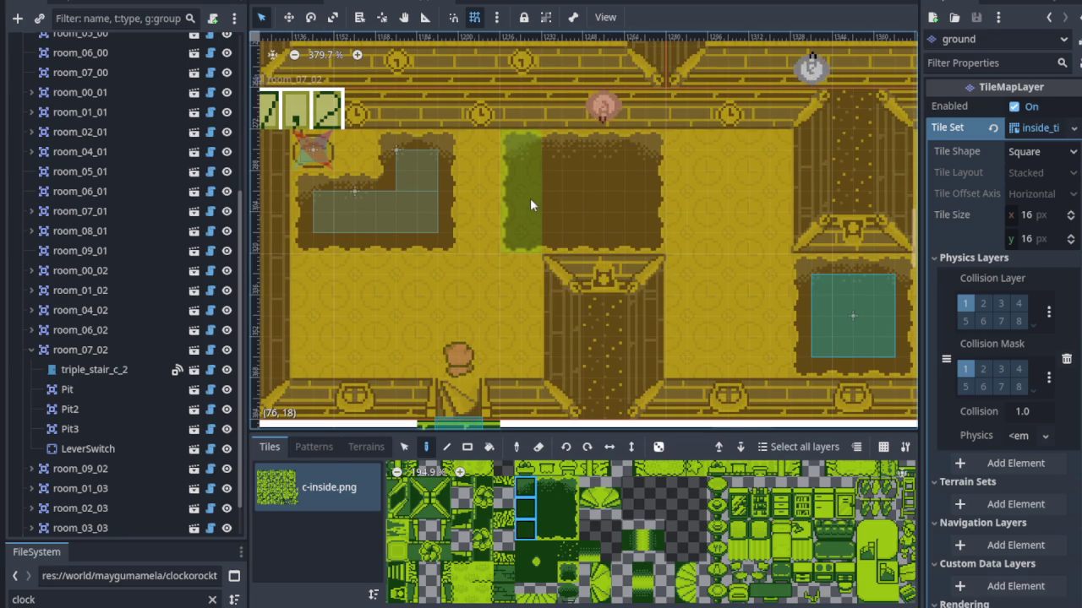
key(ctrl+z)
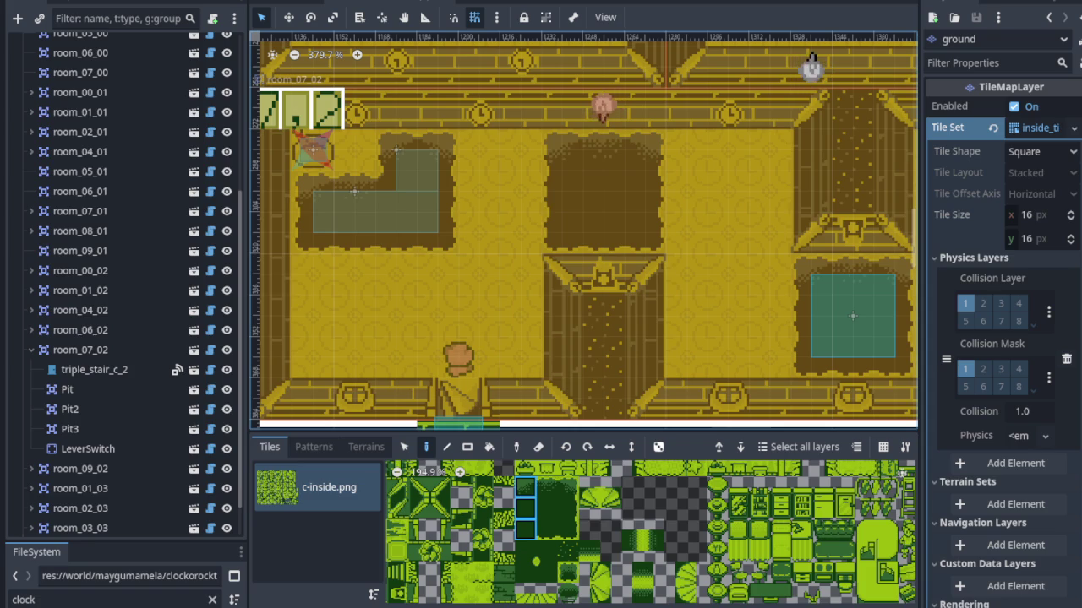
drag(678, 314, 522, 326)
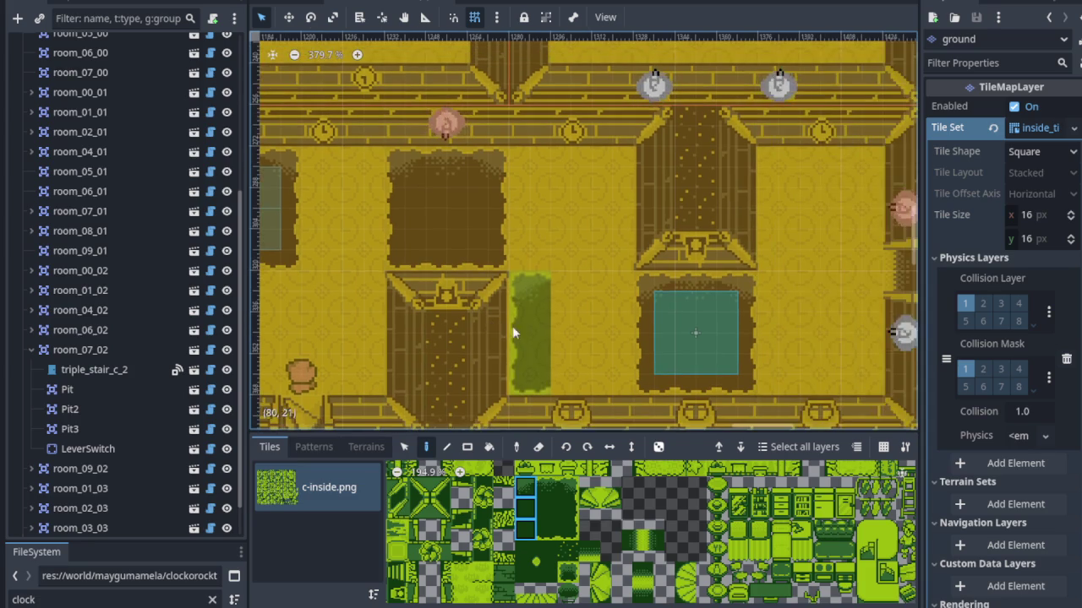
Choose a 2×3 block of green tiles as the brush and preview its placement in room_07_02.
drag(545, 483, 571, 532)
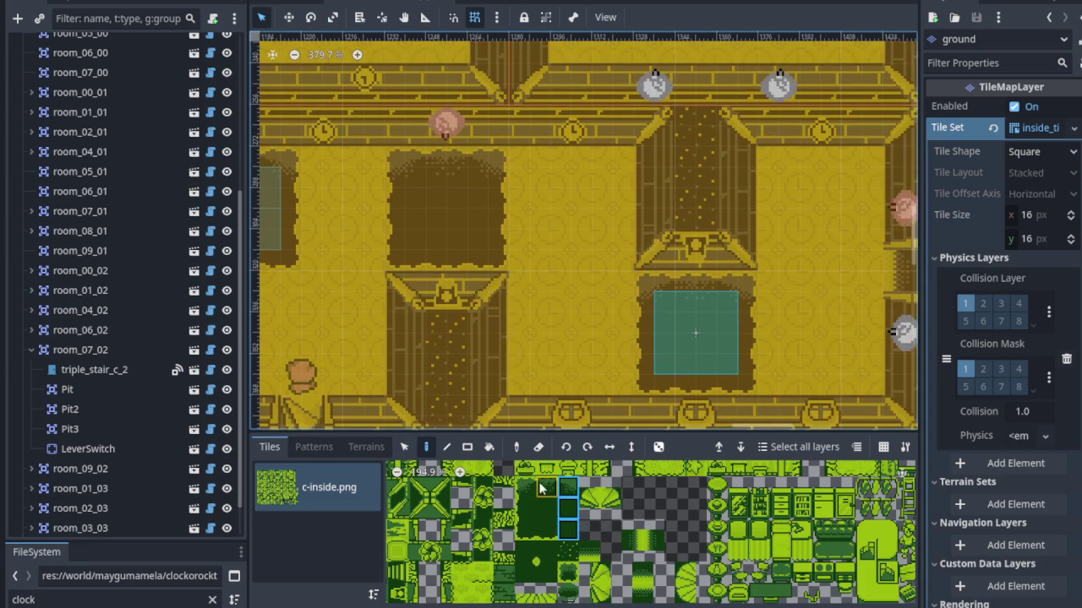
scroll(540, 329, down, 4)
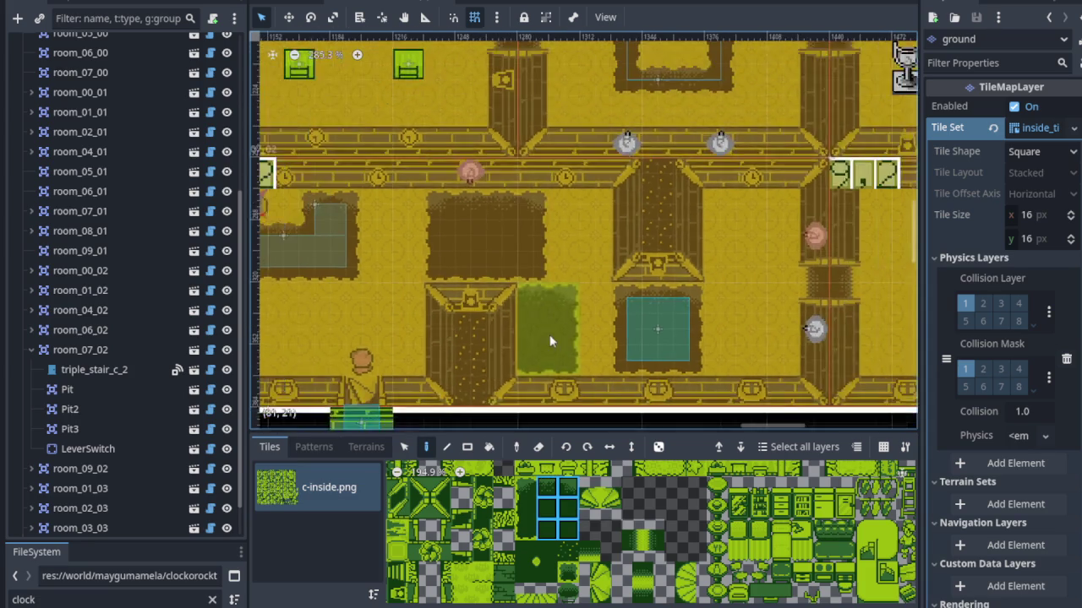
scroll(473, 308, up, 4)
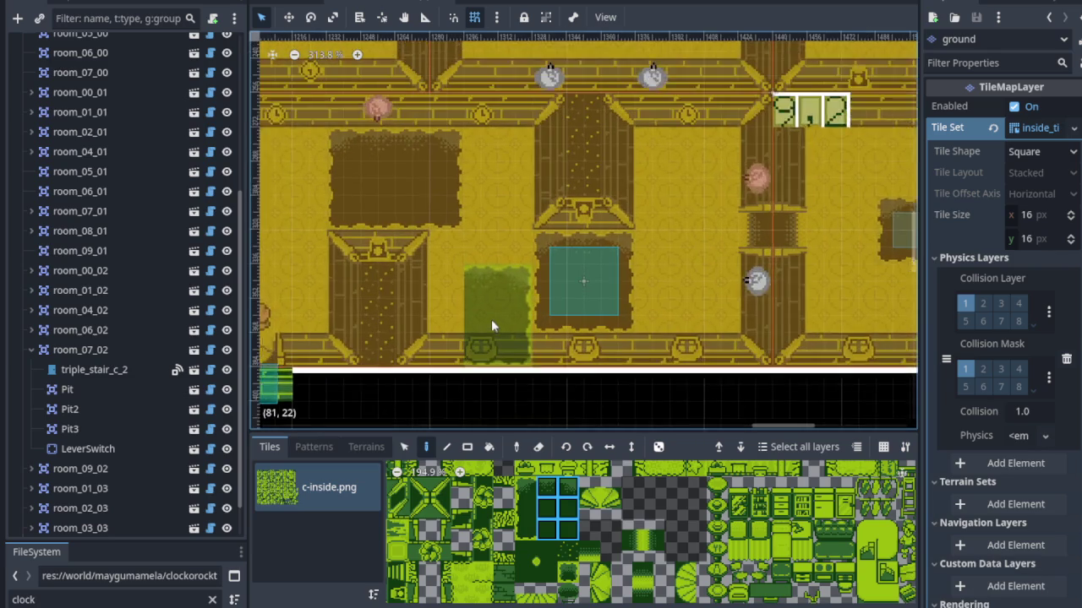
scroll(490, 321, down, 2)
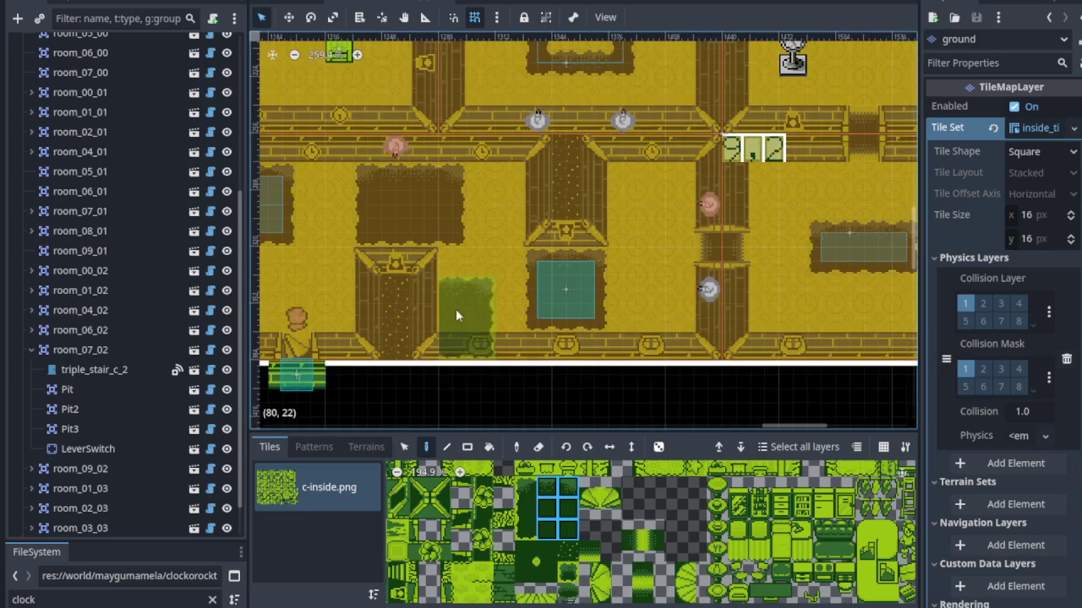
mouse_move(488, 292)
mouse_down()
mouse_move(490, 280)
mouse_move(597, 278)
mouse_move(488, 290)
mouse_up()
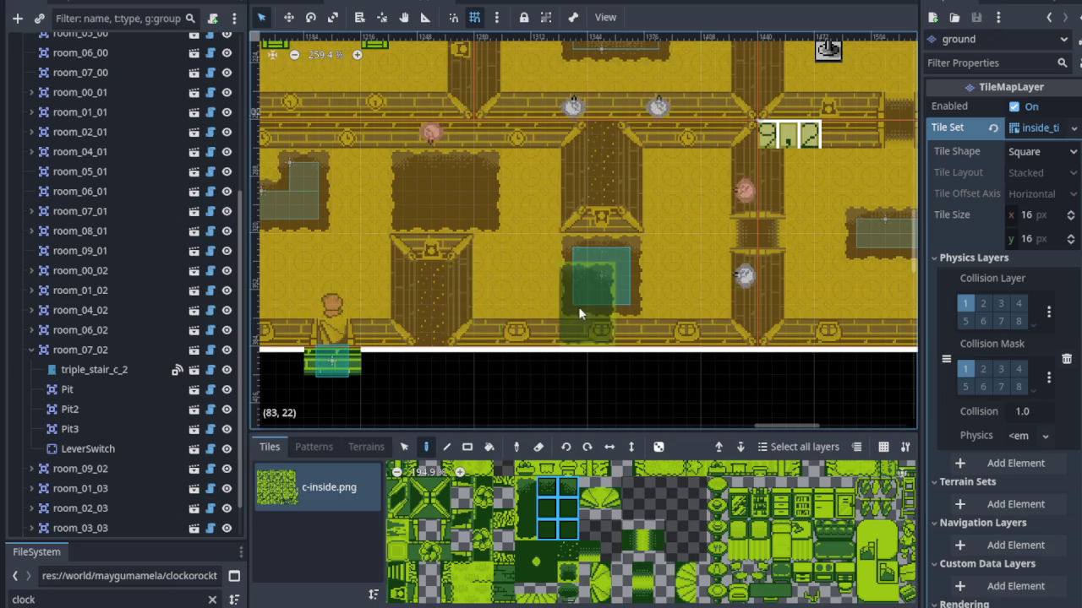
scroll(576, 309, up, 2)
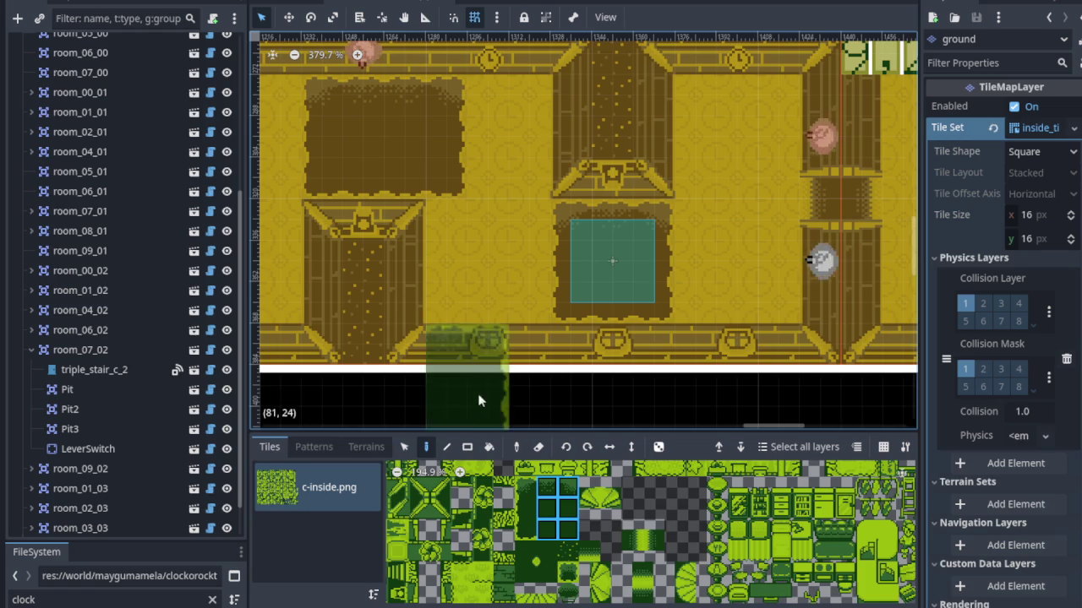
scroll(349, 372, down, 3)
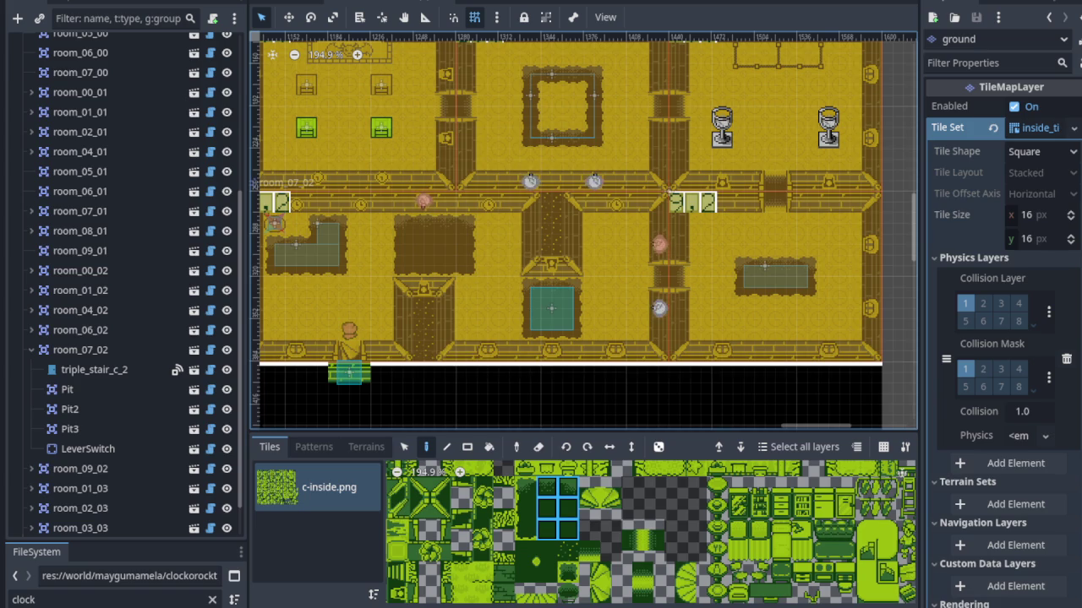
scroll(524, 319, up, 3)
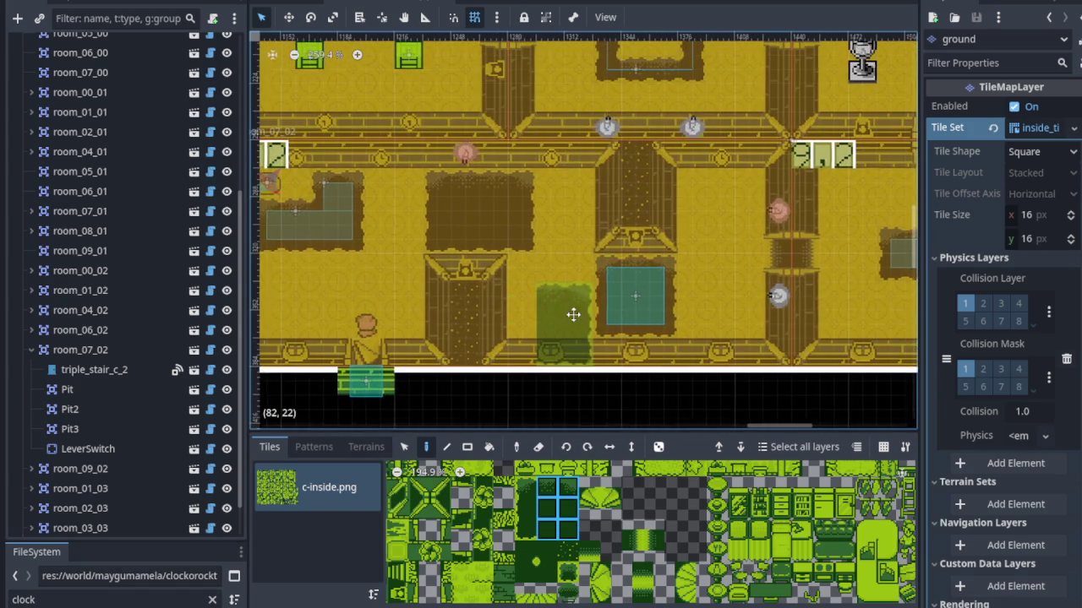
mouse_move(498, 322)
mouse_down()
mouse_move(466, 323)
mouse_move(533, 348)
mouse_up()
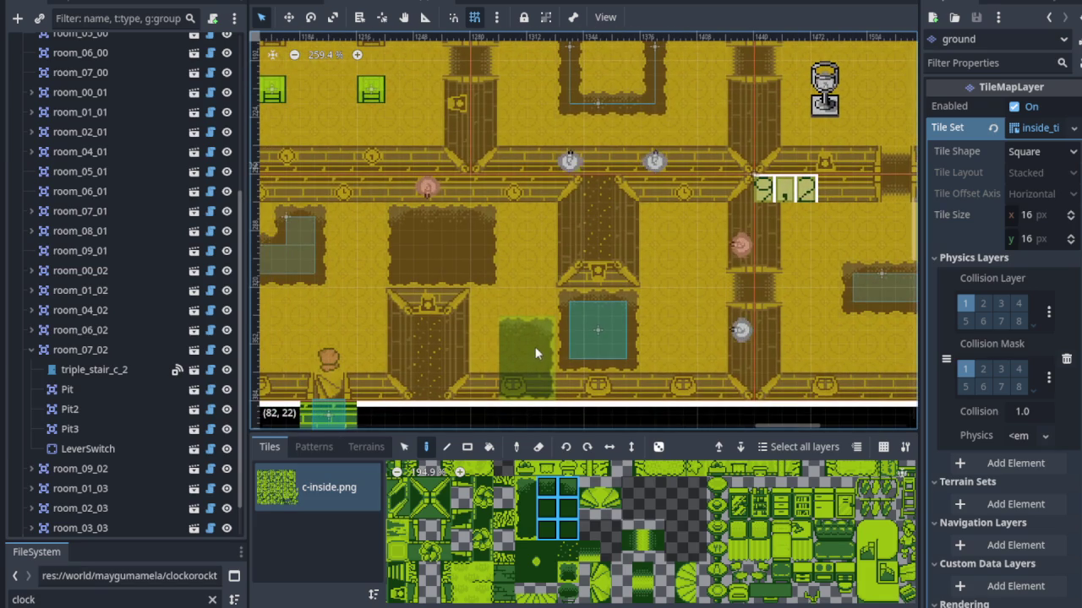
scroll(110, 332, up, 5)
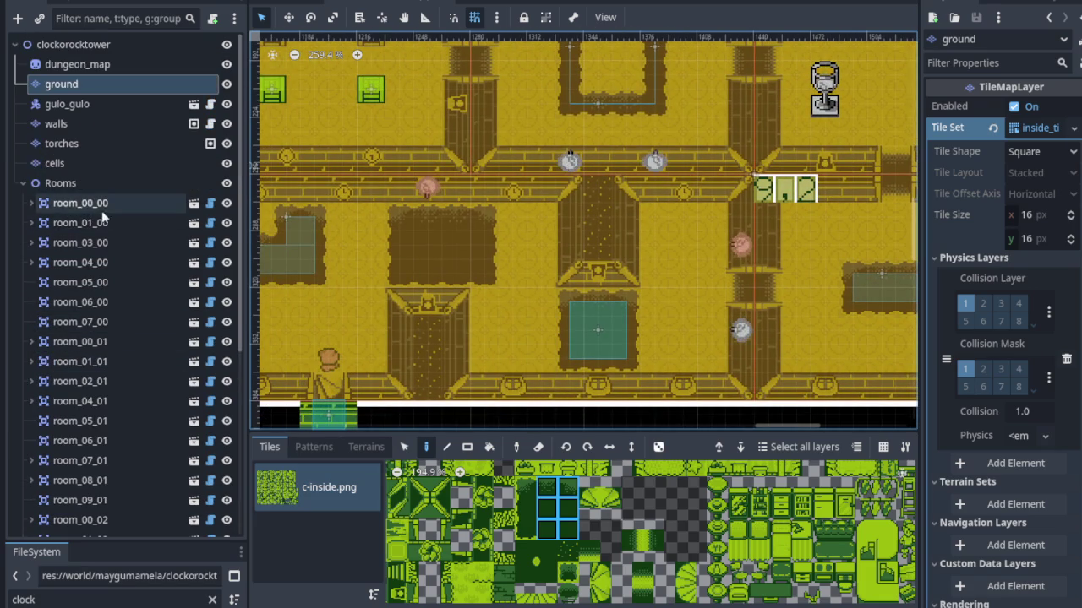
Move Pit3 over the wide rectangular pit in room_07_02 and set its Width to 4.
click(261, 17)
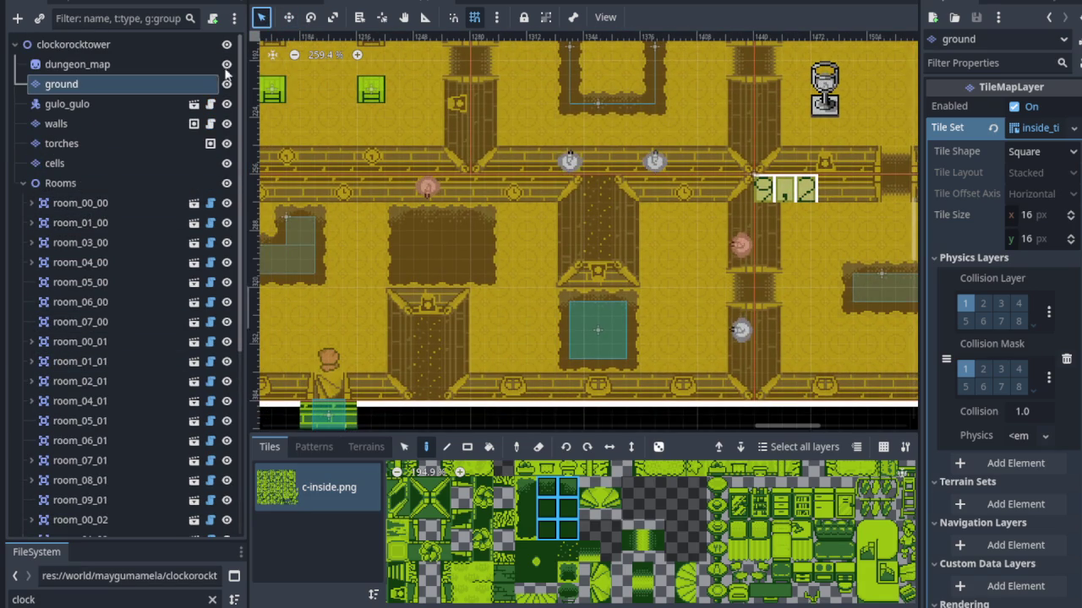
scroll(87, 391, down, 5)
click(80, 306)
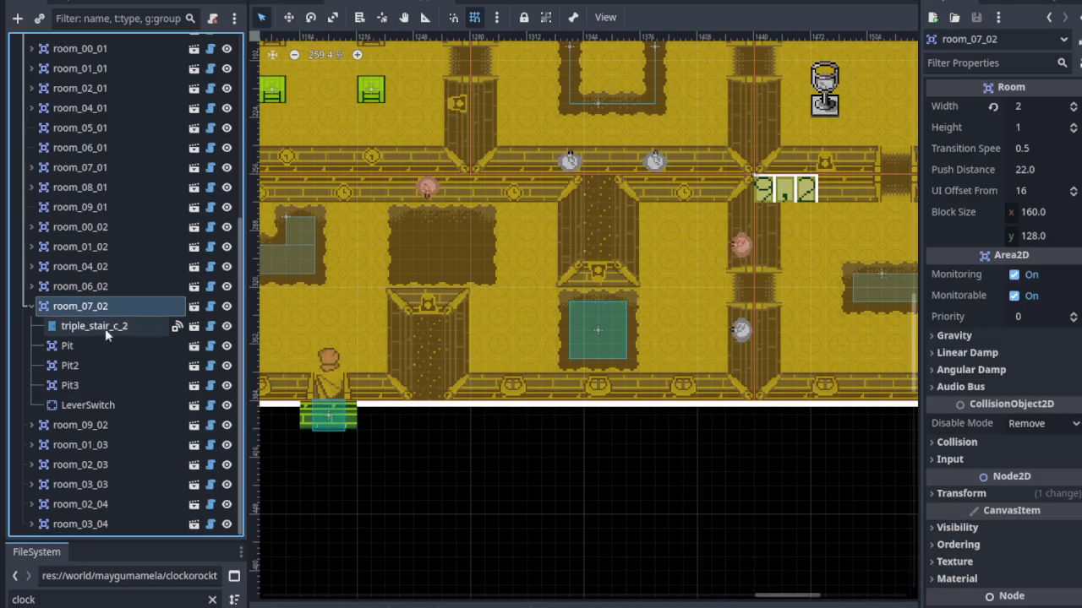
mouse_move(448, 245)
mouse_down()
mouse_move(572, 271)
mouse_move(560, 270)
mouse_up()
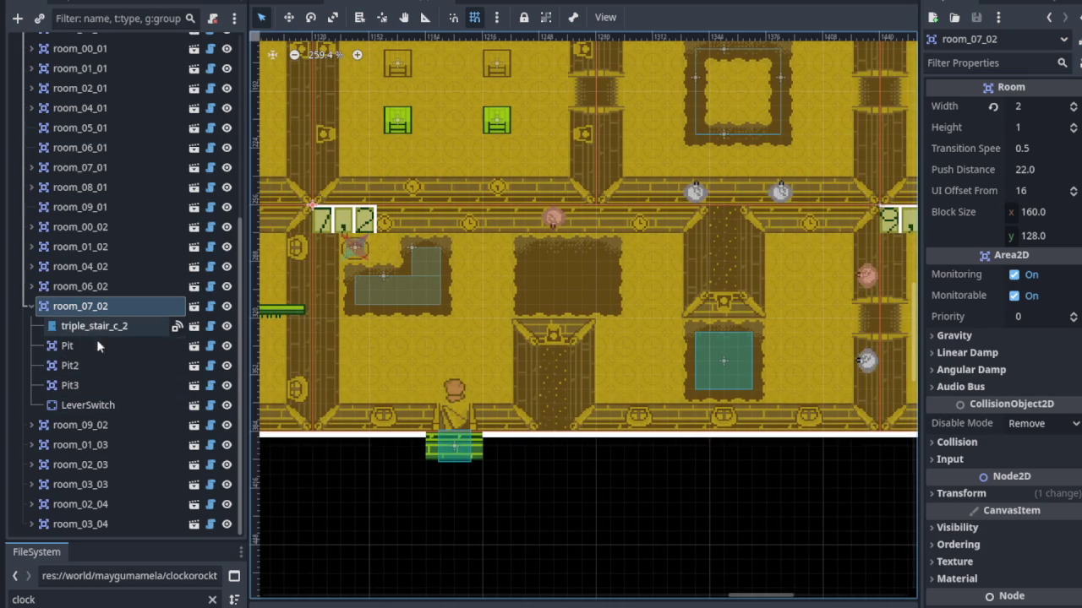
click(97, 389)
scroll(756, 368, up, 4)
mouse_move(727, 356)
mouse_down()
mouse_move(644, 335)
mouse_move(457, 230)
mouse_move(478, 231)
mouse_up()
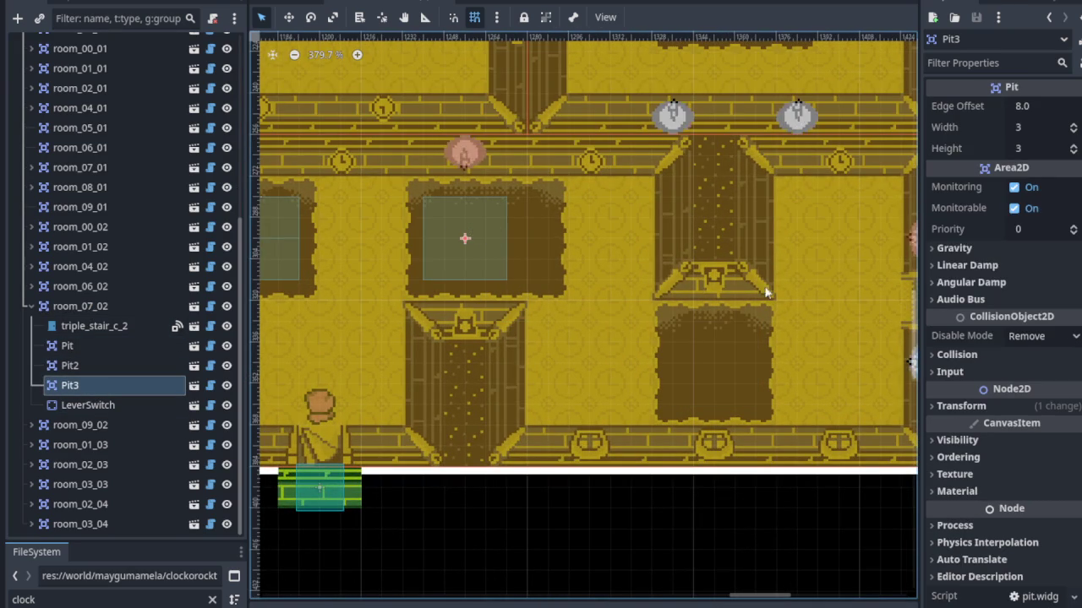
click(1073, 125)
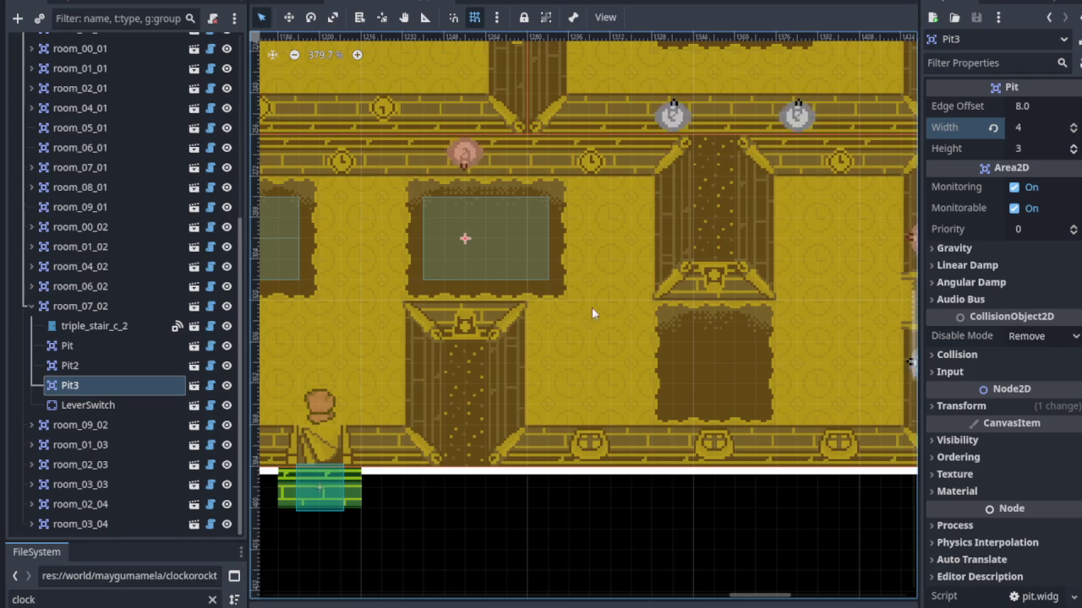
scroll(587, 307, right, 3)
Add a pit.widget.tscn instance, Pit4, under room_07_02 and place it over the square lower pit.
right_click(91, 306)
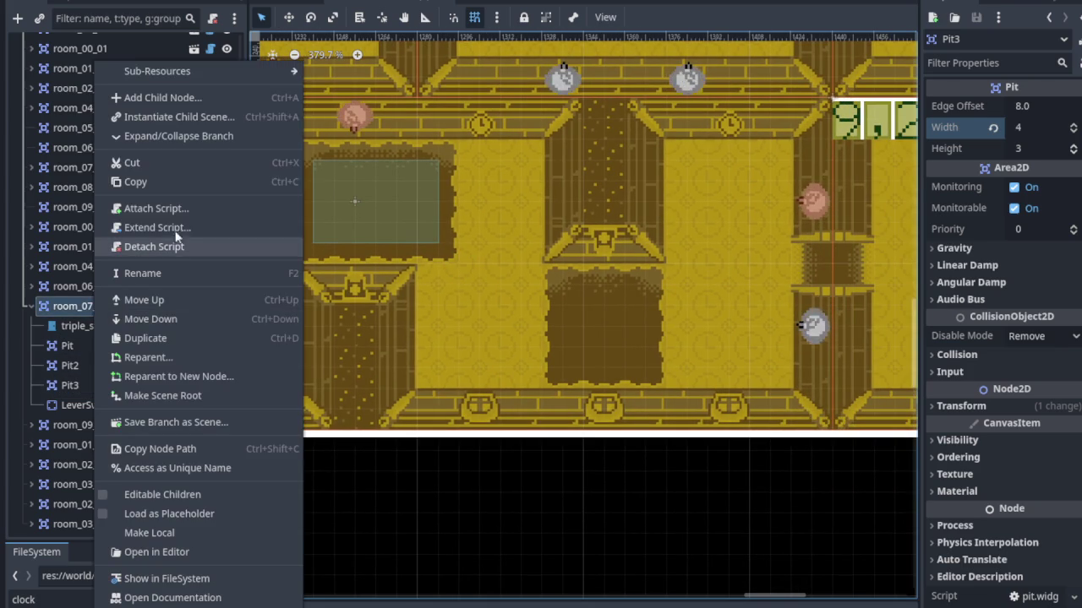
click(179, 116)
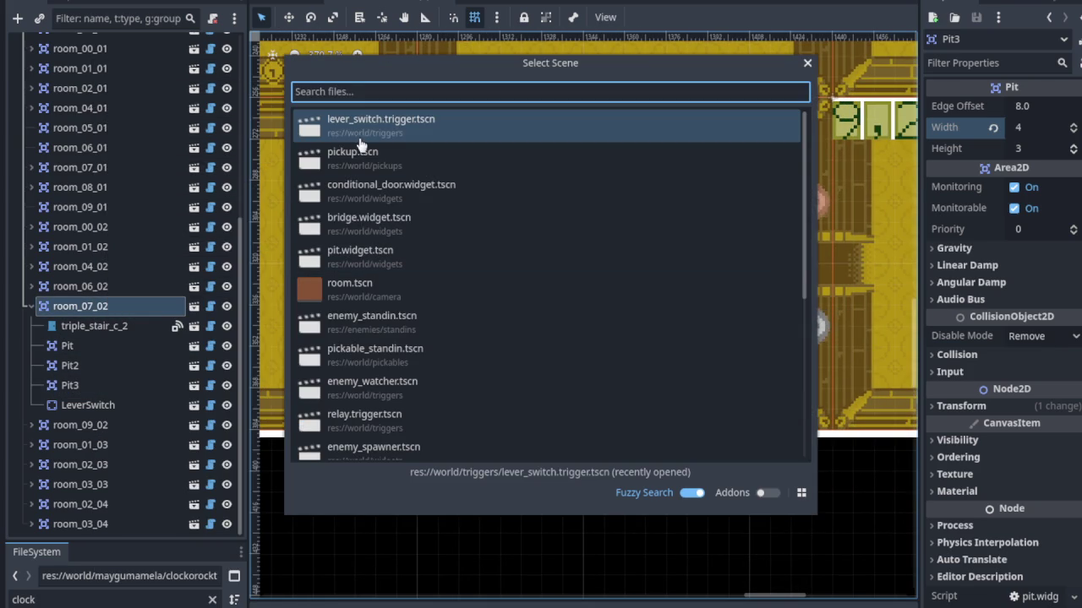
double_click(372, 255)
scroll(504, 309, down, 3)
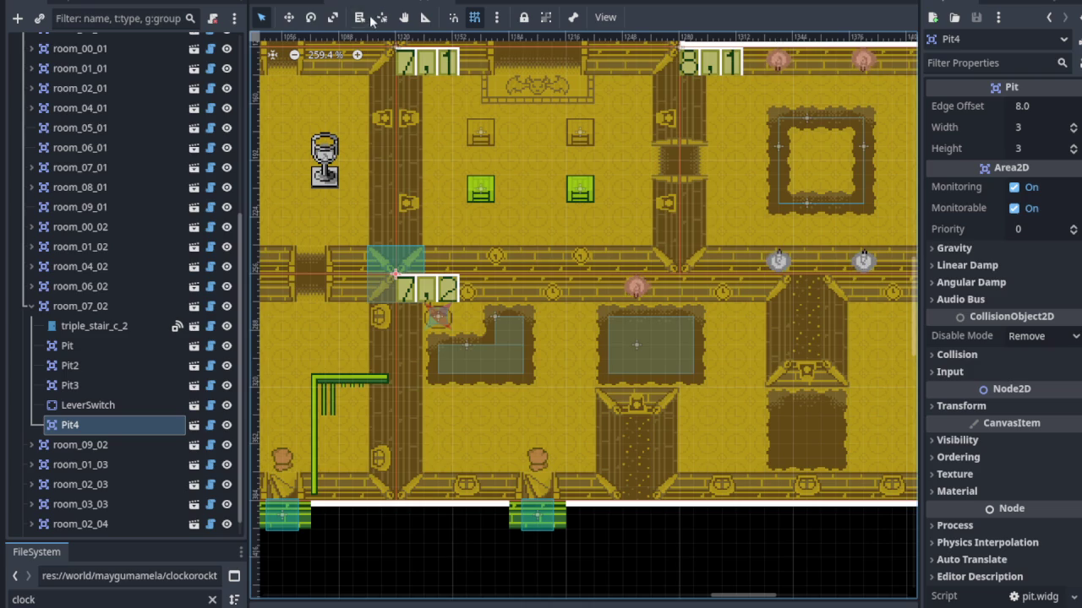
click(289, 17)
mouse_move(404, 260)
mouse_down()
mouse_move(433, 259)
mouse_move(817, 417)
mouse_up()
scroll(715, 403, right, 5)
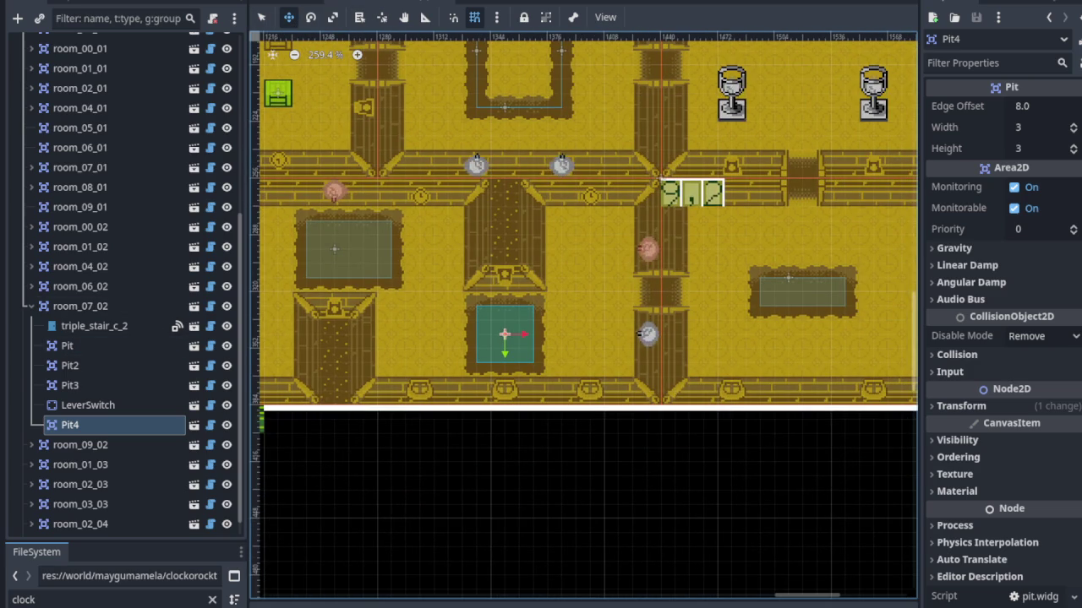
scroll(439, 455, left, 2)
scroll(439, 456, left, 5)
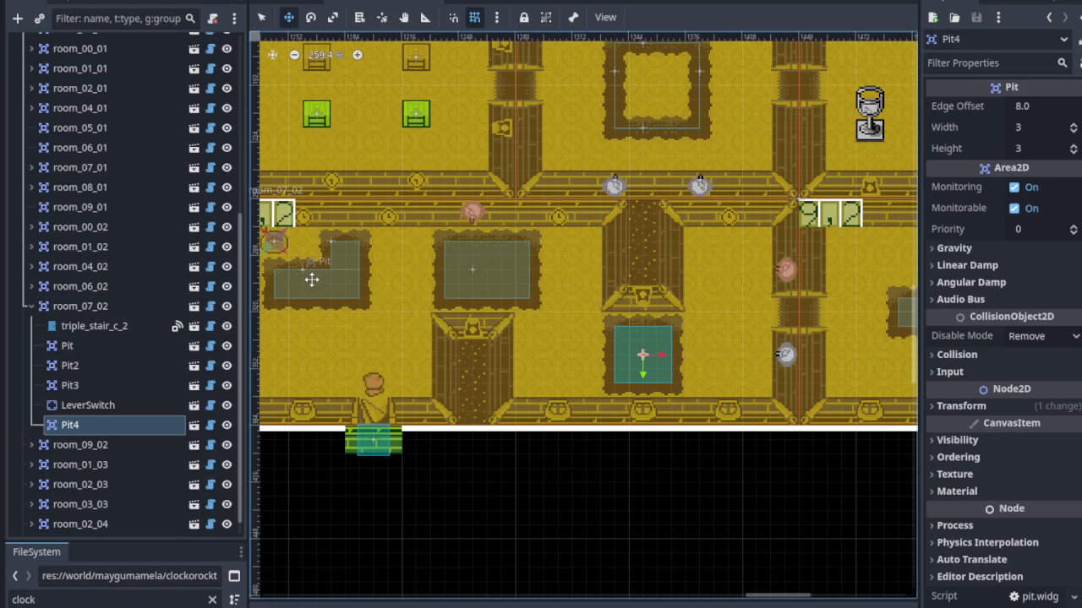
scroll(287, 333, left, 4)
right_click(69, 308)
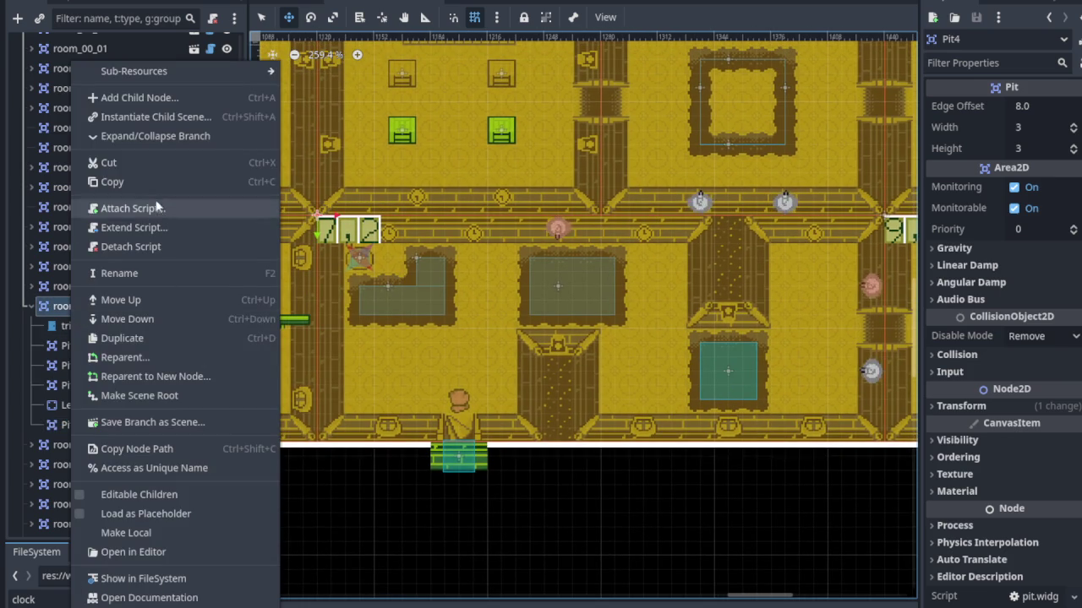
Add a bridge.widget.tscn instance under room_07_02 and move it onto the Pit3 pit.
click(165, 119)
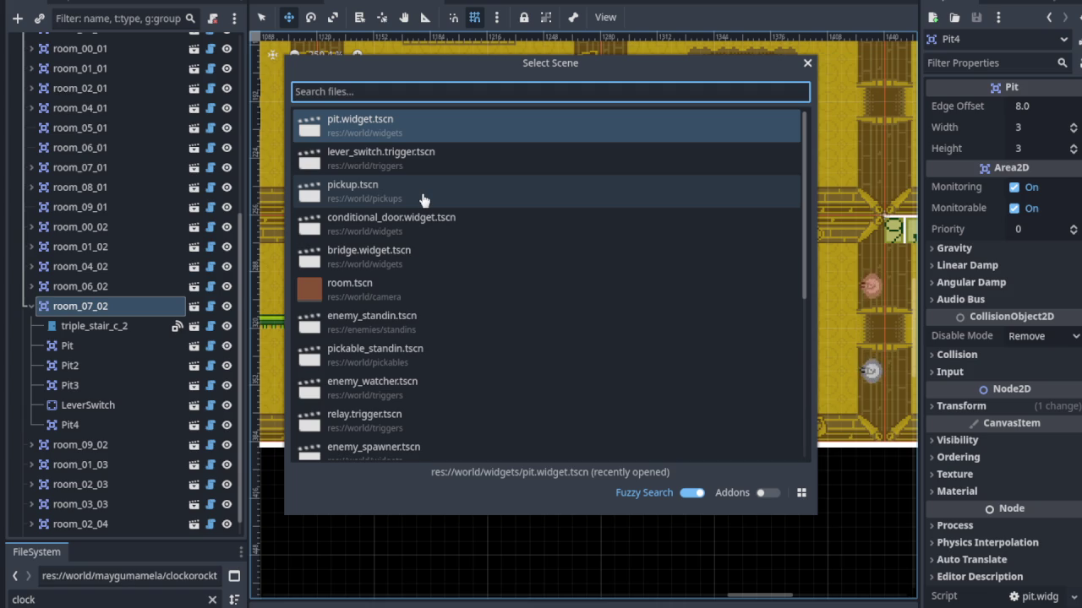
double_click(393, 250)
scroll(325, 206, up, 3)
mouse_move(322, 207)
mouse_down()
mouse_move(511, 283)
mouse_move(622, 299)
mouse_move(601, 294)
mouse_up()
scroll(541, 330, right, 2)
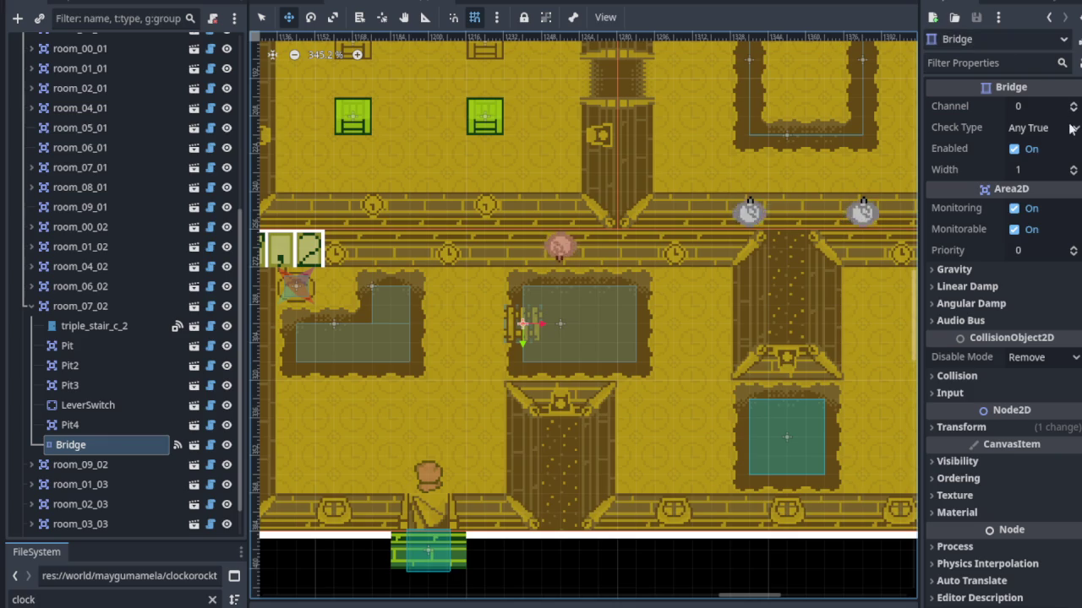
Widen the Bridge to 4 tiles and center it across the wide pit.
click(1073, 165)
click(1073, 166)
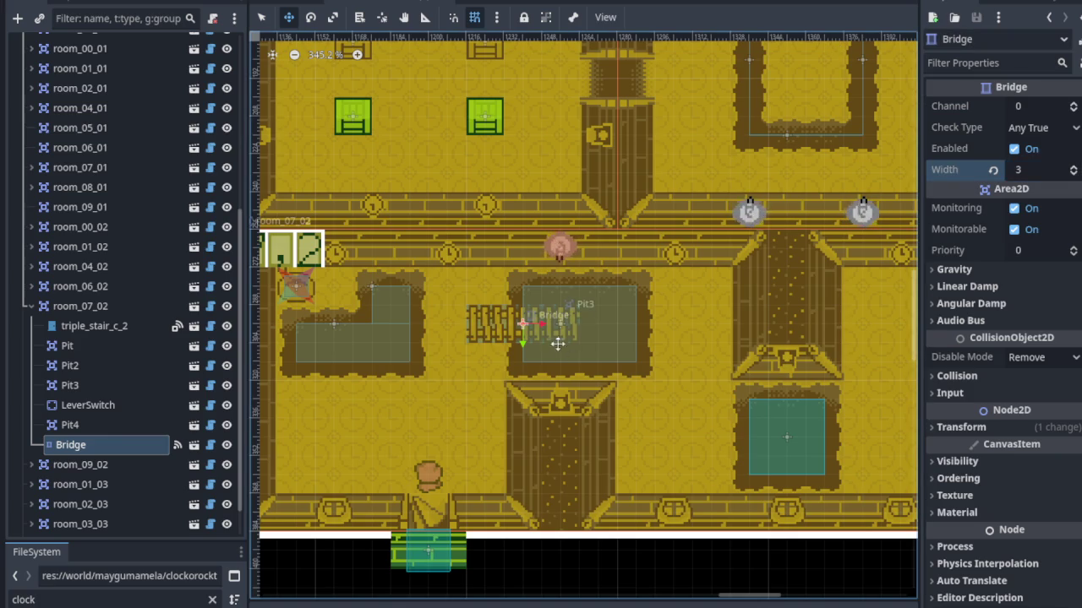
mouse_move(525, 322)
mouse_down()
mouse_move(578, 324)
mouse_move(560, 323)
mouse_up()
click(1073, 172)
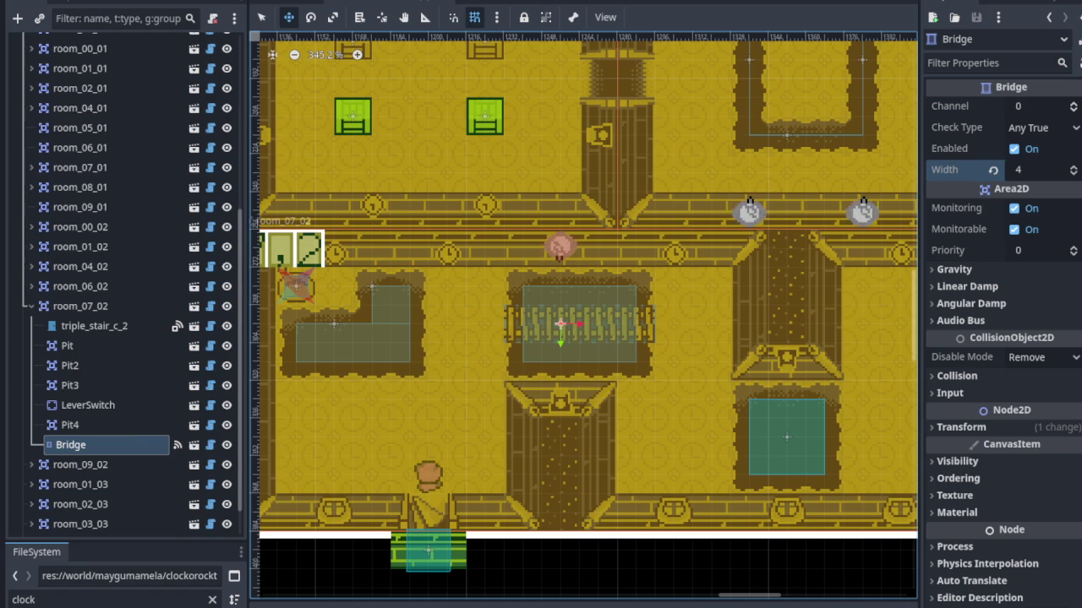
scroll(662, 343, up, 4)
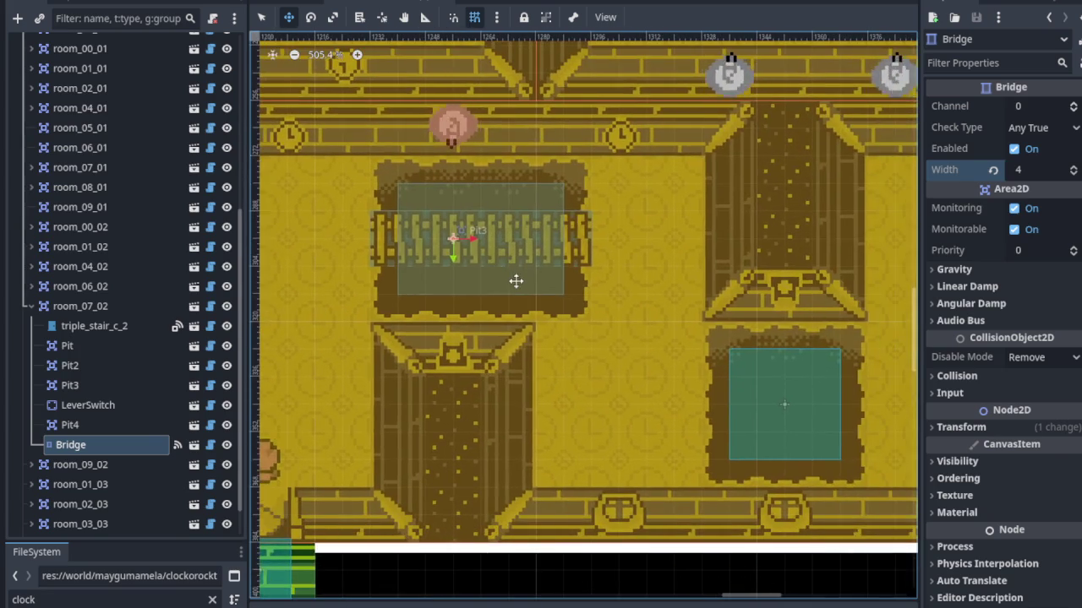
scroll(537, 296, down, 2)
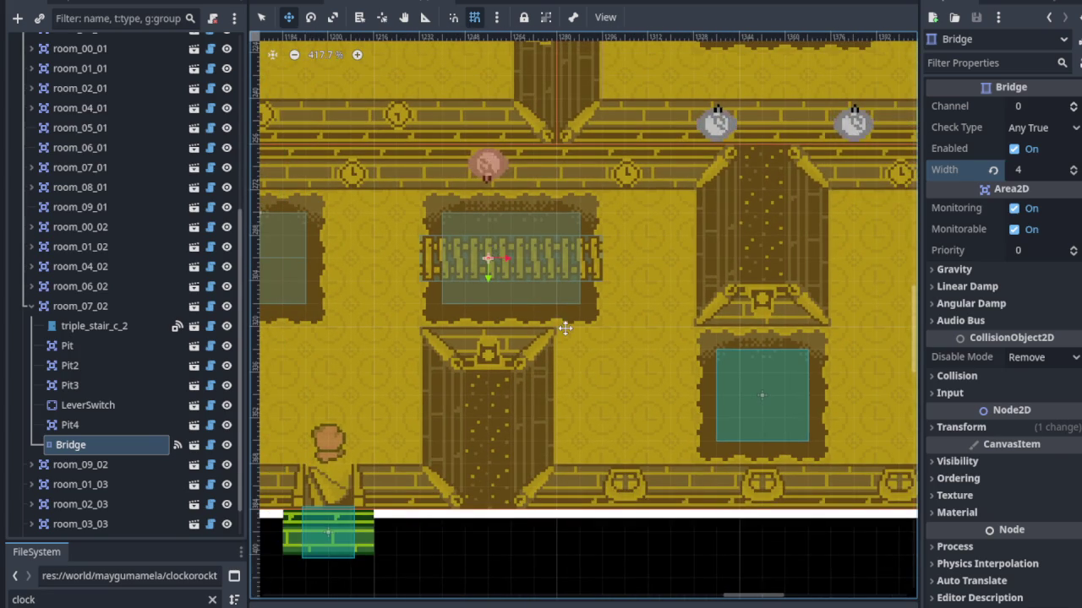
drag(561, 324, 594, 312)
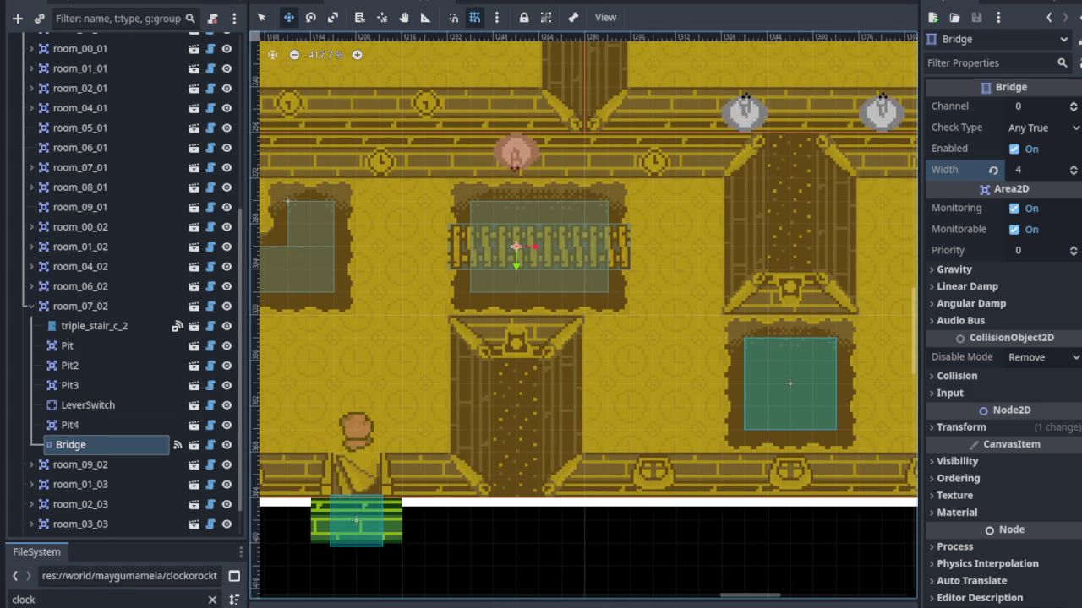
scroll(609, 368, down, 2)
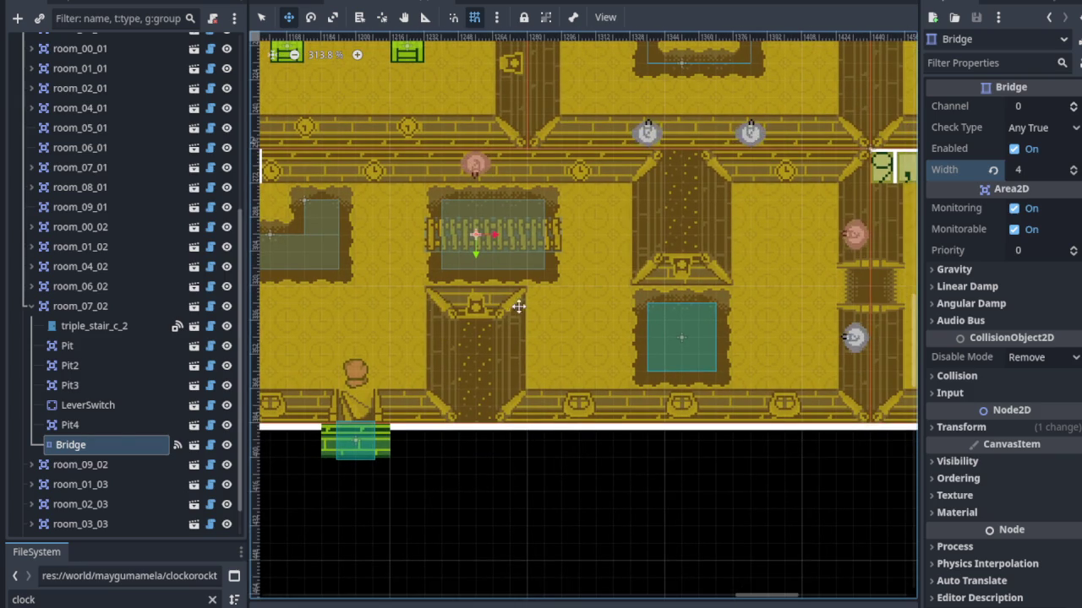
Add another bridge.widget.tscn instance, Bridge2, to room_07_02 and move it onto Pit4.
right_click(69, 313)
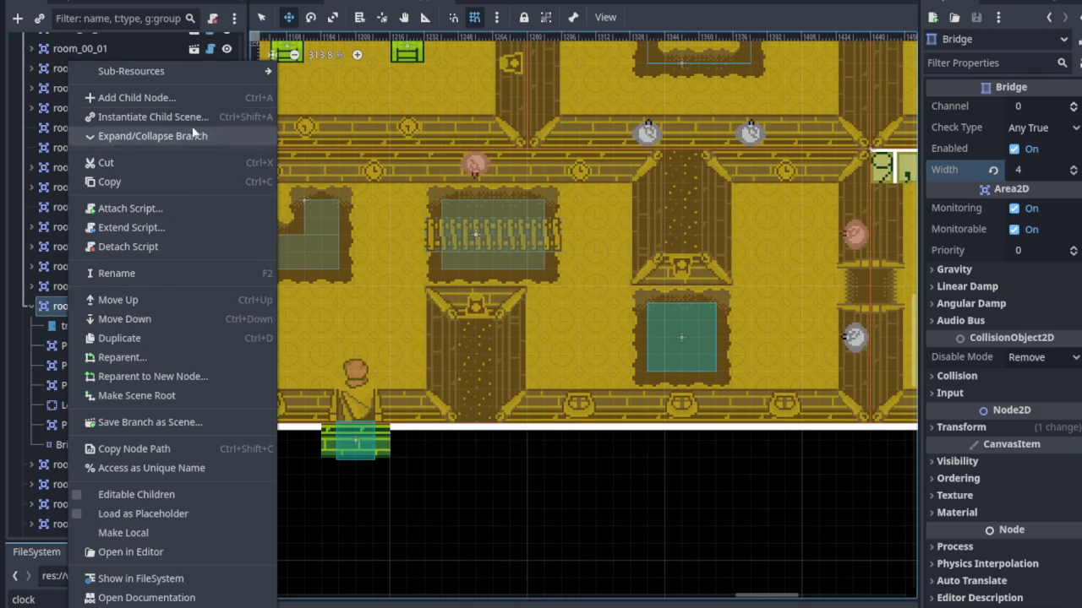
click(188, 121)
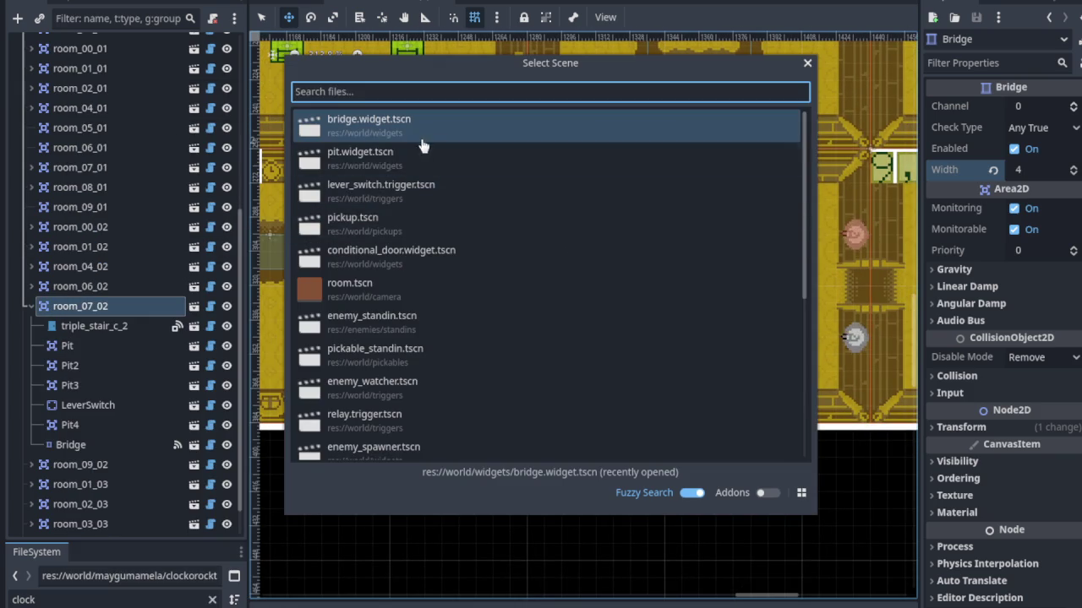
double_click(397, 126)
scroll(397, 230, up, 3)
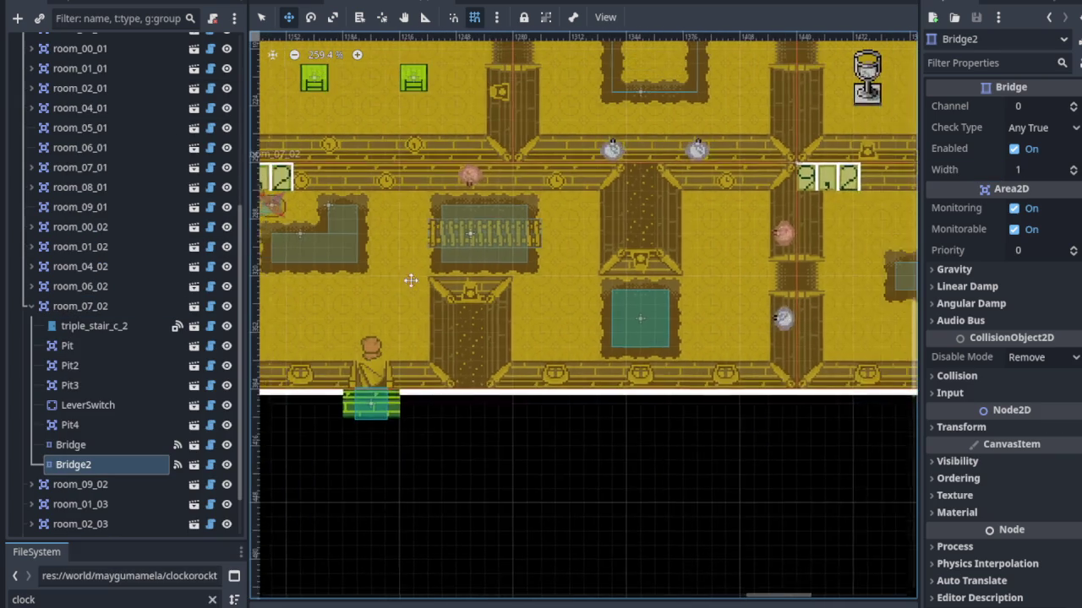
mouse_move(396, 230)
mouse_down()
mouse_move(790, 423)
mouse_move(858, 423)
mouse_up()
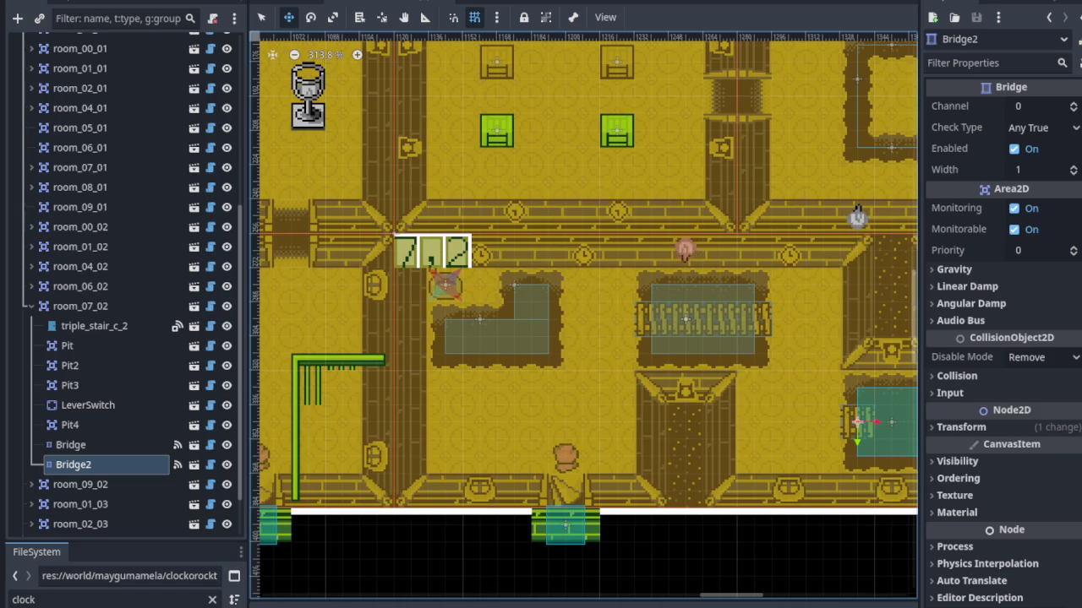
Set Bridge2's Width to 3 tiles across the square pit.
scroll(546, 459, right, 5)
scroll(545, 459, down, 1)
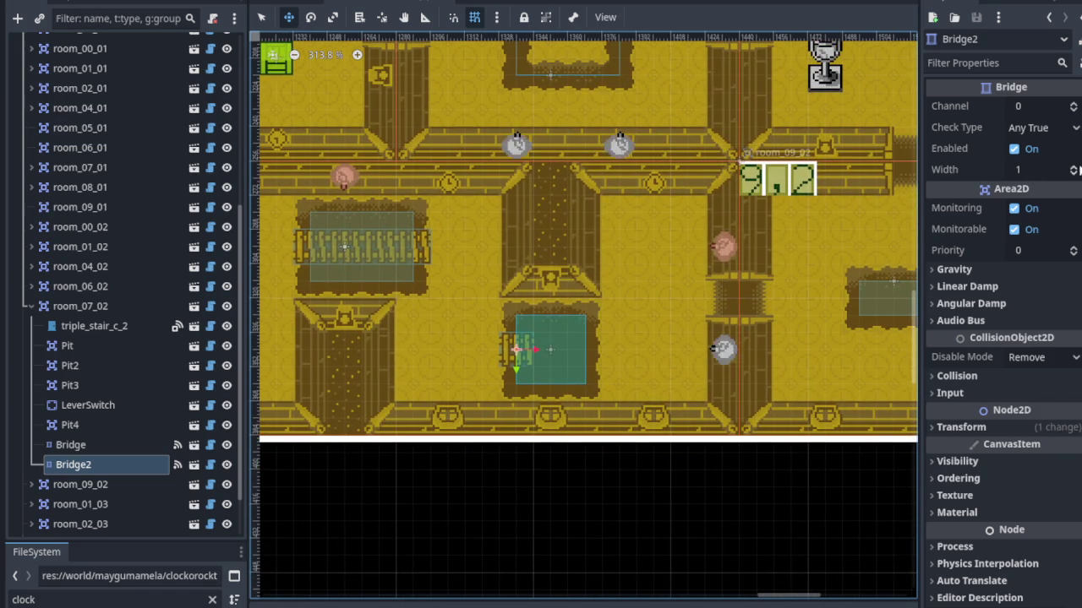
click(1073, 167)
click(1073, 167)
scroll(549, 346, up, 1)
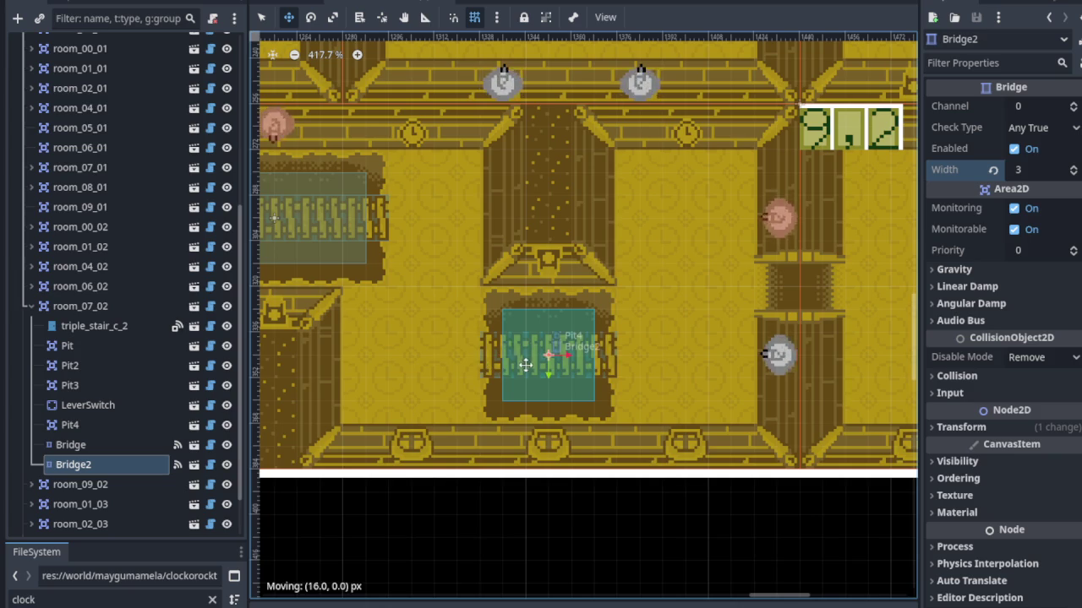
scroll(404, 290, down, 2)
scroll(405, 290, down, 2)
drag(405, 290, 556, 290)
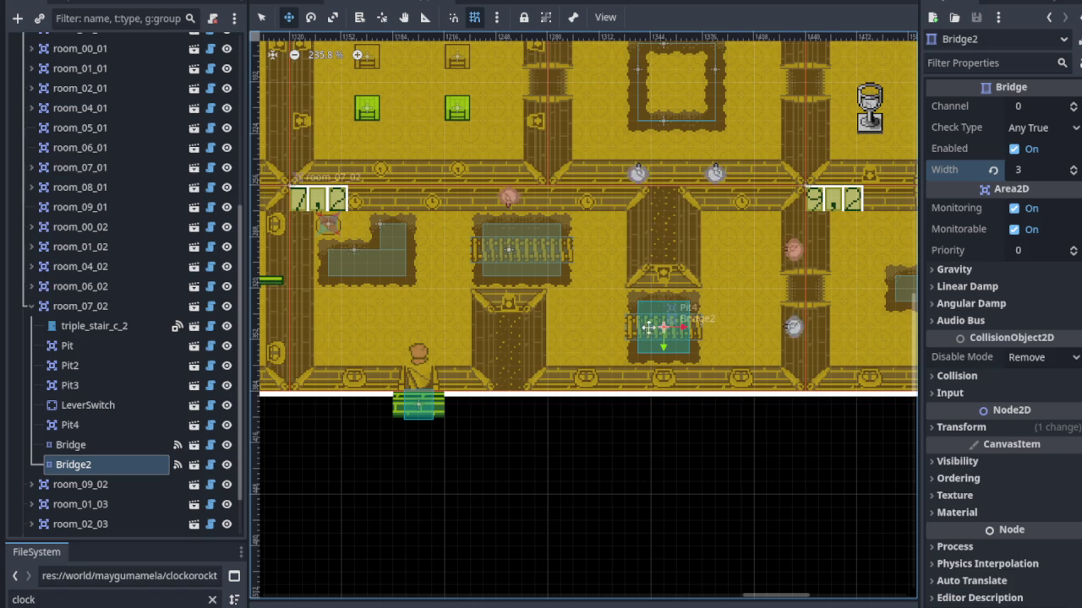
Save the scene, then expand room_00_02 and inspect its Bridge for reference.
scroll(425, 253, up, 2)
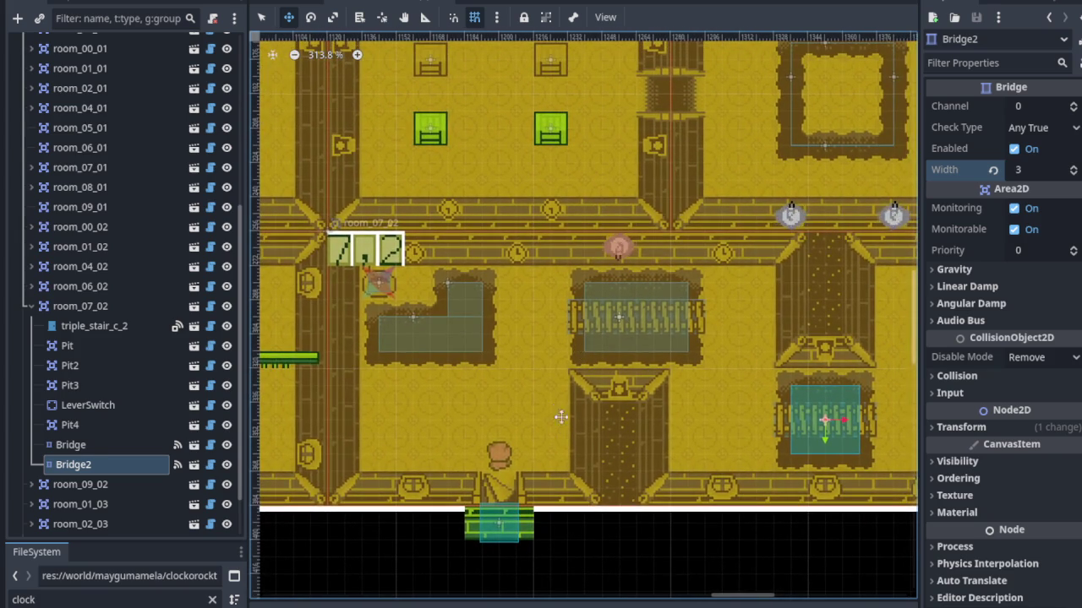
scroll(551, 355, down, 5)
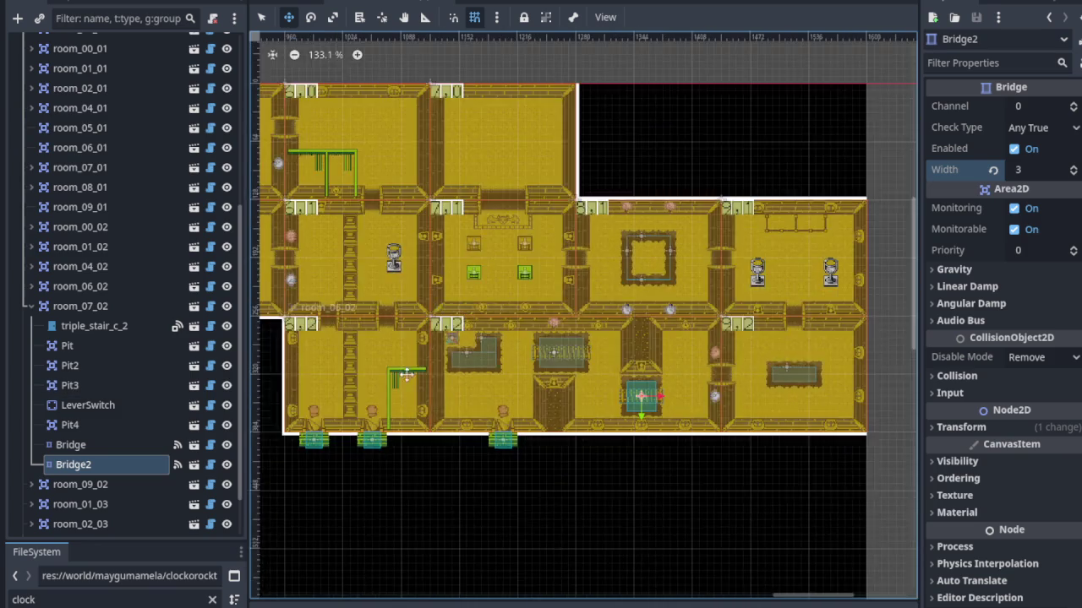
scroll(569, 292, up, 3)
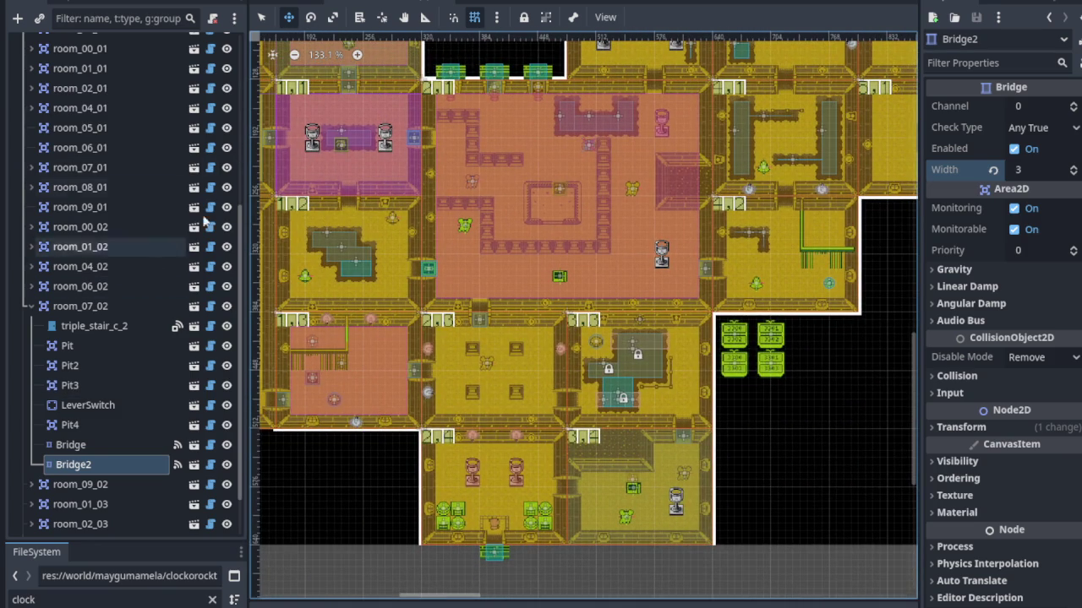
key(ctrl+s)
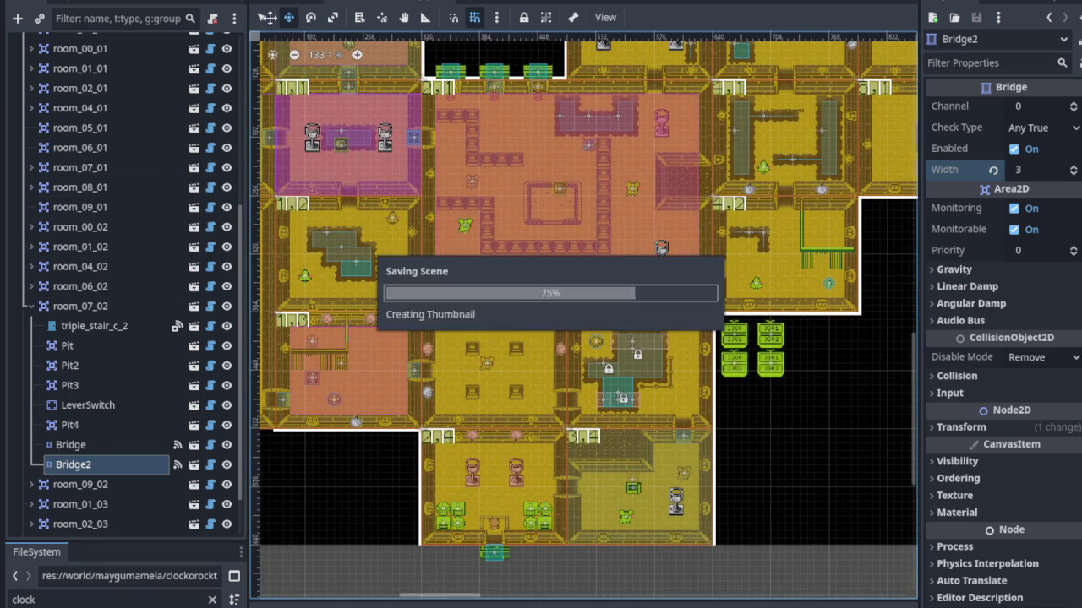
click(262, 17)
scroll(313, 333, up, 3)
scroll(313, 331, left, 5)
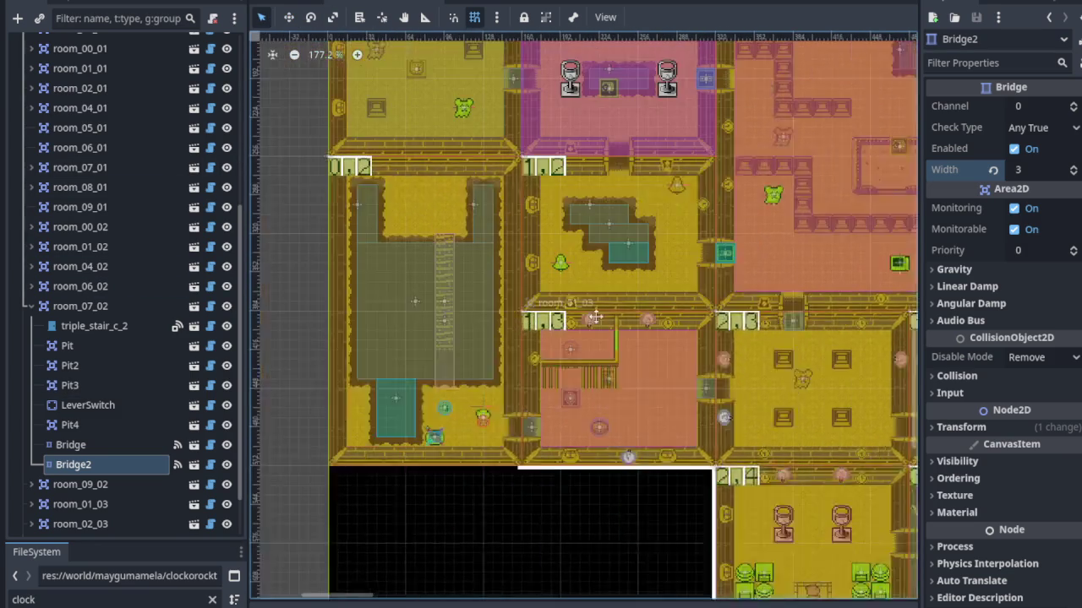
click(80, 226)
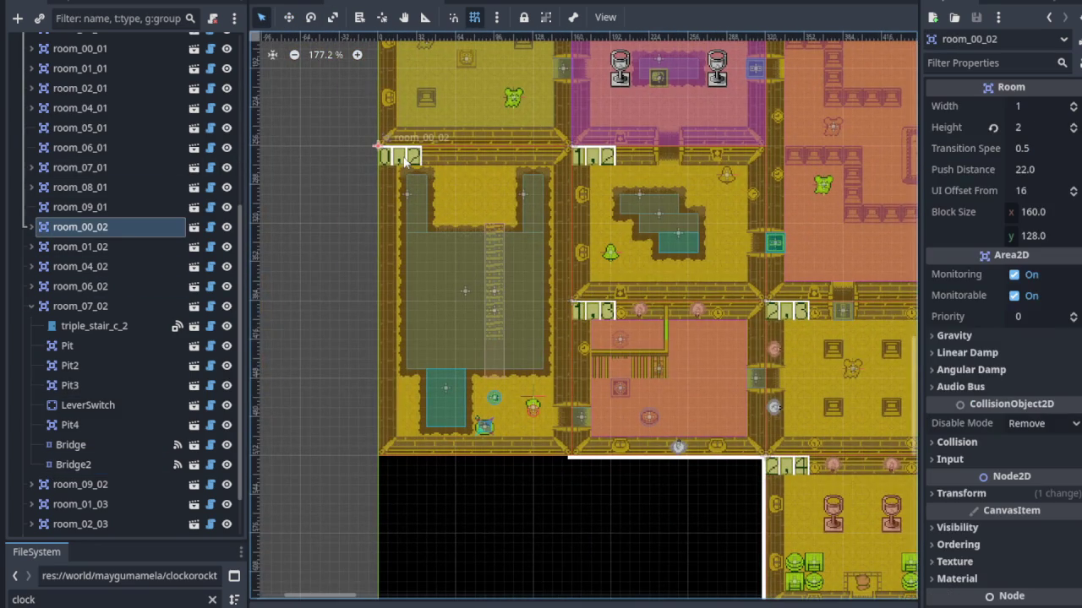
click(31, 226)
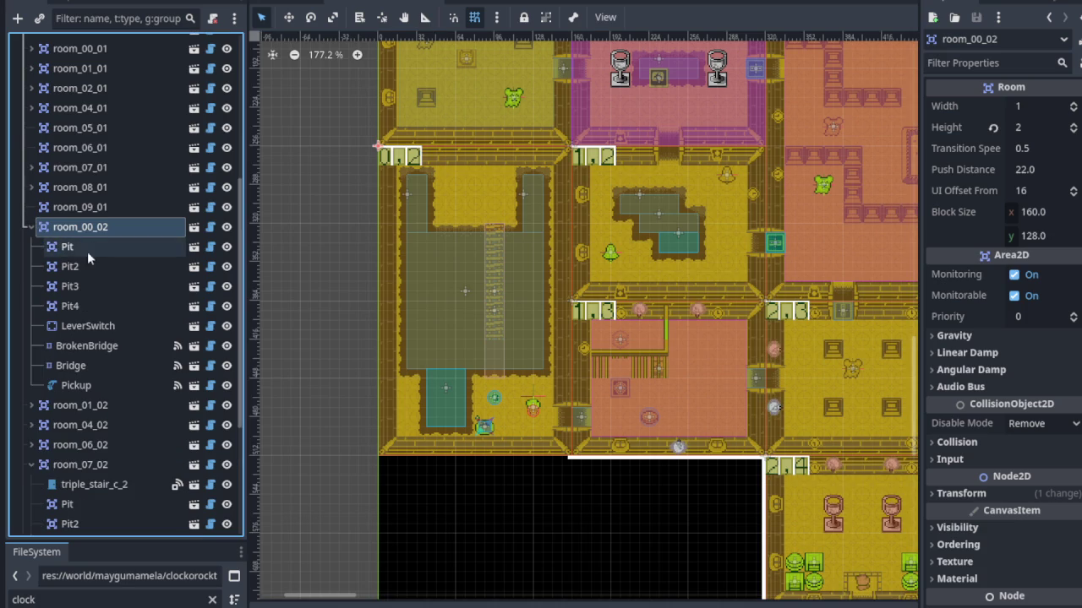
click(96, 365)
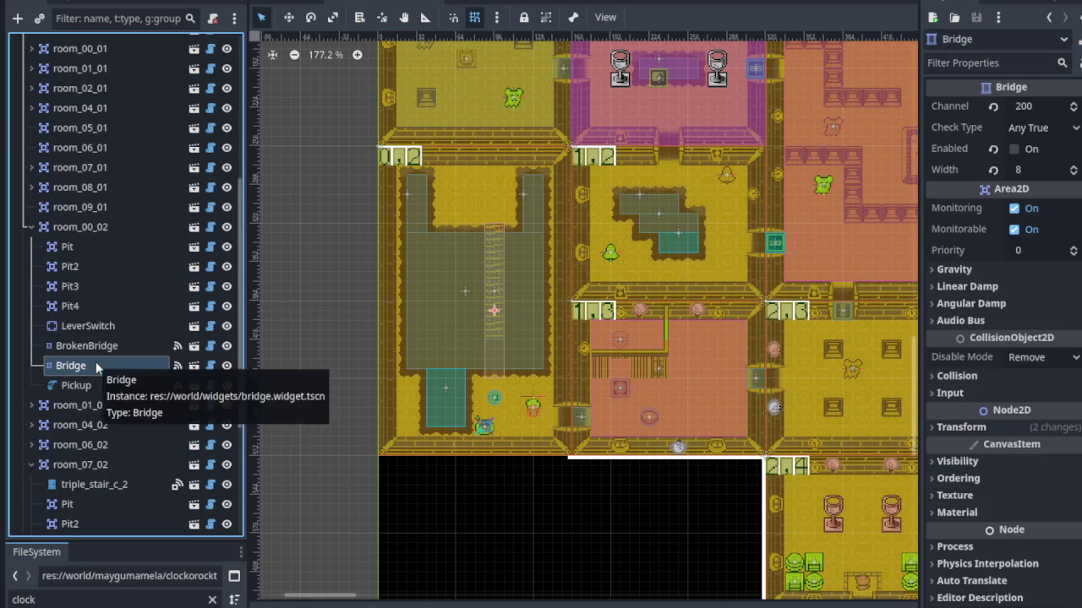
Turn off Enabled on Bridge2 in room_07_02 and save the scene.
scroll(556, 355, down, 3)
scroll(335, 297, up, 1)
scroll(335, 298, right, 6)
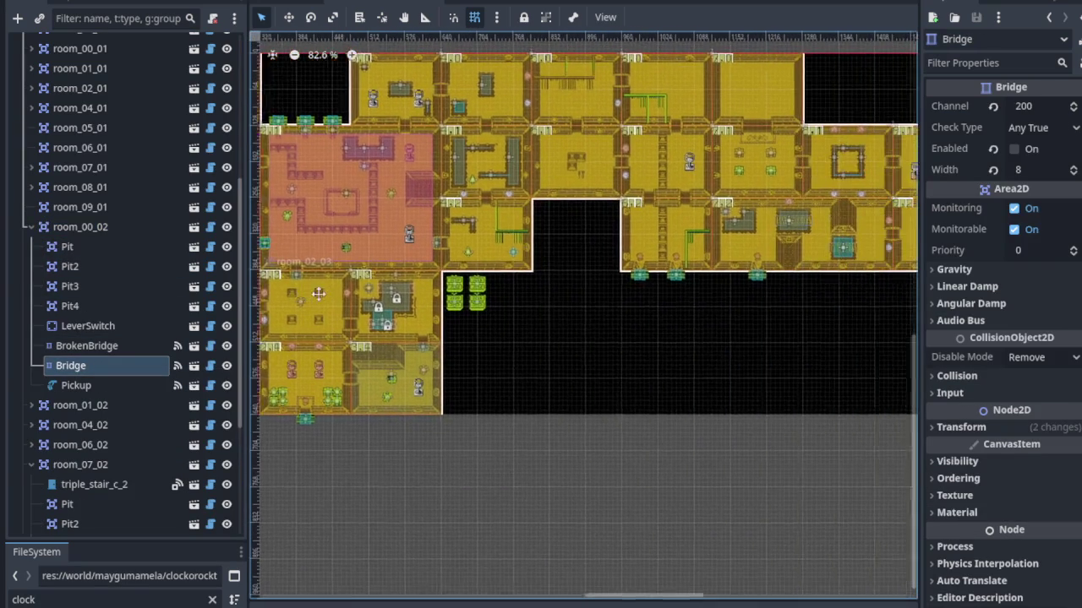
scroll(551, 293, up, 2)
scroll(551, 293, up, 3)
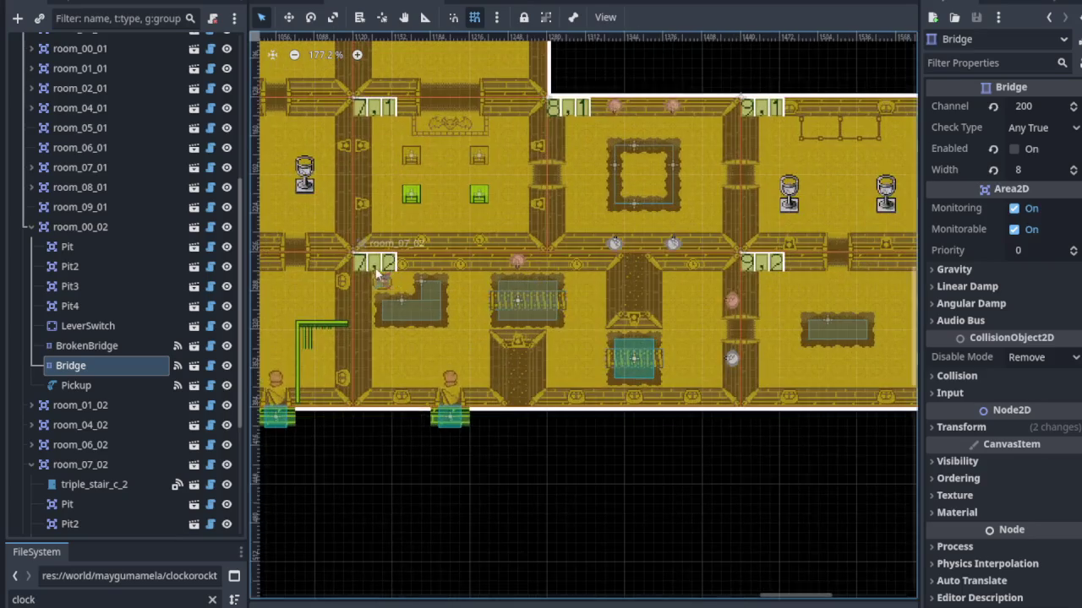
click(96, 465)
scroll(95, 474, down, 3)
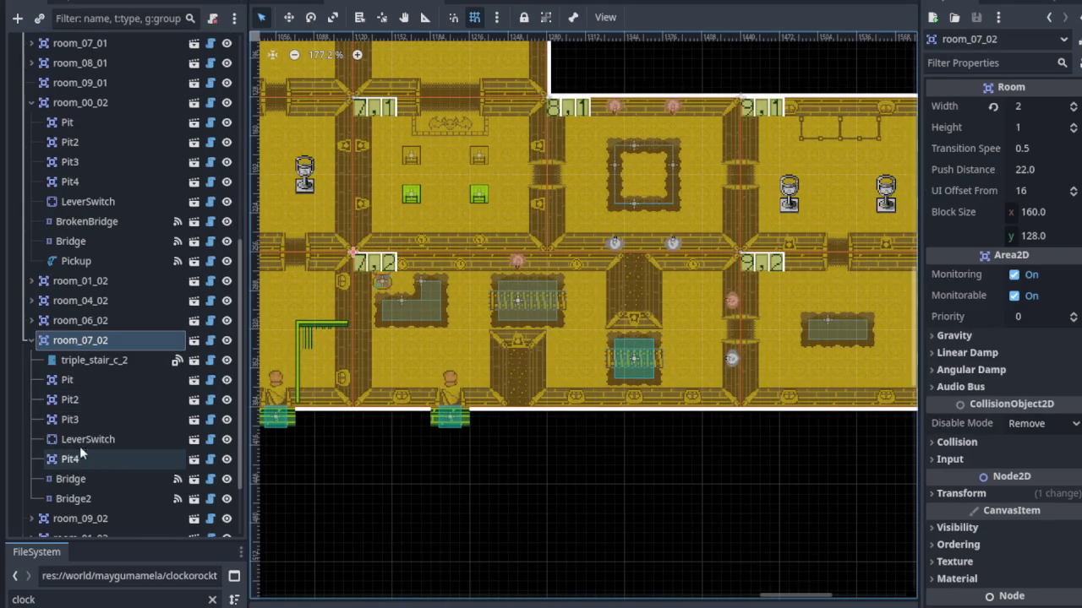
click(94, 473)
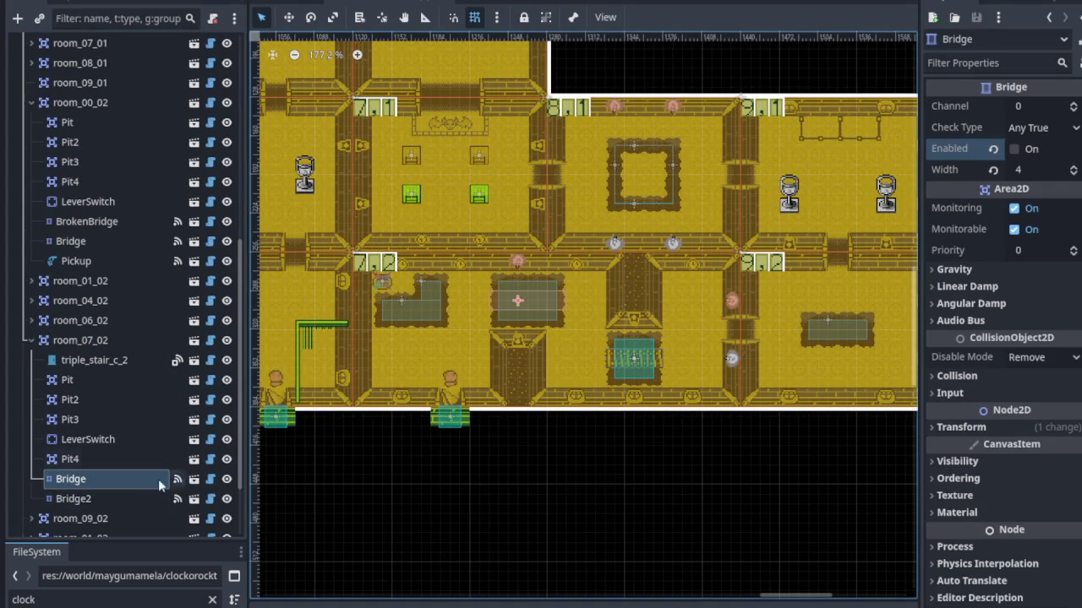
click(101, 499)
click(1018, 150)
key(ctrl+s)
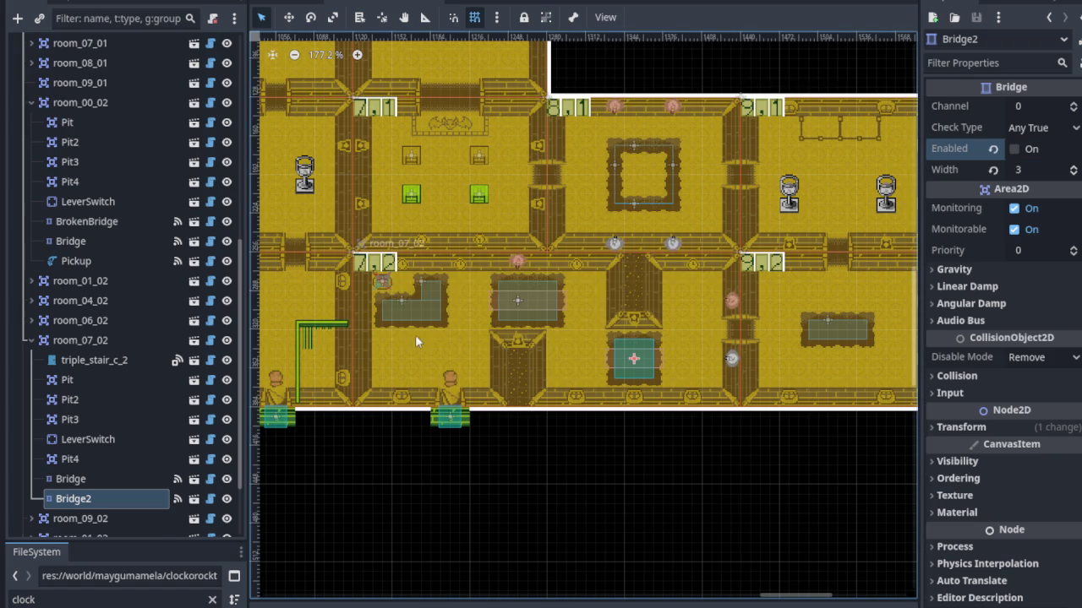
scroll(415, 335, up, 1)
Enter channel 7200 on Bridge2, then on the first Bridge in room_07_02.
click(1030, 106)
text(72)
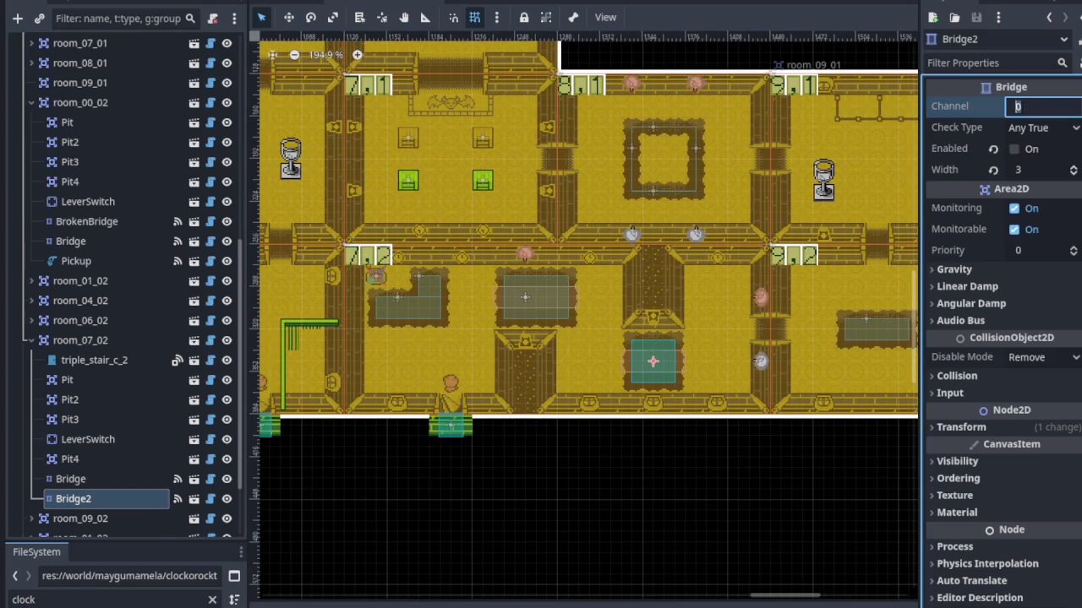
text(00)
key(Return)
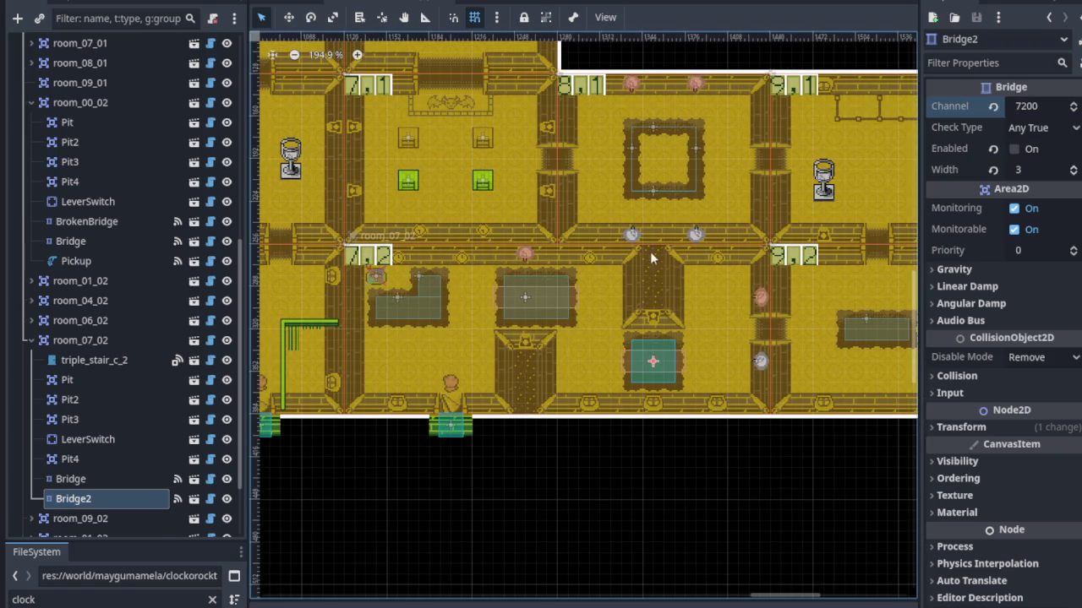
click(110, 487)
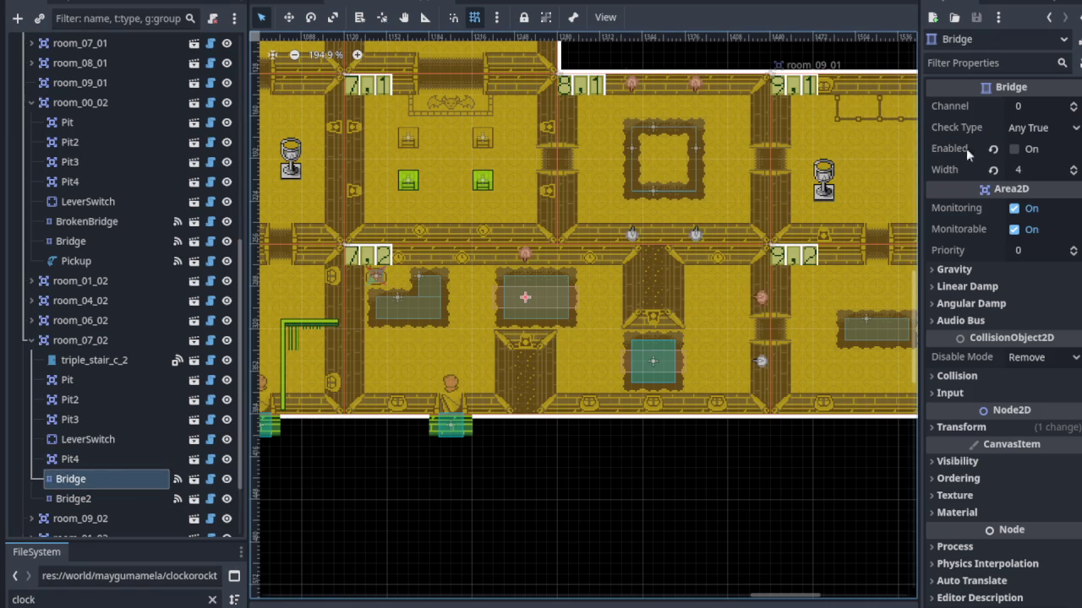
click(1041, 106)
text(7200)
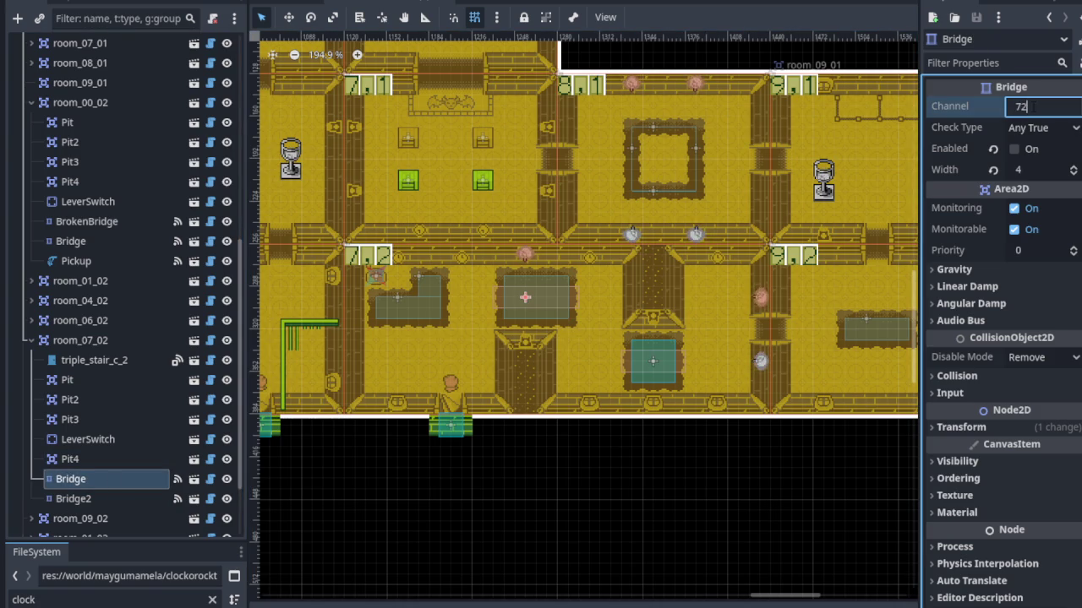
key(Return)
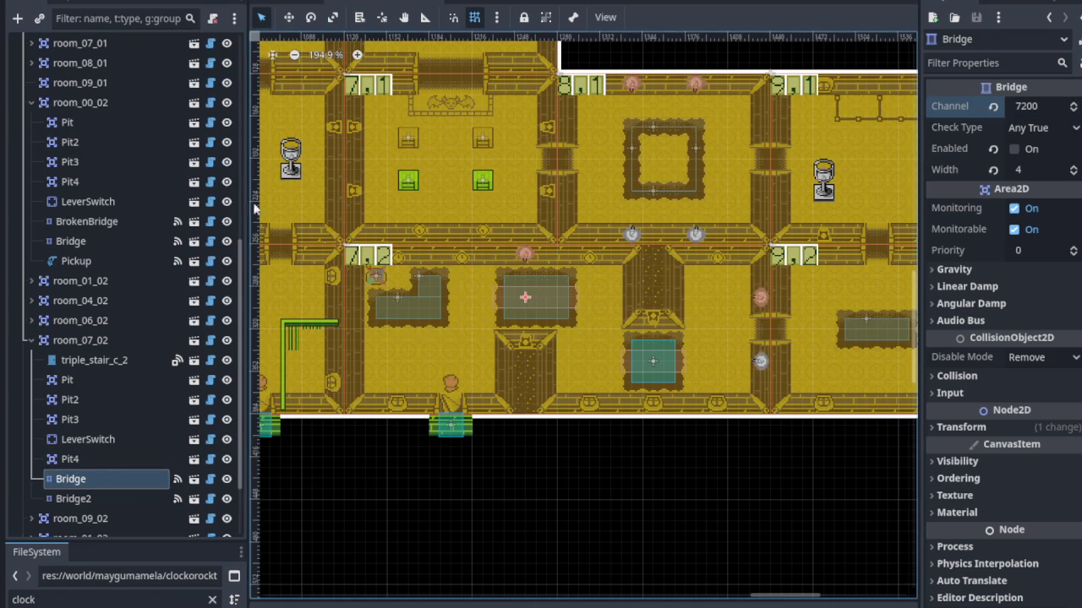
Compare with room_00_02's Bridge setup, then reselect room_07_02.
click(95, 104)
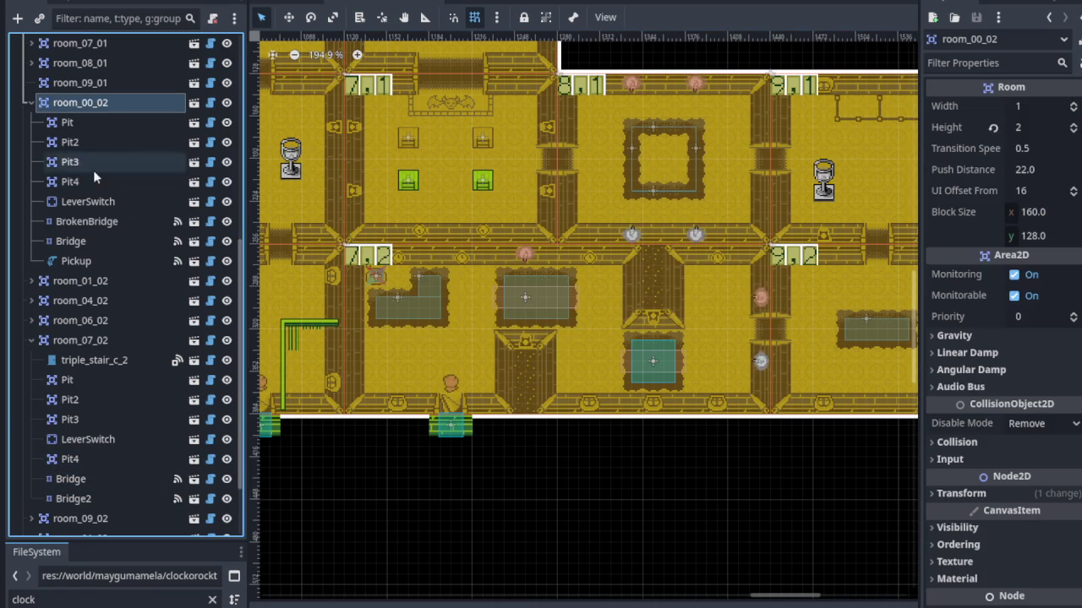
click(89, 243)
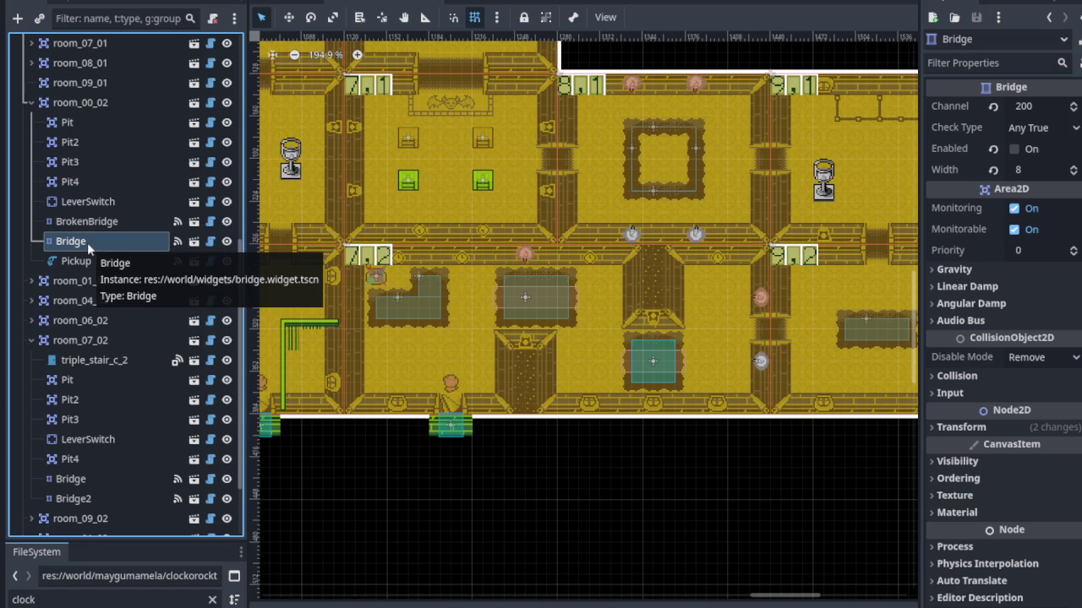
click(84, 342)
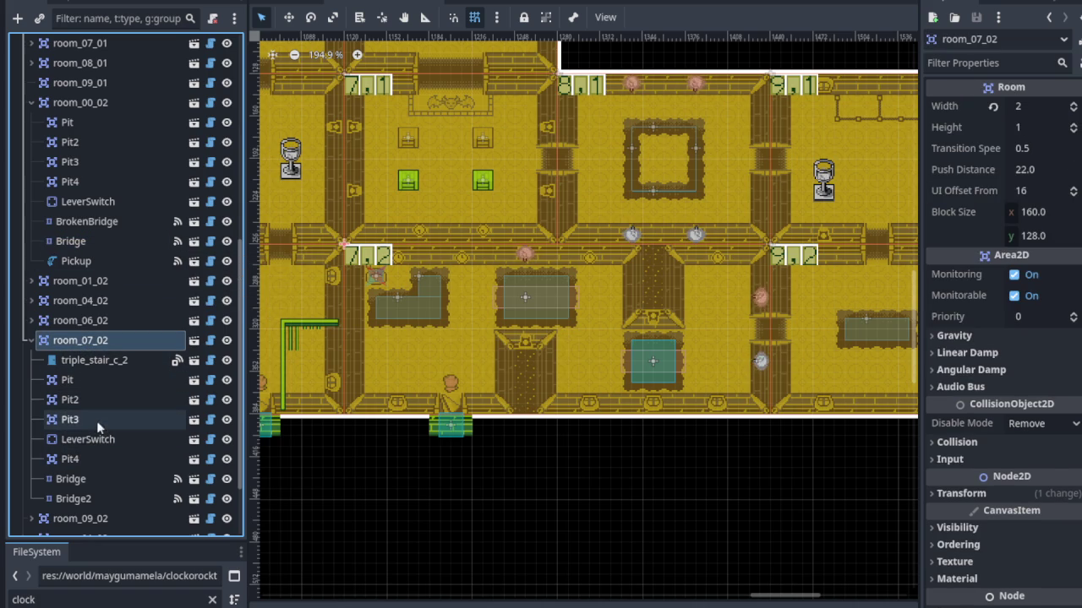
scroll(110, 505, down, 3)
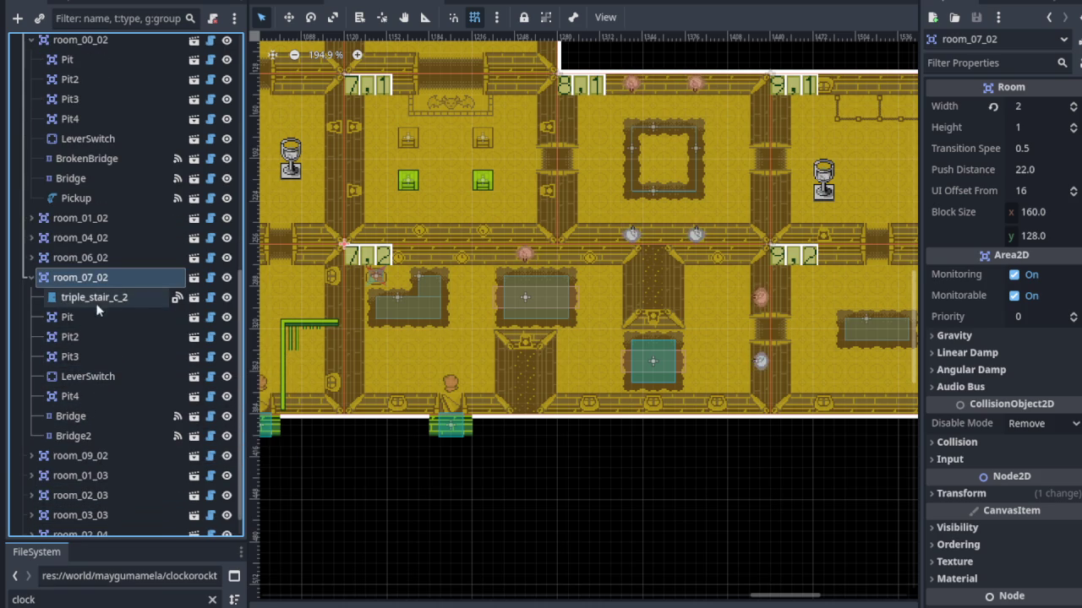
Save room_07_02's LeverSwitch and drag it to the left side of room 7,2.
click(91, 377)
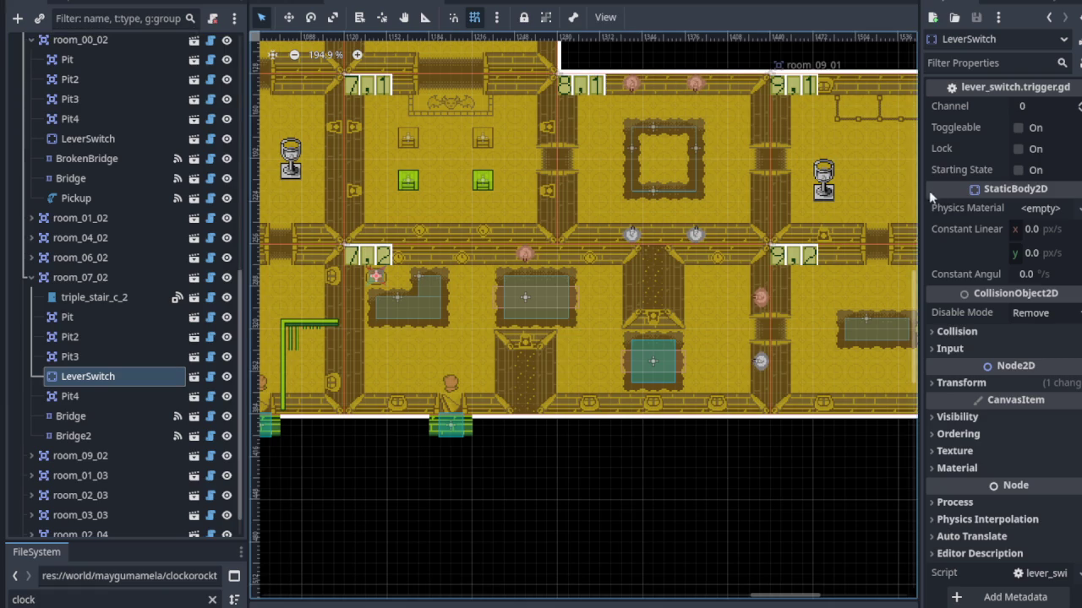
click(1052, 109)
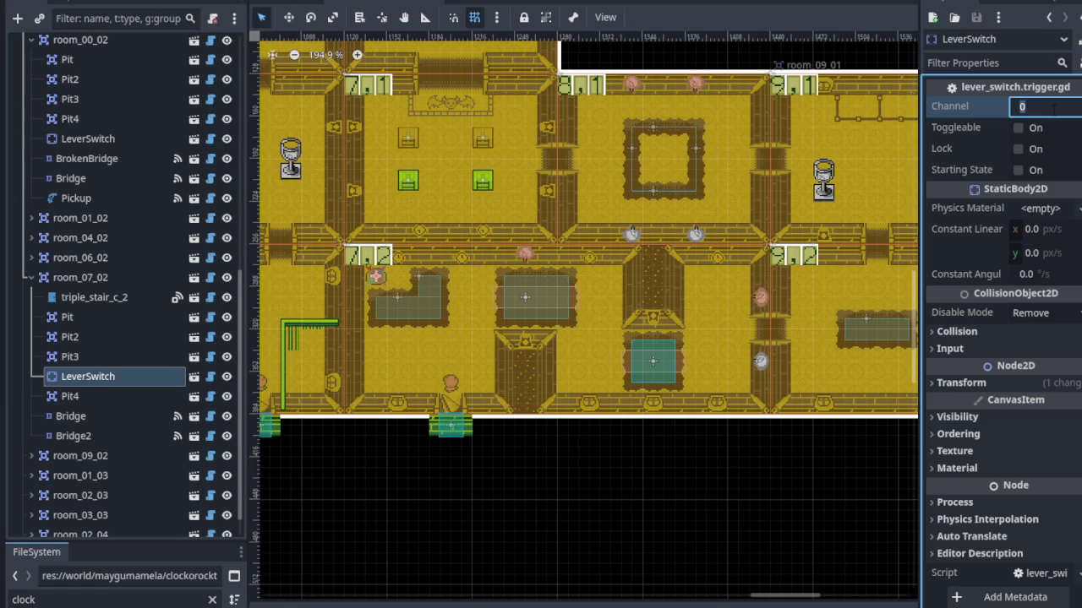
text(7200)
key(ctrl+s)
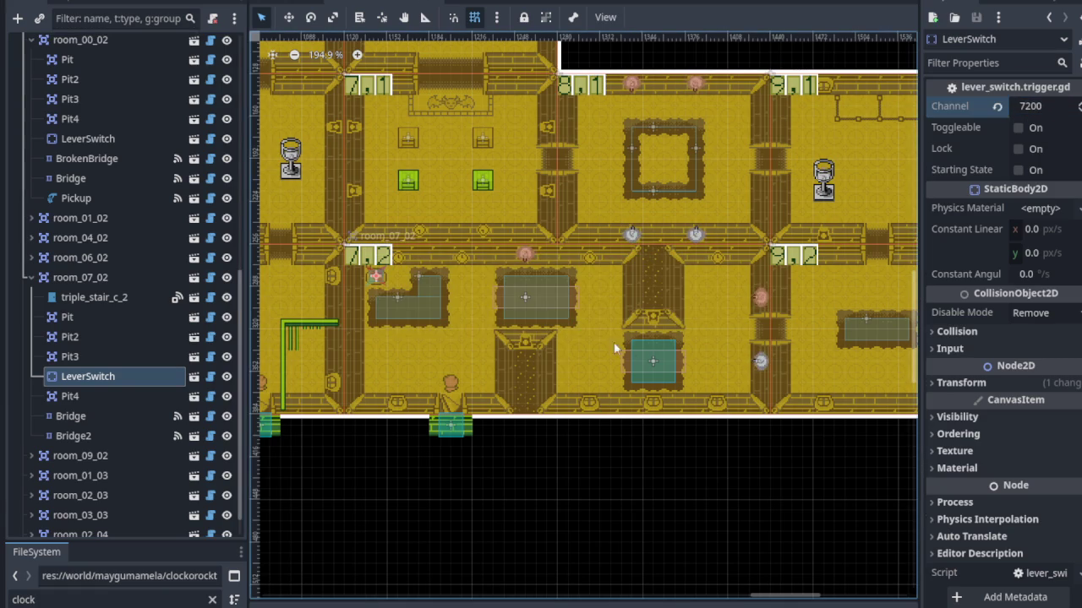
click(288, 17)
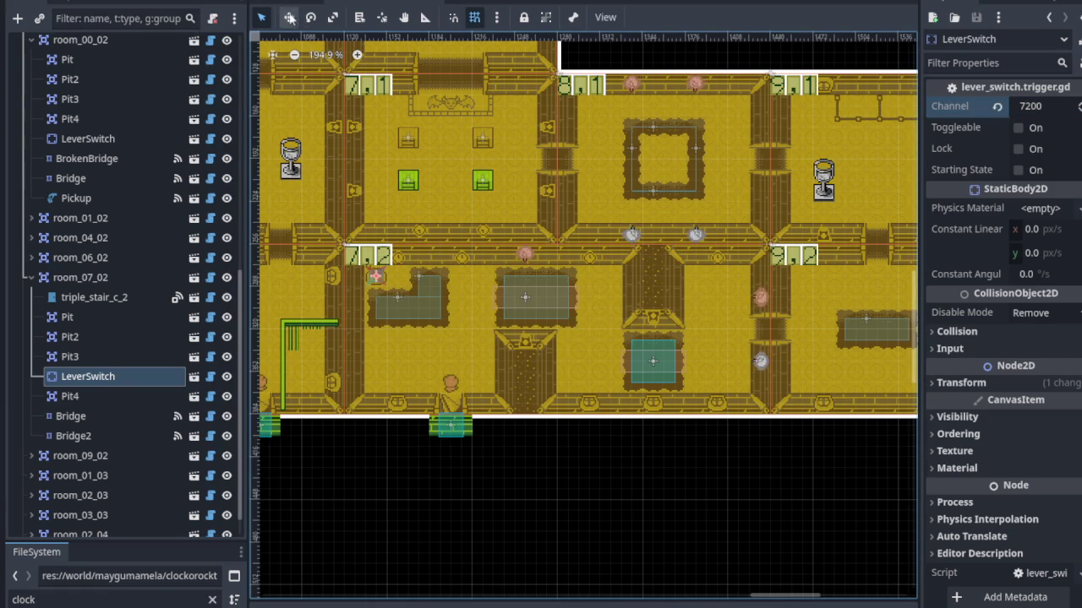
scroll(409, 278, up, 3)
mouse_move(359, 273)
mouse_down()
mouse_move(365, 425)
mouse_move(367, 416)
mouse_up()
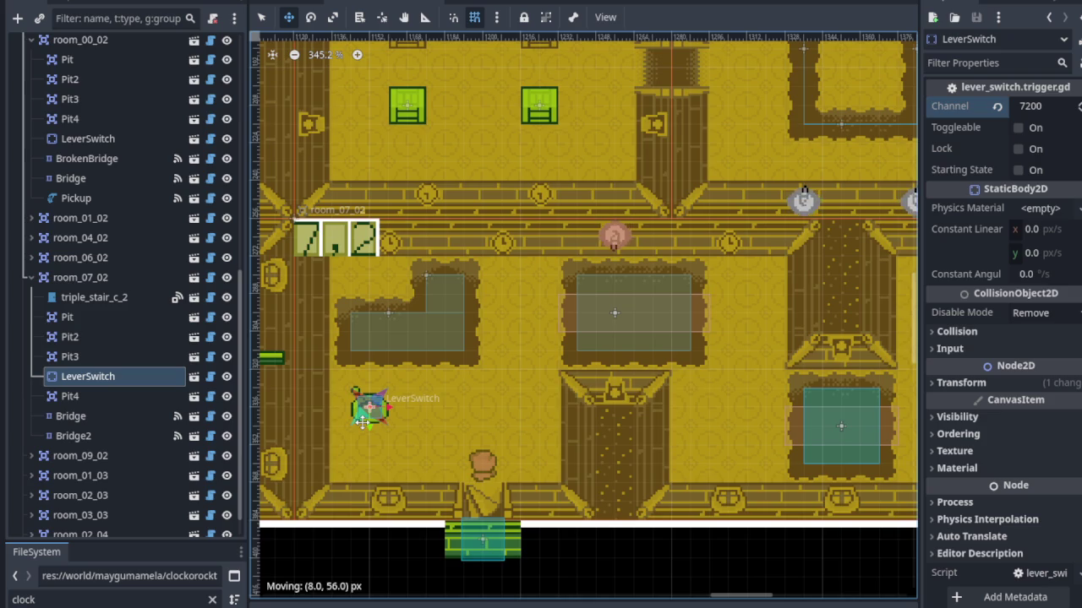
scroll(453, 342, down, 6)
scroll(384, 331, down, 1)
scroll(162, 186, up, 8)
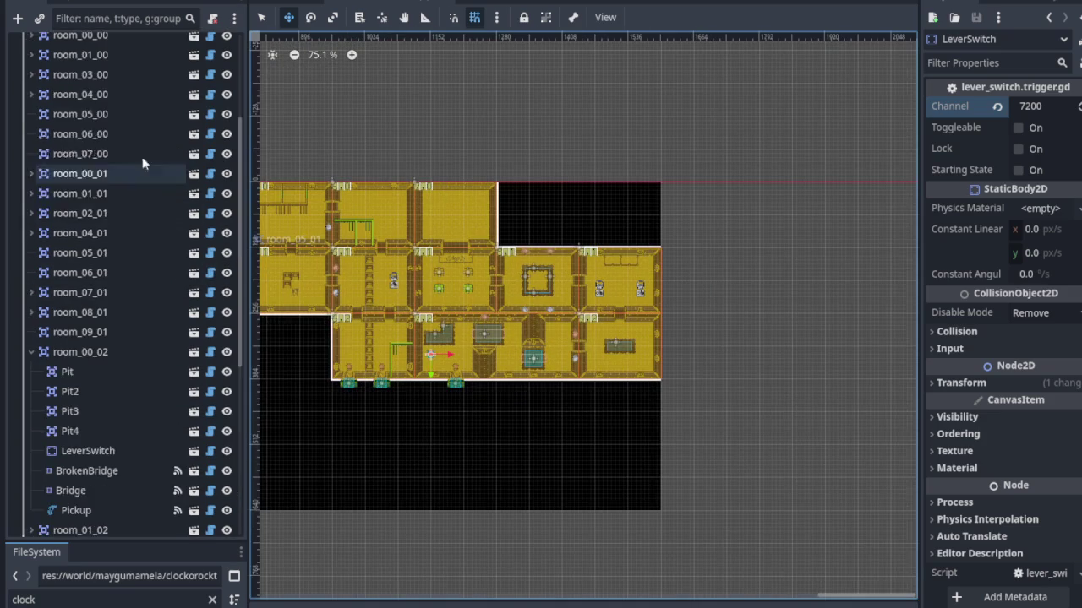
Drag the player gulo_gulo into room 7,2.
click(85, 103)
scroll(313, 262, down, 2)
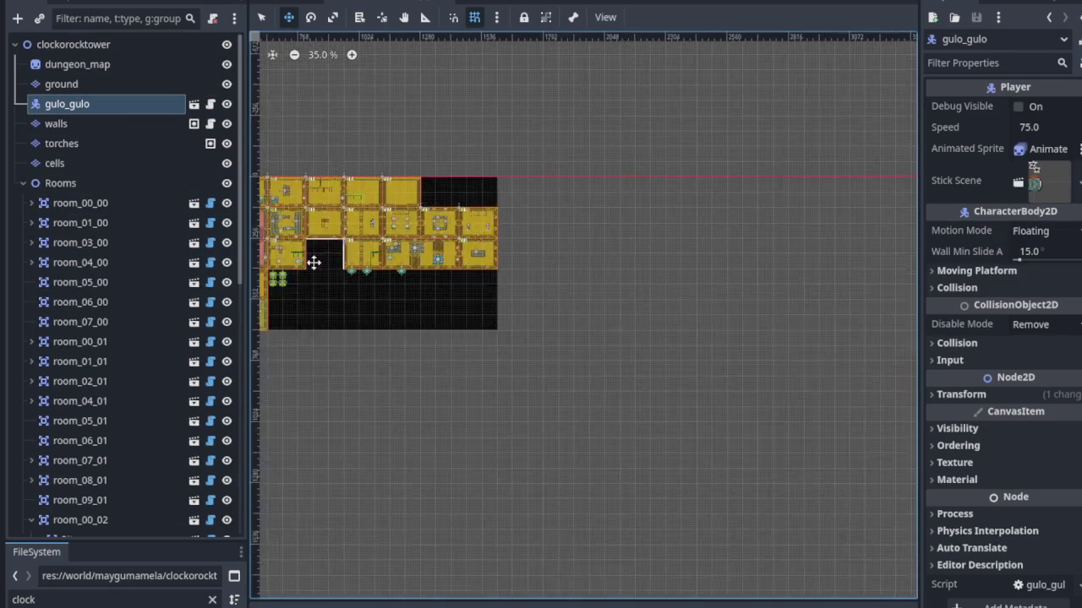
scroll(514, 259, left, 5)
scroll(542, 247, up, 4)
scroll(542, 247, up, 3)
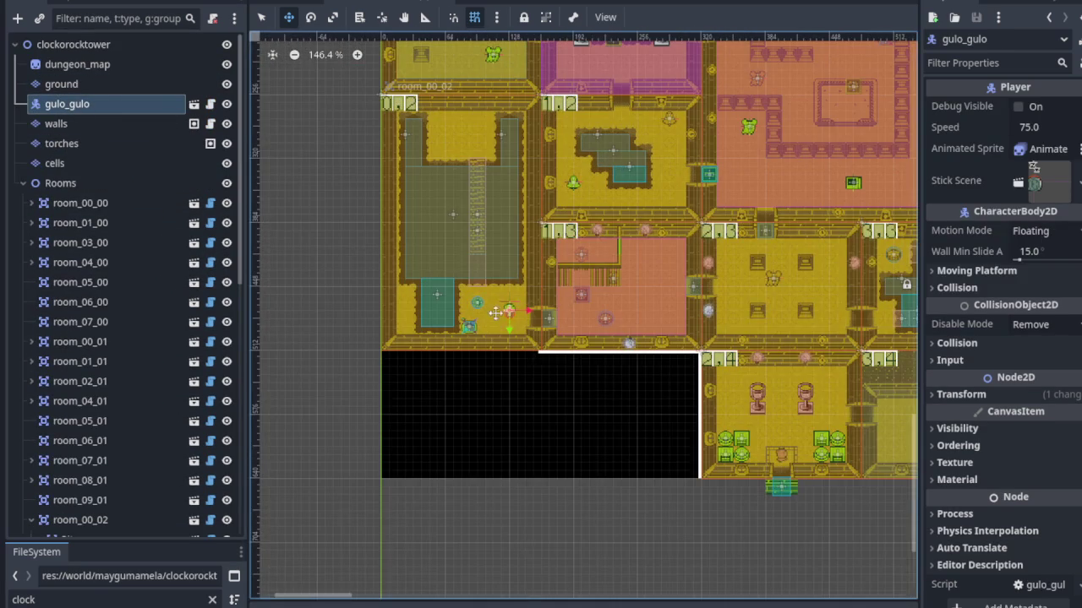
mouse_move(508, 309)
mouse_down()
mouse_move(881, 242)
mouse_move(879, 190)
mouse_move(720, 187)
mouse_up()
scroll(879, 190, up, 7)
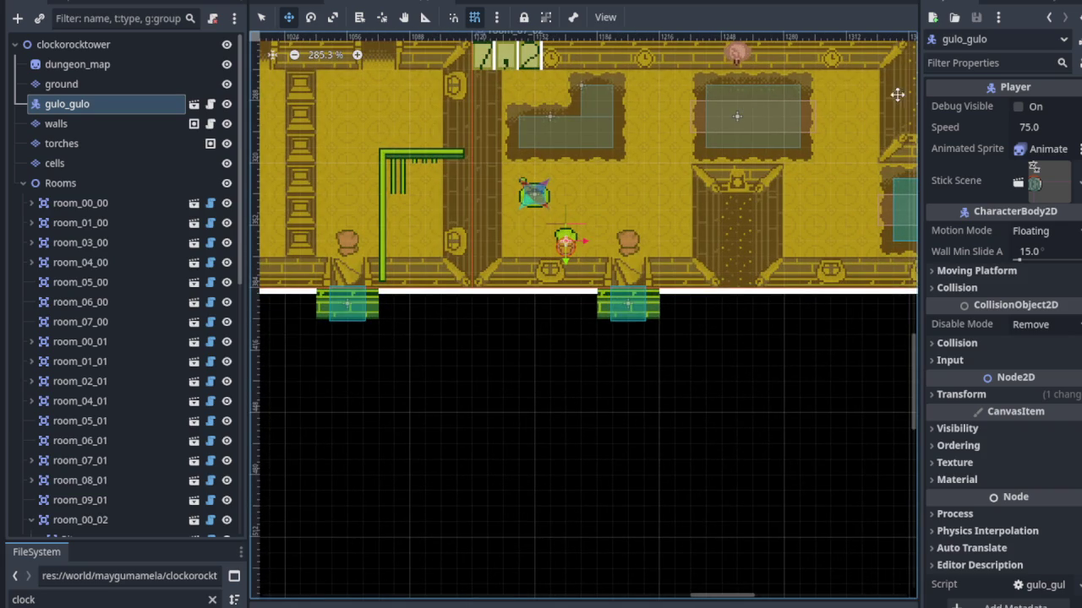
Launch the game for a play-test, then restart it once.
key(F6)
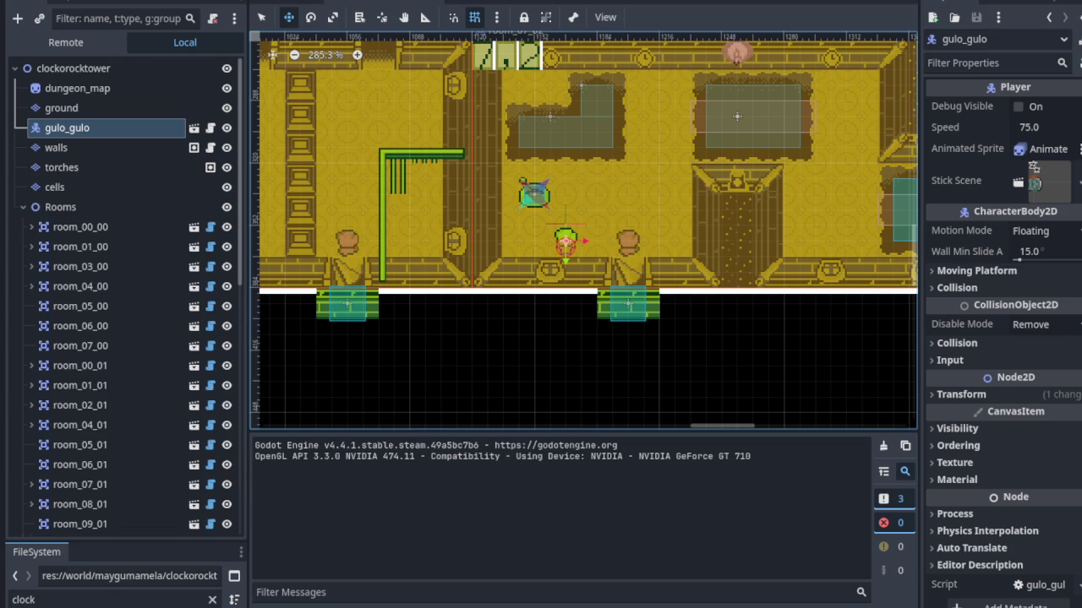
scroll(126, 296, down, 1)
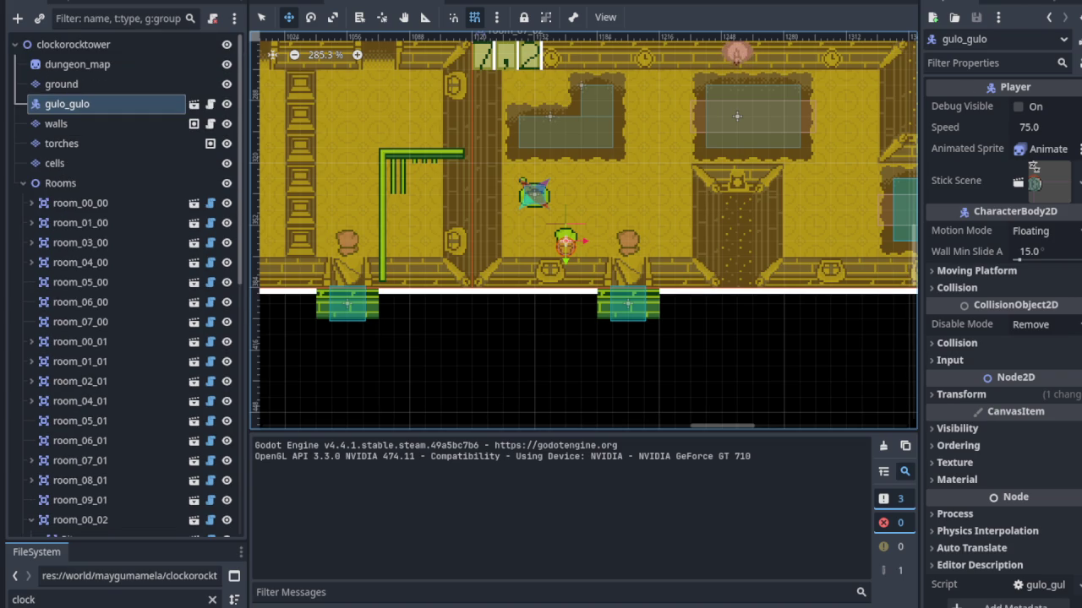
key(F5)
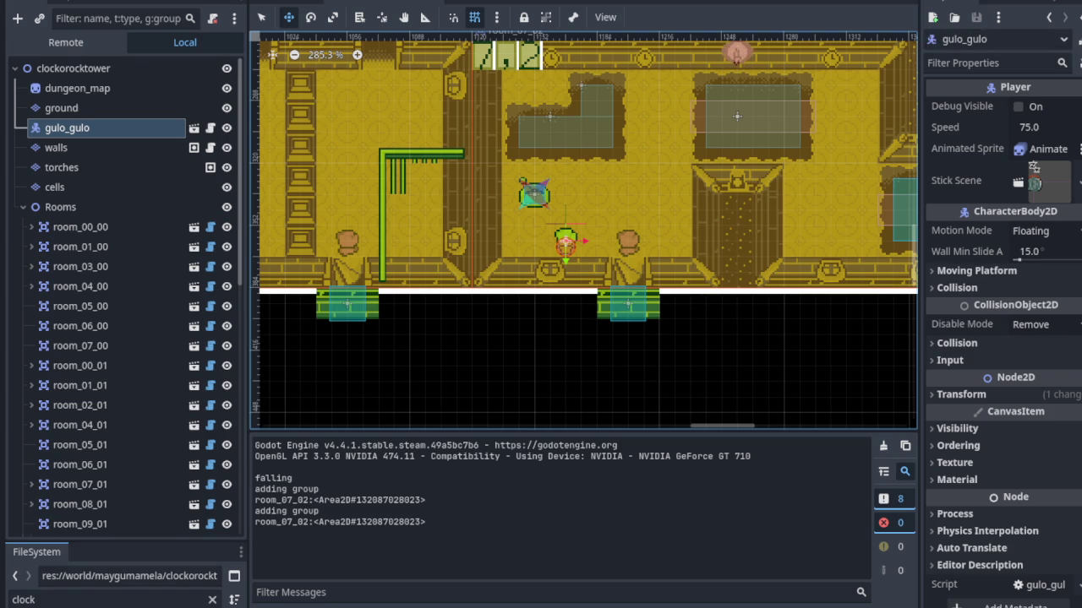
End the running play-test and save the scene.
scroll(127, 296, down, 1)
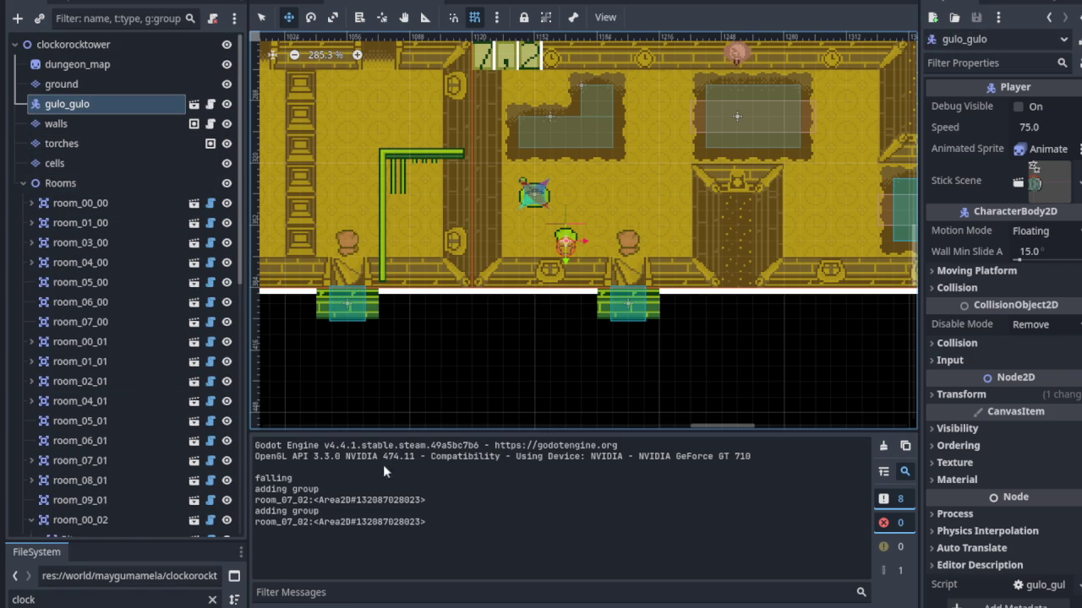
scroll(509, 344, down, 3)
key(ctrl+j)
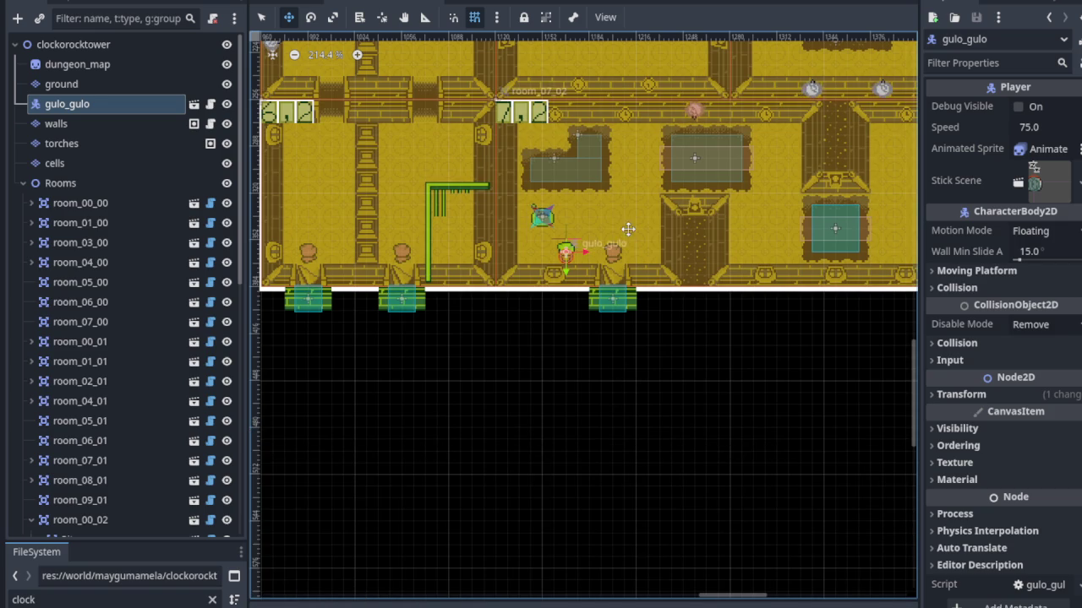
scroll(628, 229, down, 2)
key(ctrl+s)
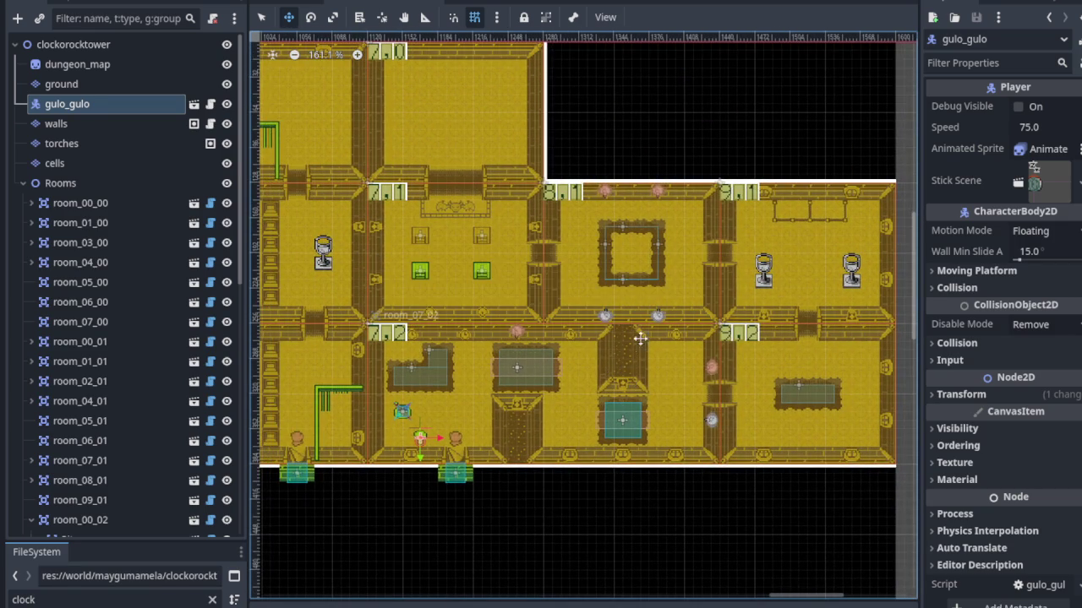
scroll(625, 245, up, 11)
scroll(545, 232, down, 7)
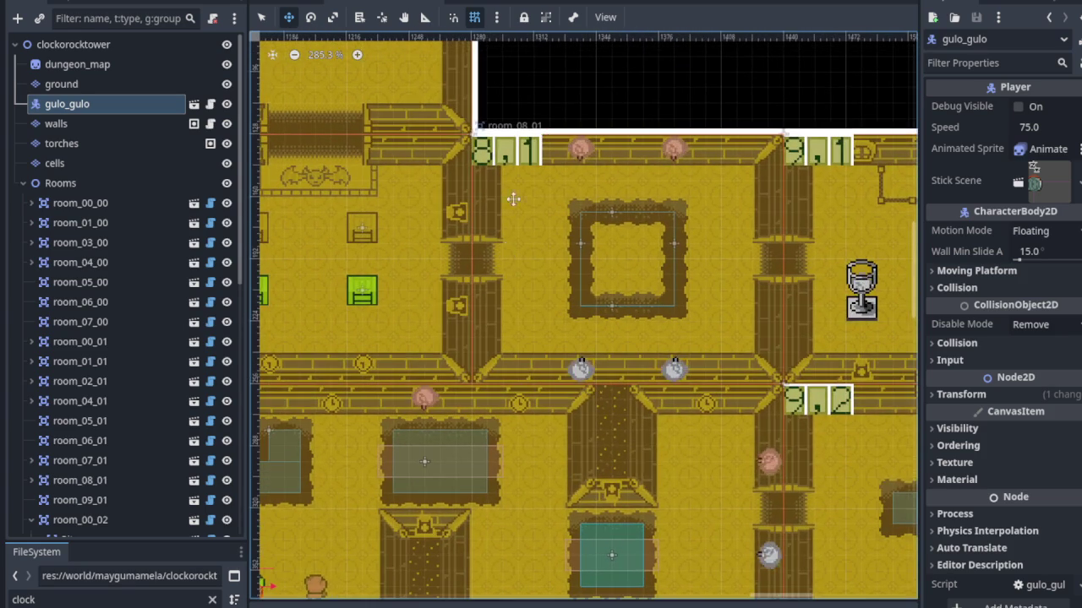
Select room_08_01 and bring its left doorway into view.
key(q)
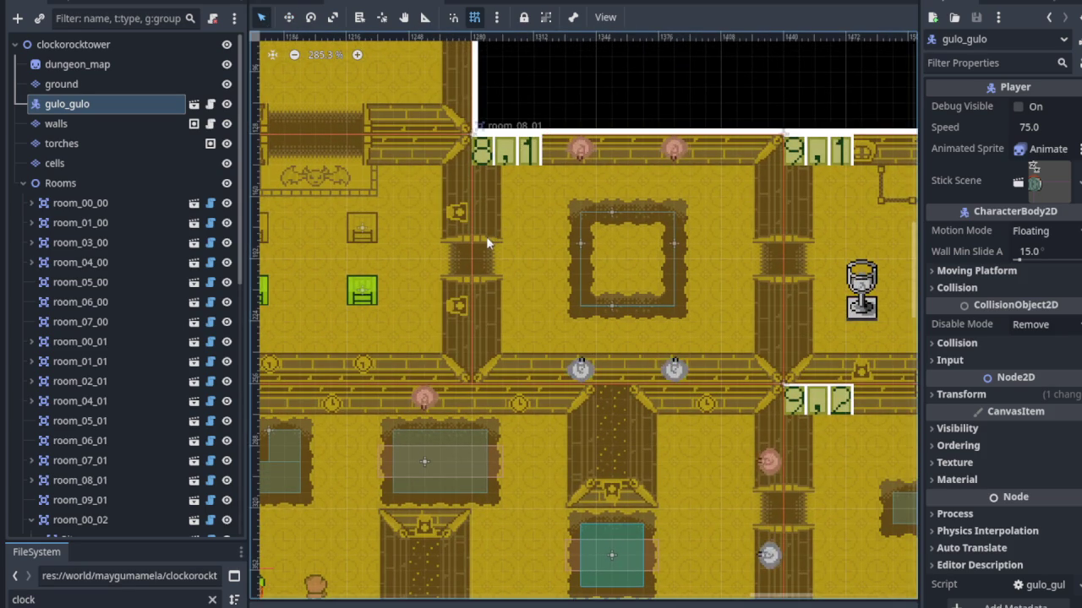
click(518, 272)
scroll(519, 279, down, 4)
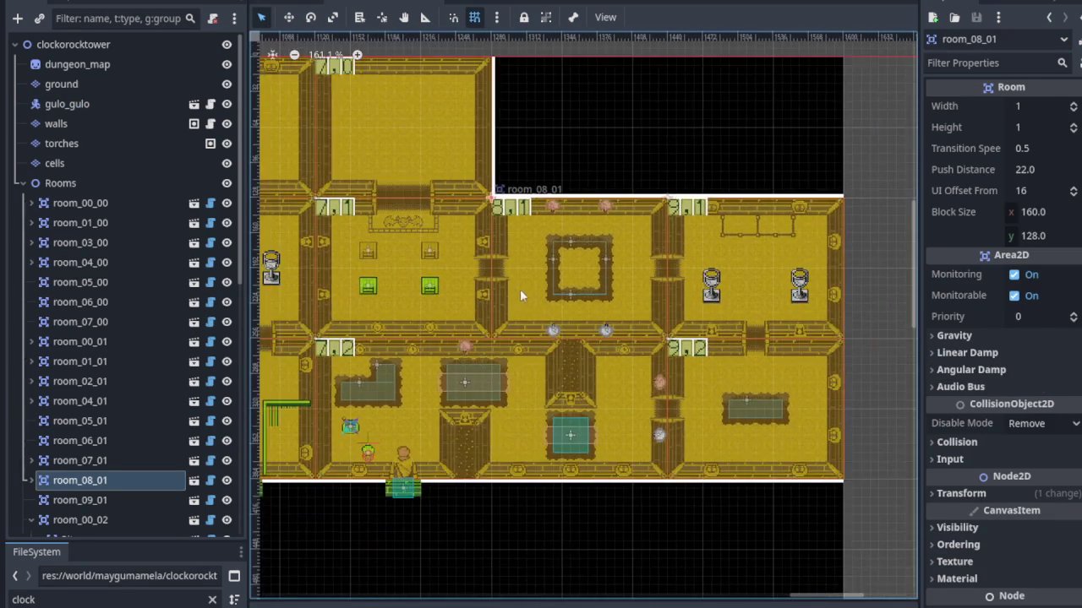
scroll(518, 292, up, 3)
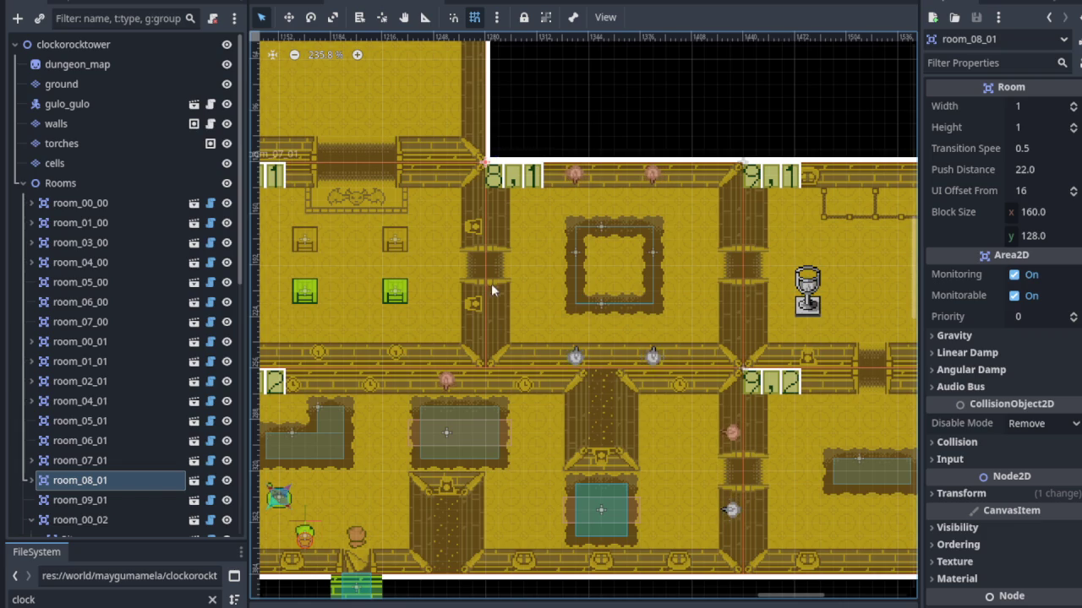
scroll(597, 265, up, 10)
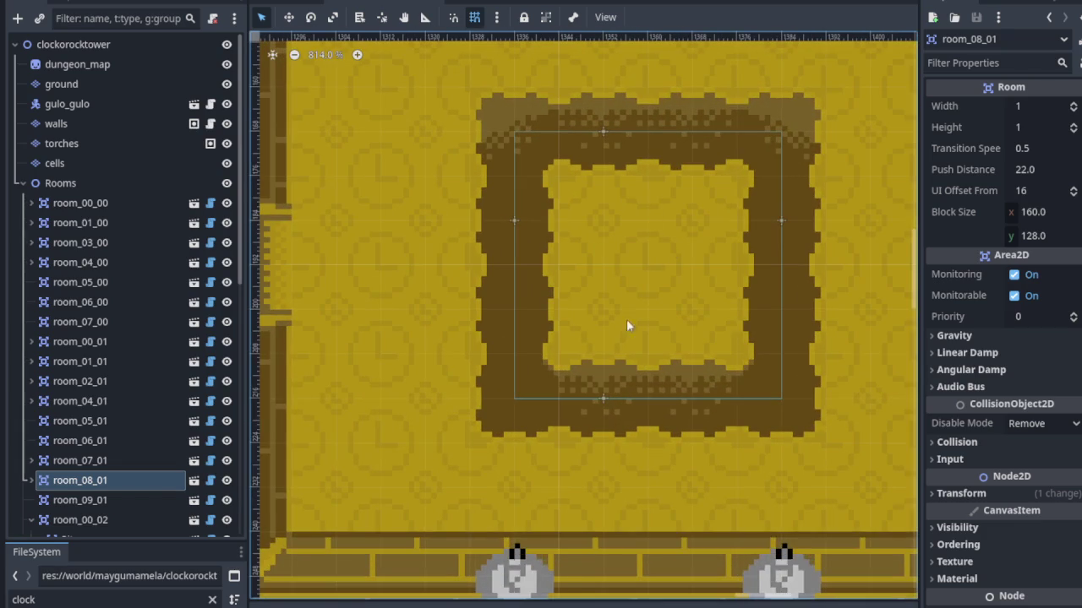
drag(403, 314, 618, 343)
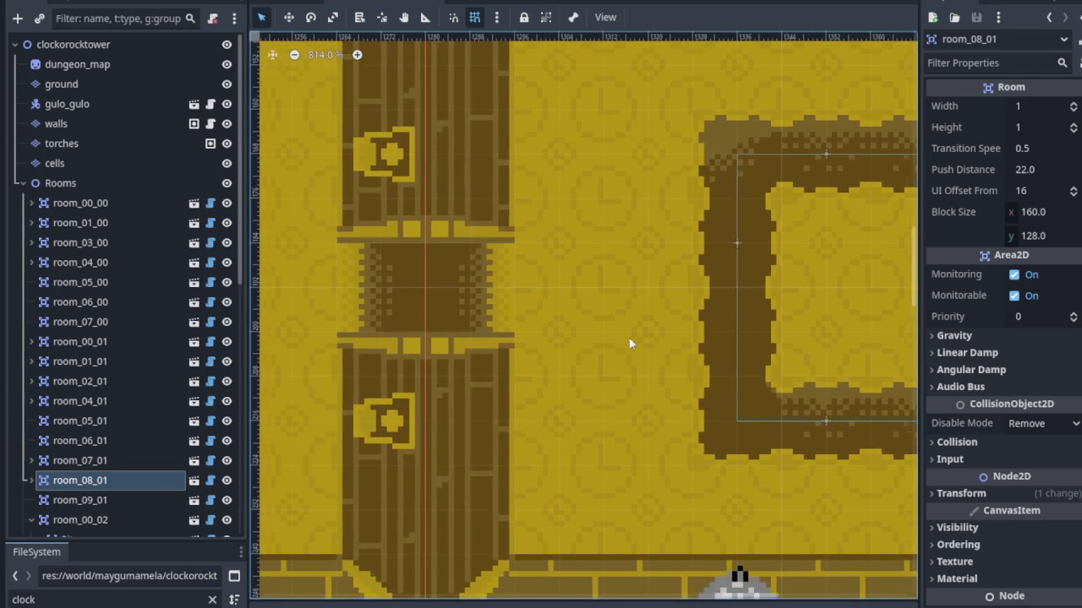
scroll(531, 346, down, 5)
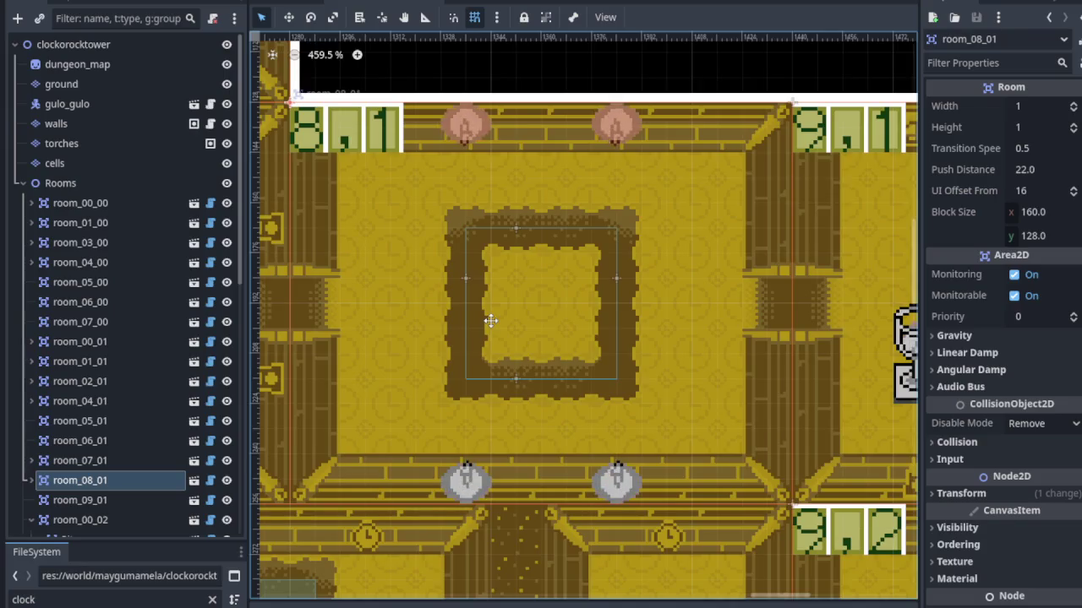
drag(490, 320, 550, 295)
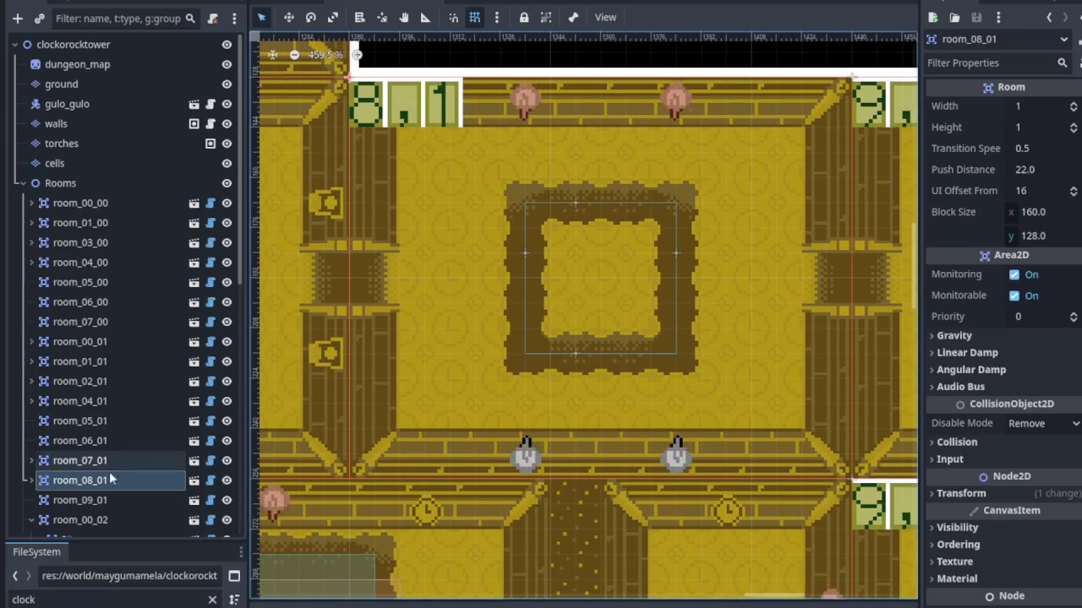
Add a conditional_door.widget.tscn instance as a child of room_08_01.
click(32, 480)
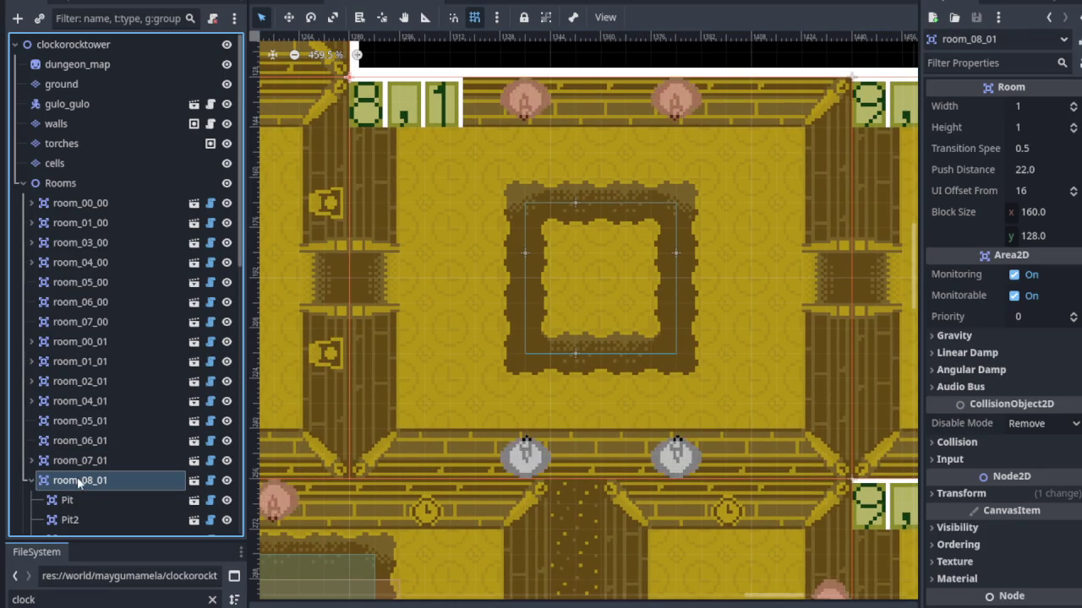
right_click(78, 479)
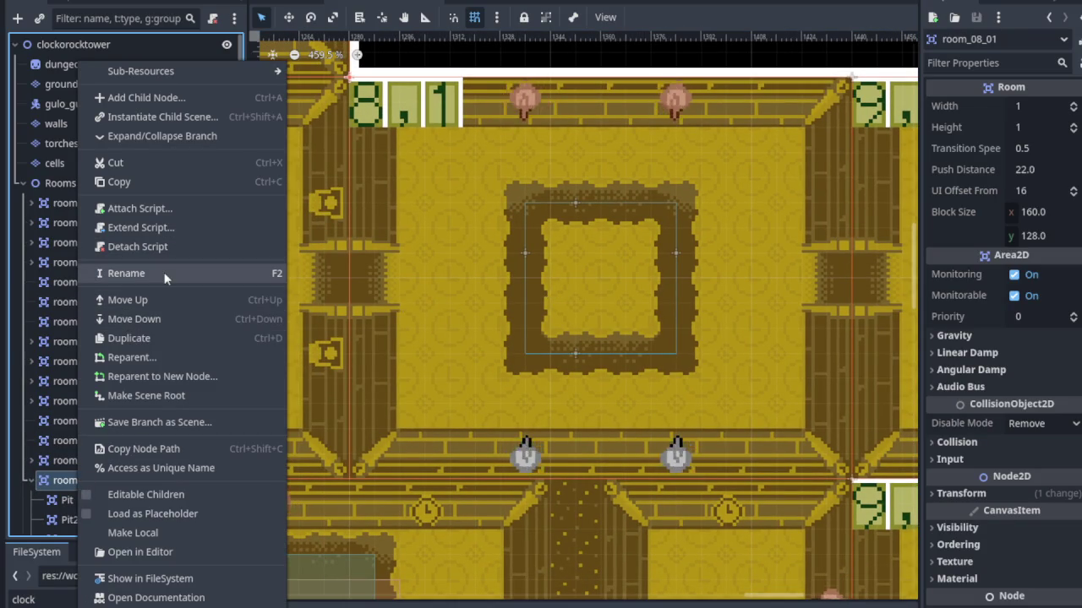
click(184, 123)
double_click(393, 252)
Move the door onto the left doorway, rotate it -90°, and save.
click(288, 17)
mouse_move(363, 68)
mouse_down()
mouse_move(387, 283)
mouse_move(387, 259)
mouse_up()
click(311, 18)
drag(386, 273, 418, 271)
key(ctrl+s)
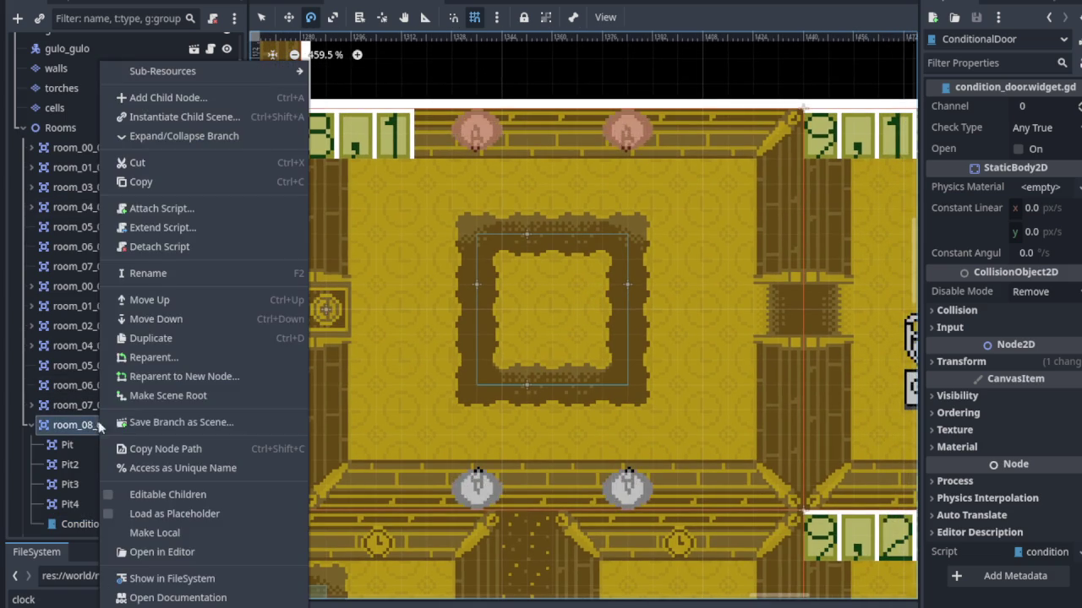
right_click(101, 425)
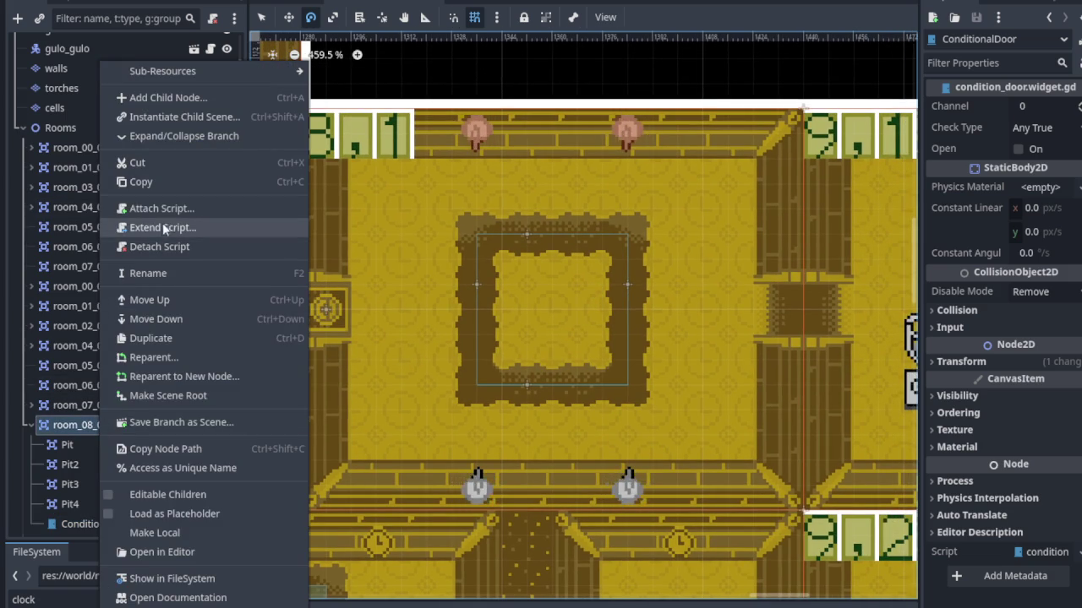
Add a LeverSwitch to room_08_01 beside the square pit and save.
click(186, 118)
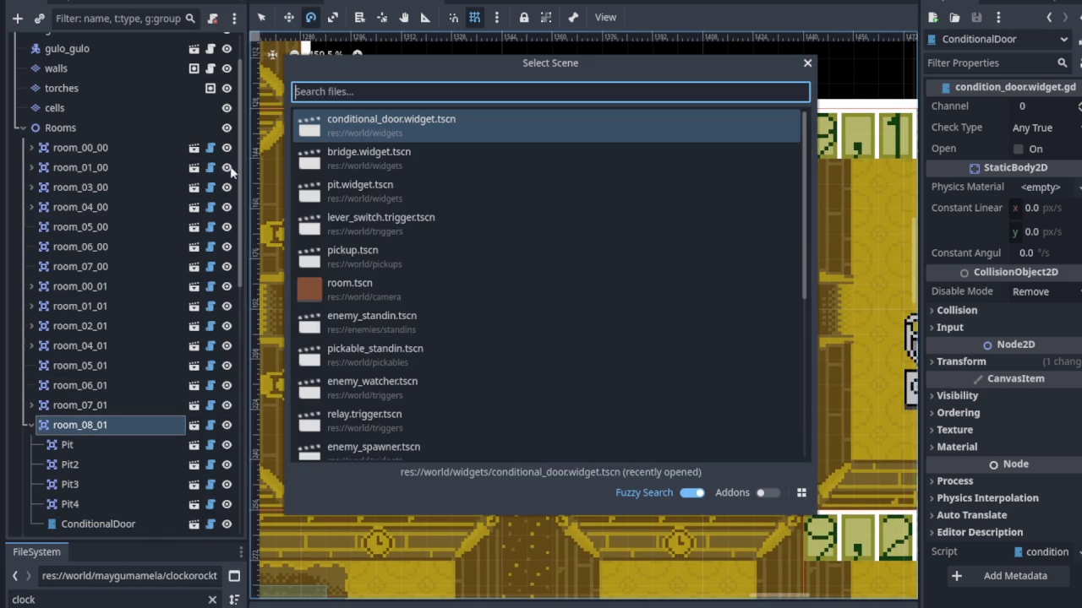
double_click(397, 221)
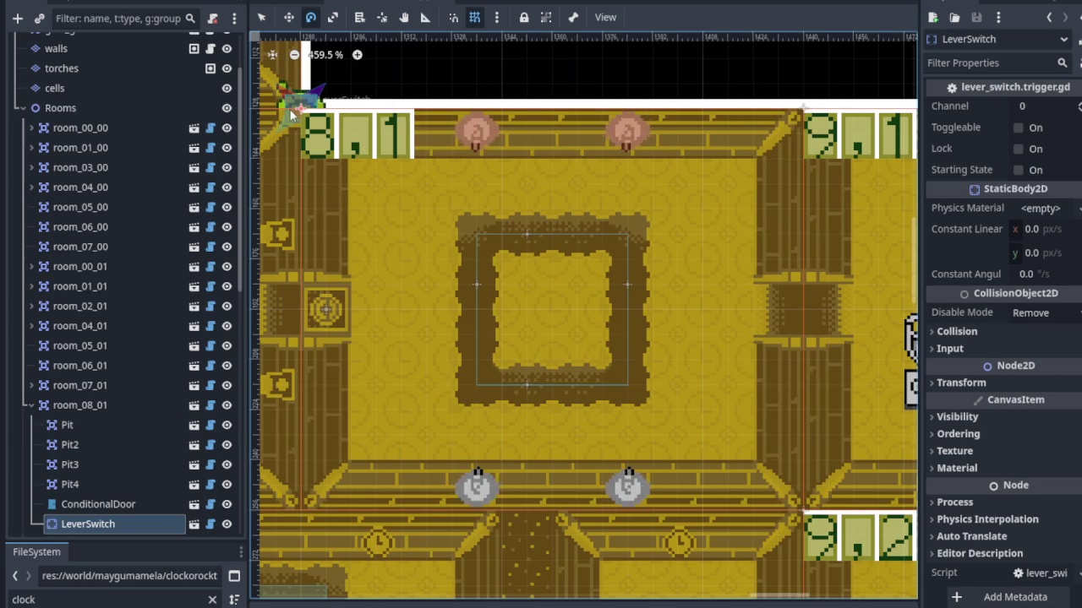
click(288, 17)
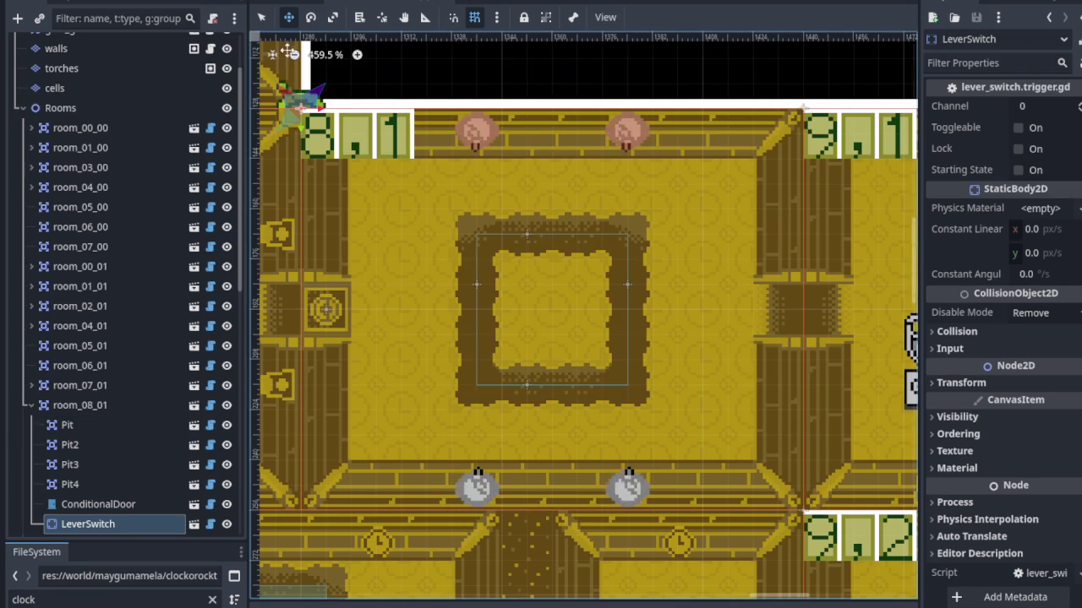
mouse_move(293, 133)
mouse_down()
mouse_move(528, 287)
mouse_move(534, 309)
mouse_move(632, 285)
mouse_move(683, 235)
mouse_up()
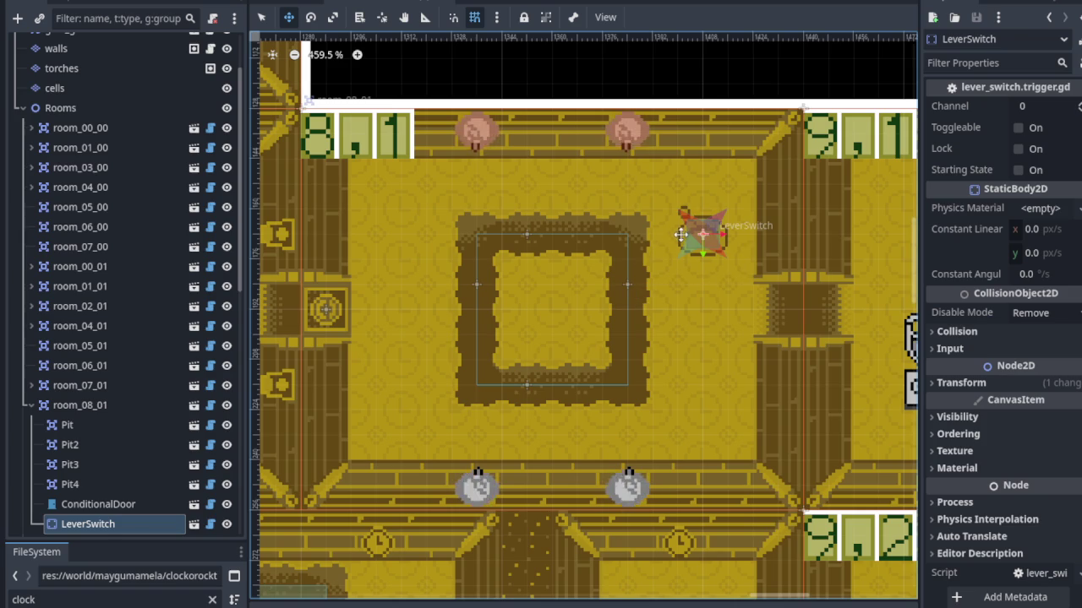
key(ctrl+s)
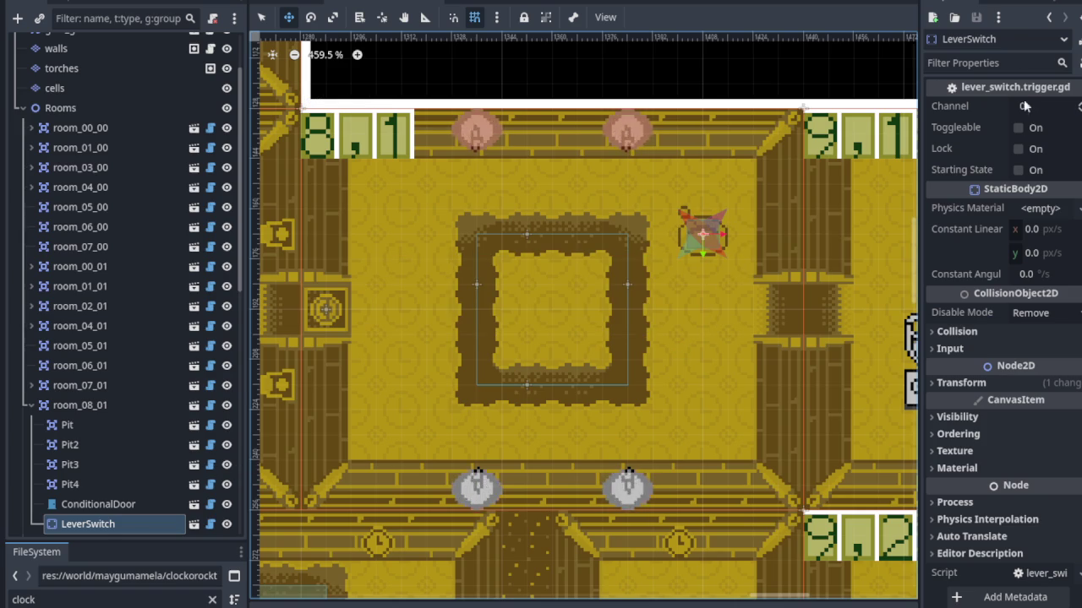
Set the lever's and ConditionalDoor's channels to 8100 and save.
click(1036, 109)
text(8100)
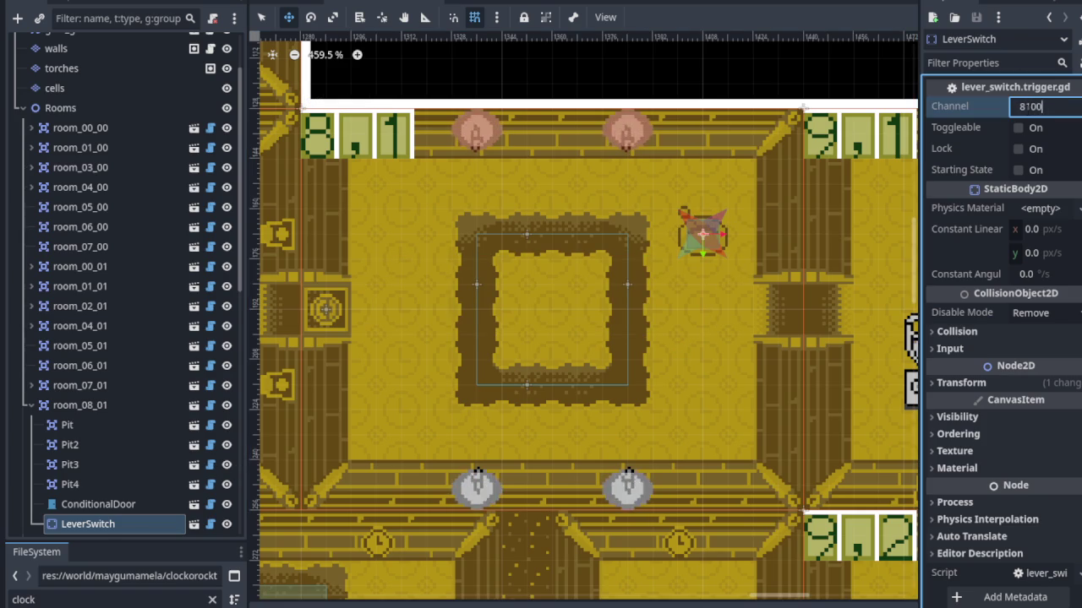
key(Return)
key(ctrl+s)
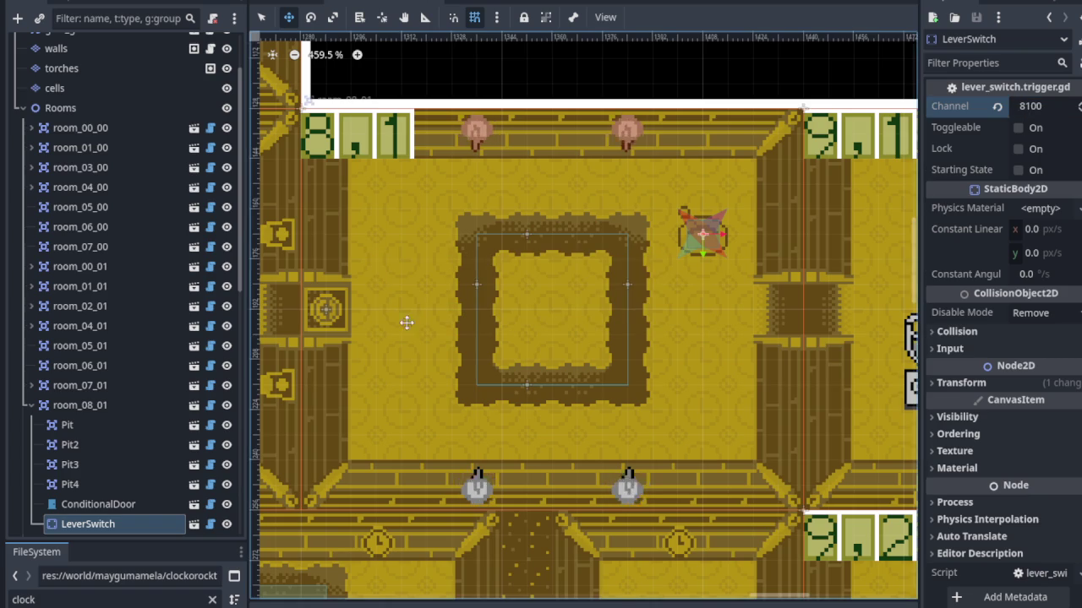
click(145, 507)
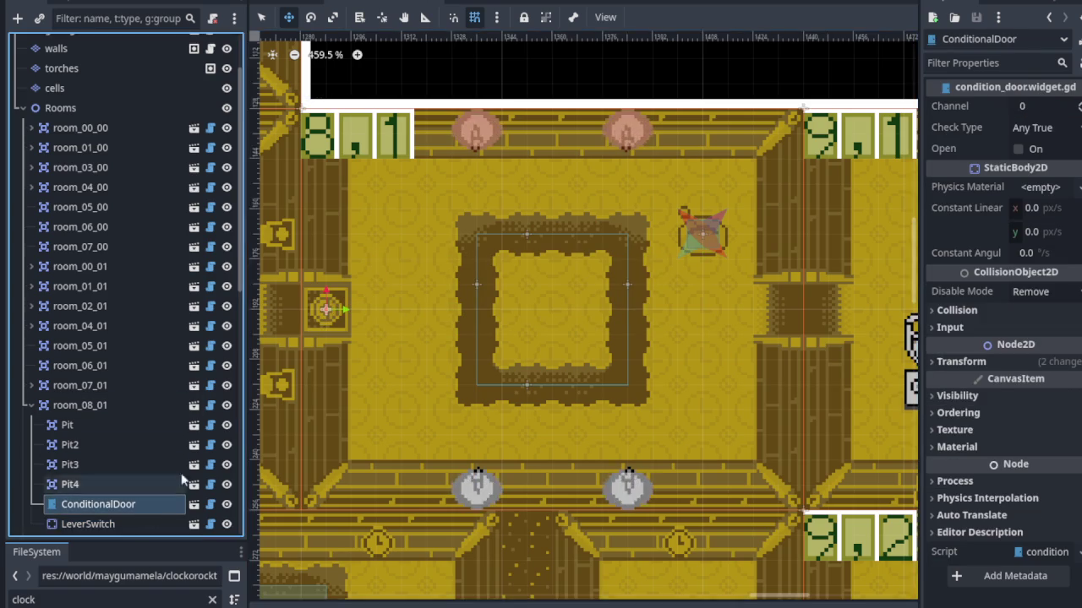
click(1033, 109)
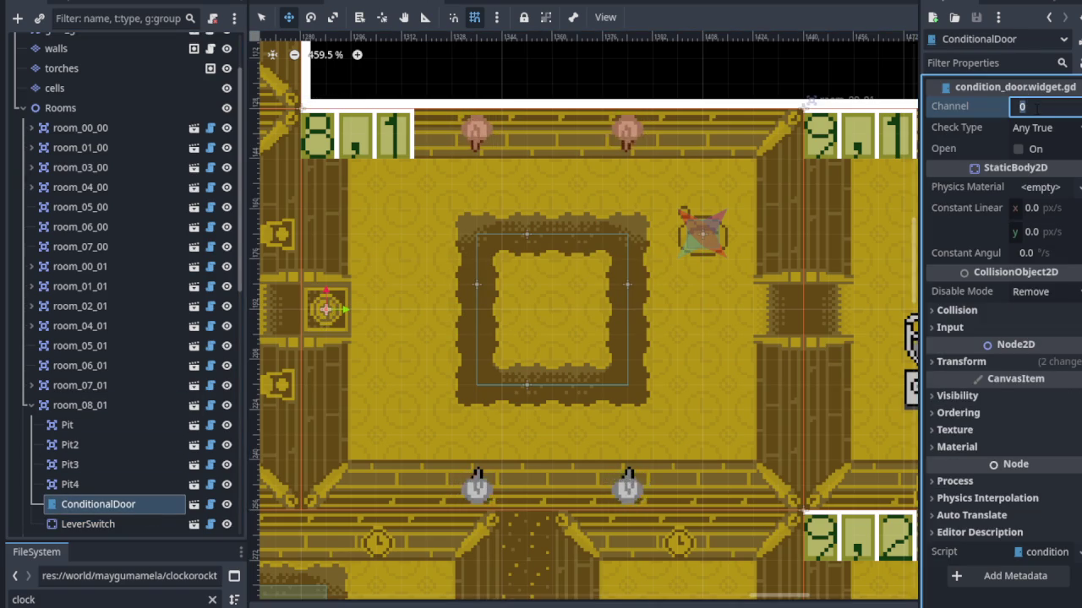
text(8200)
key(Return)
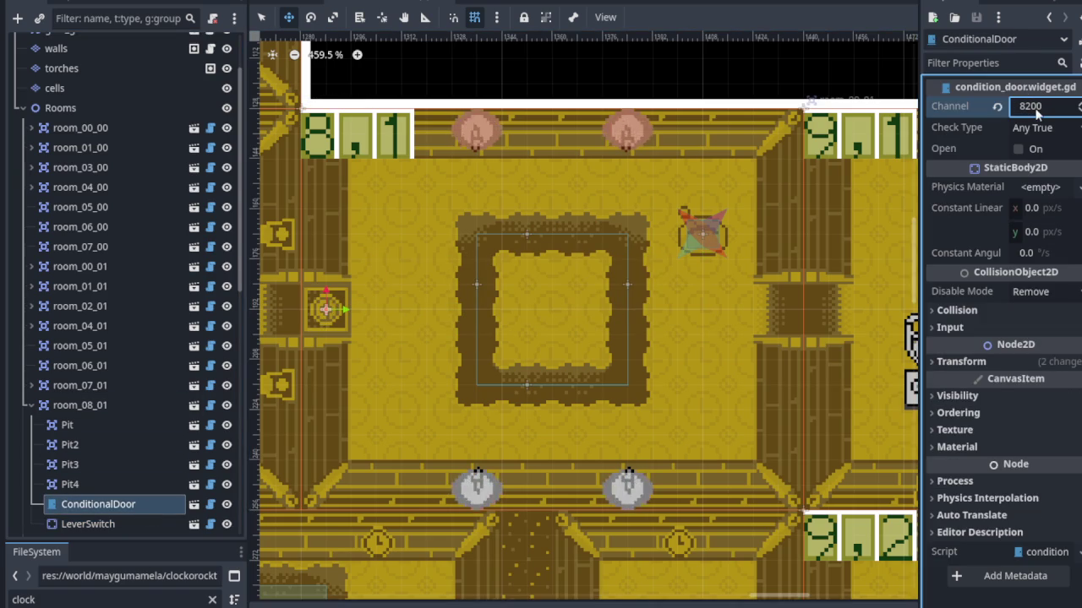
click(1037, 114)
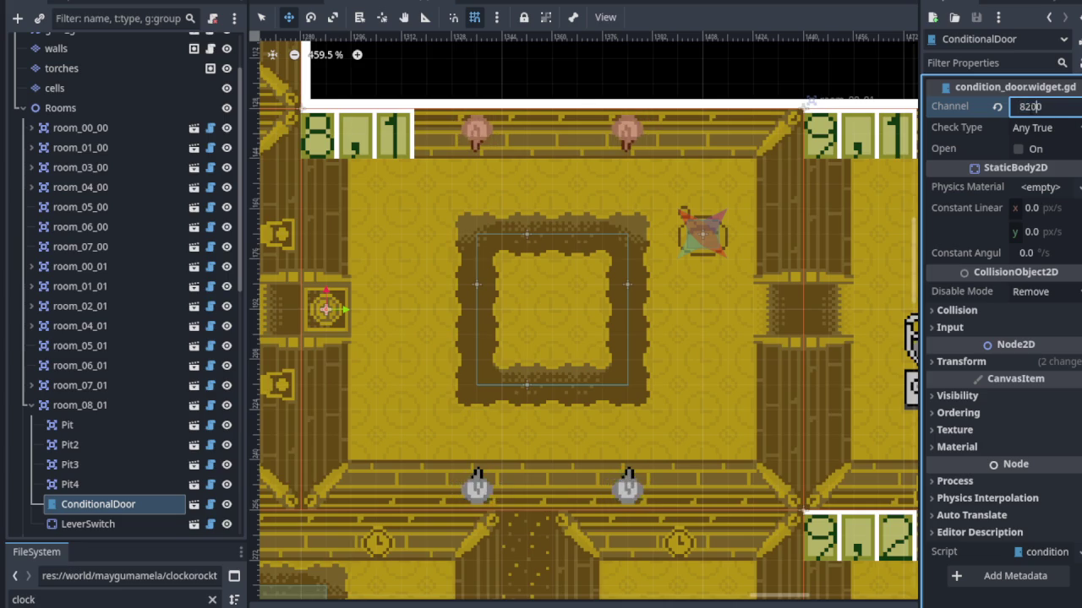
key(Return)
key(ctrl+s)
scroll(147, 170, up, 3)
Drag gulo_gulo into room 8,1, save, and start a play-test.
click(105, 110)
scroll(496, 259, down, 5)
scroll(507, 380, up, 2)
drag(490, 470, 877, 222)
key(ctrl+s)
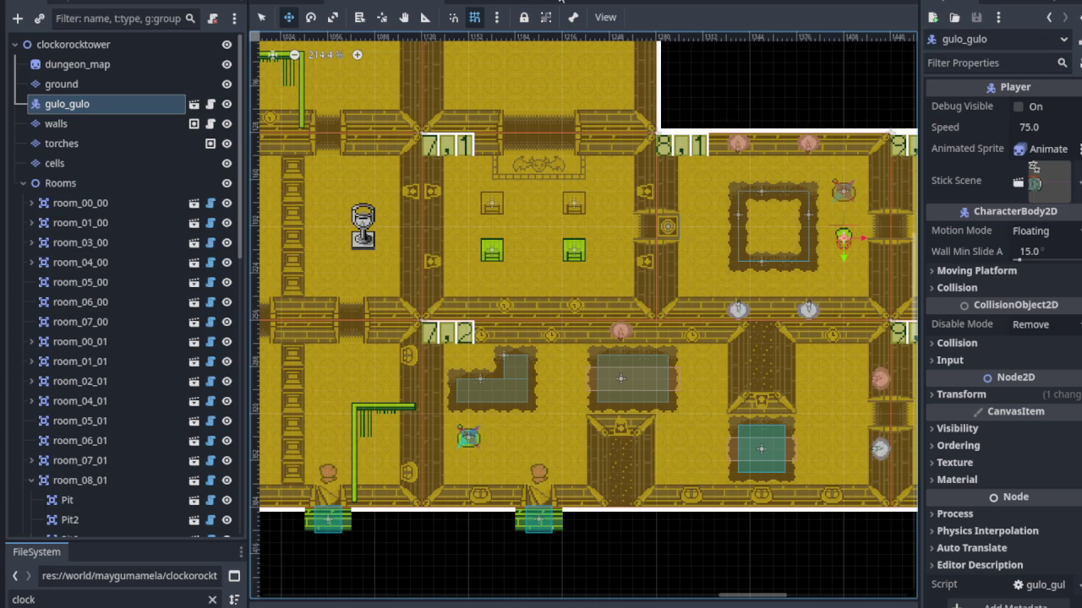
key(F6)
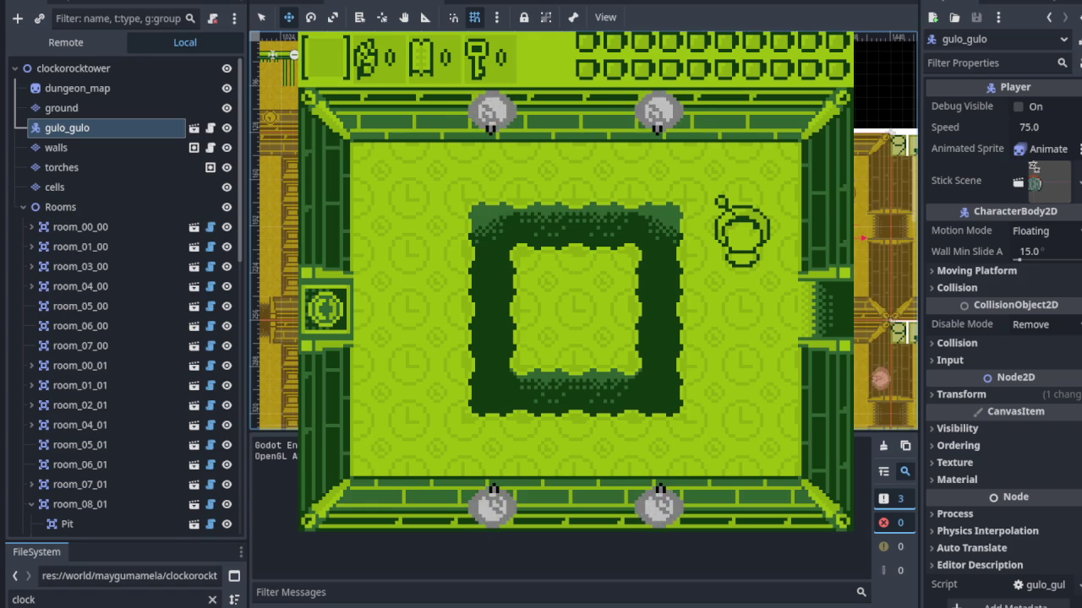
Stop the game, drag the player back into room 7,2, and save.
key(F8)
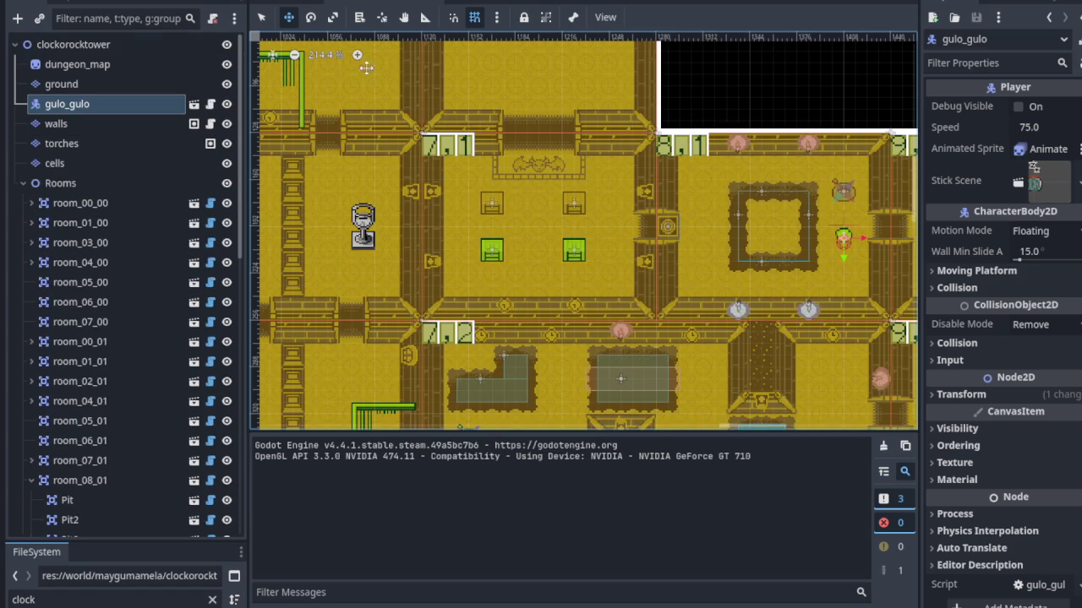
mouse_move(844, 240)
mouse_down()
mouse_move(740, 279)
mouse_move(468, 470)
mouse_move(495, 442)
mouse_up()
scroll(841, 159, down, 5)
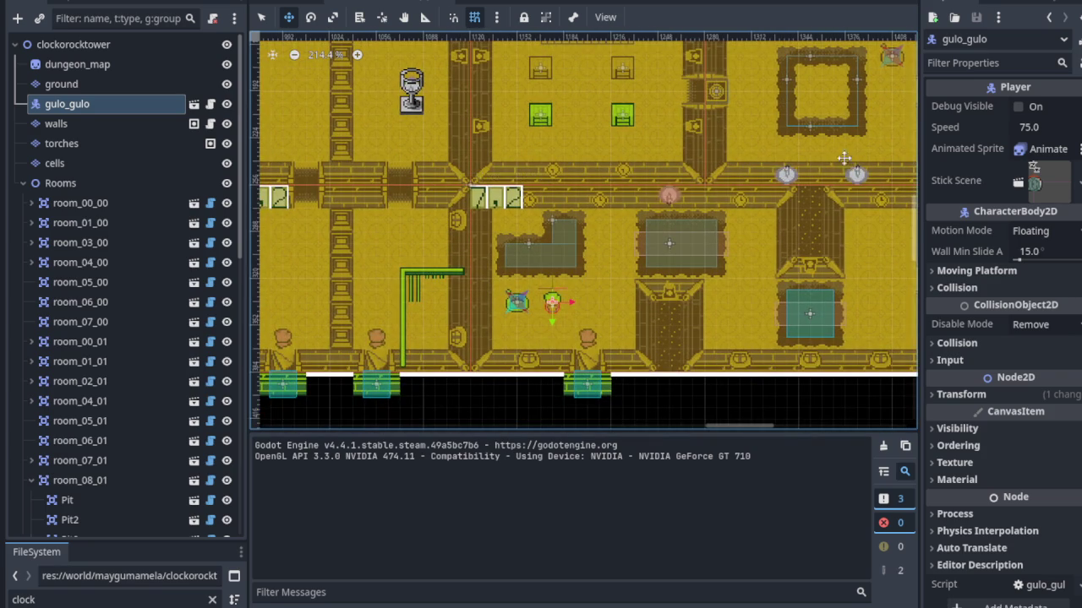
key(ctrl+s)
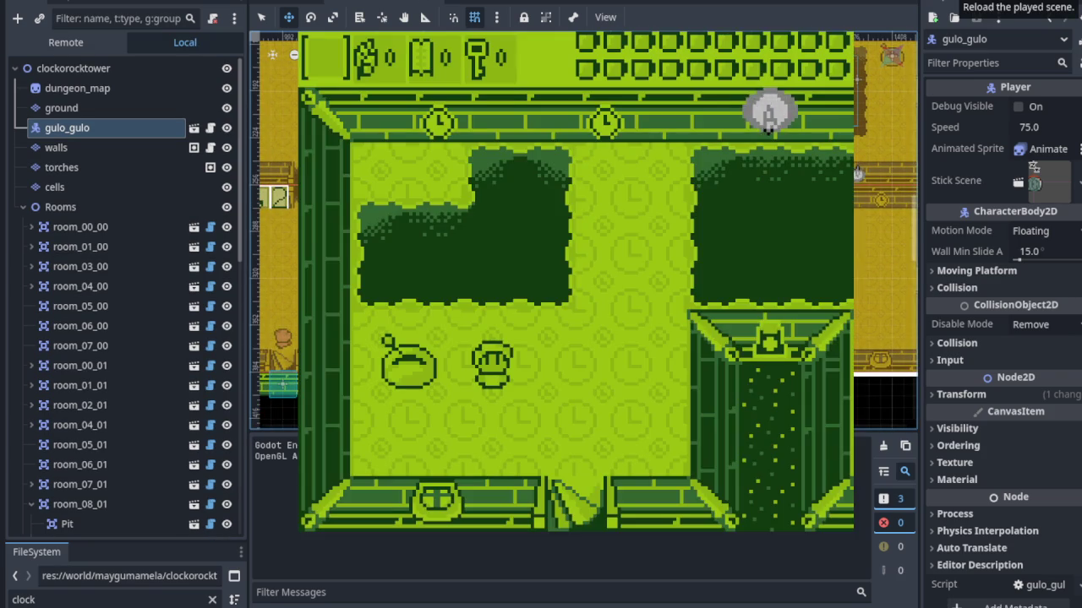
Walk the player right, up and down past the bushes, then stop the game.
key(Right)
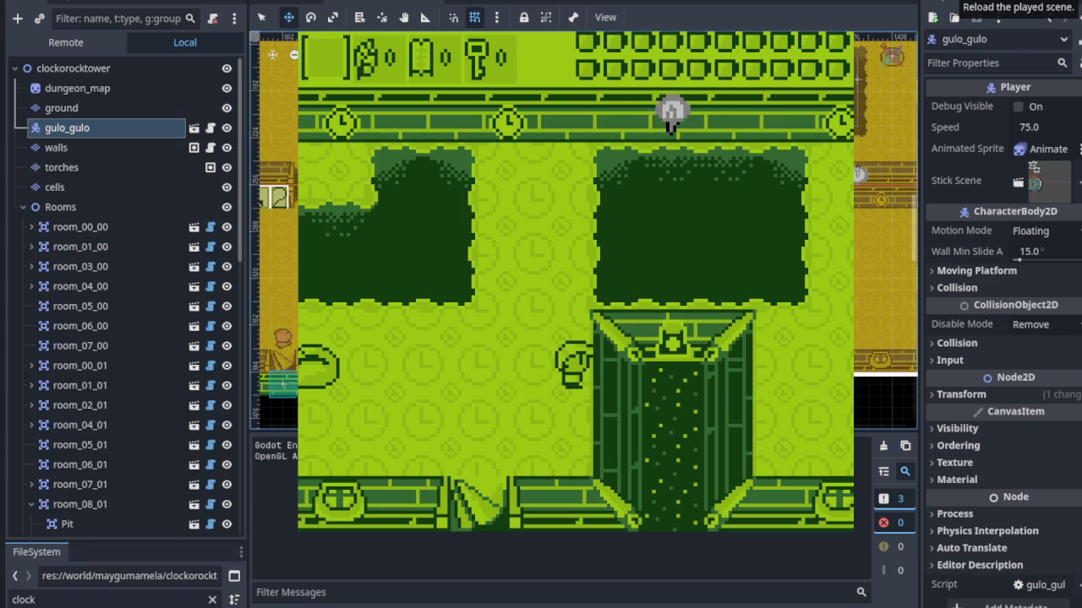
key(Right)
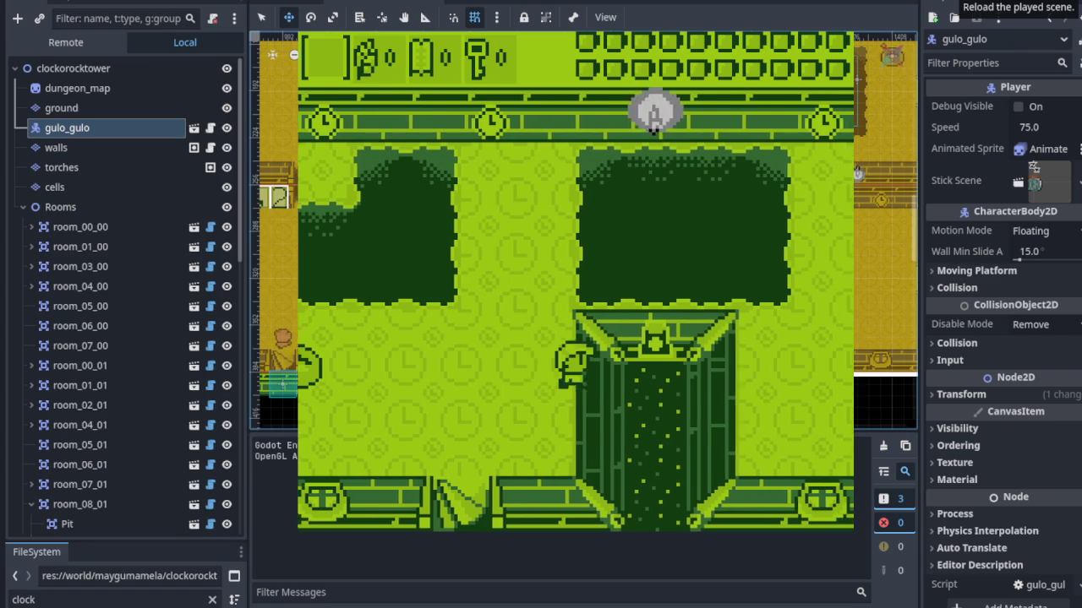
key(Right)
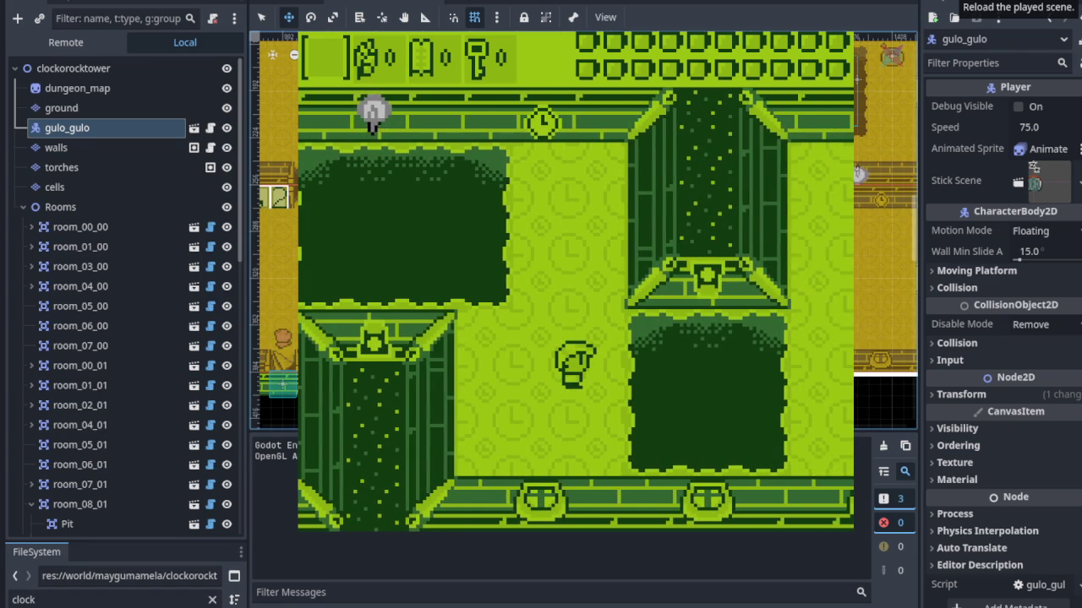
key(Left)
key(Left)
key(Right)
key(Up)
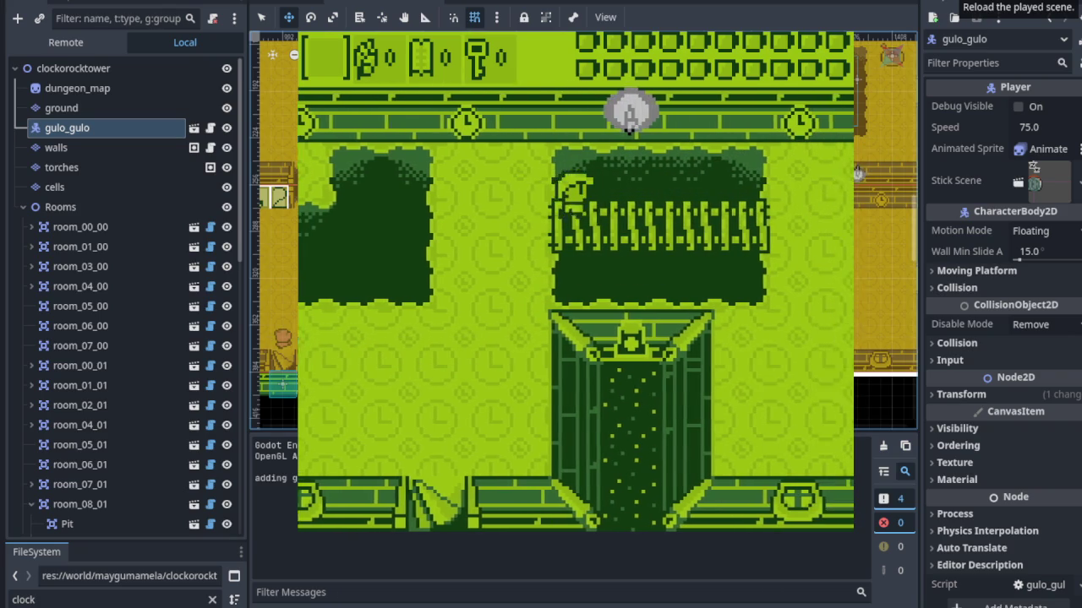
key(Right)
key(Down)
key(Right)
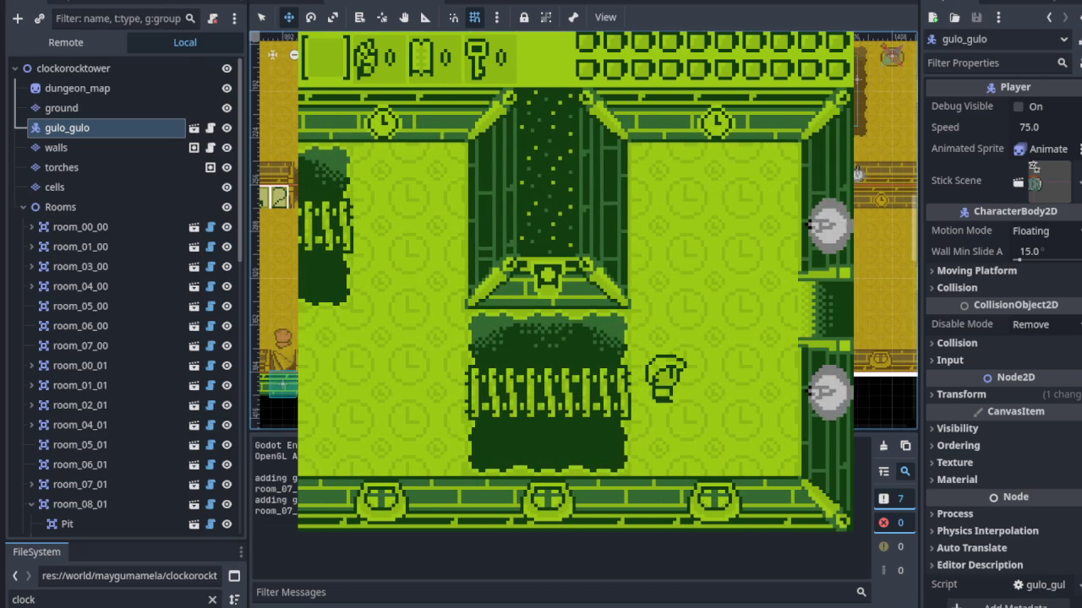
key(F8)
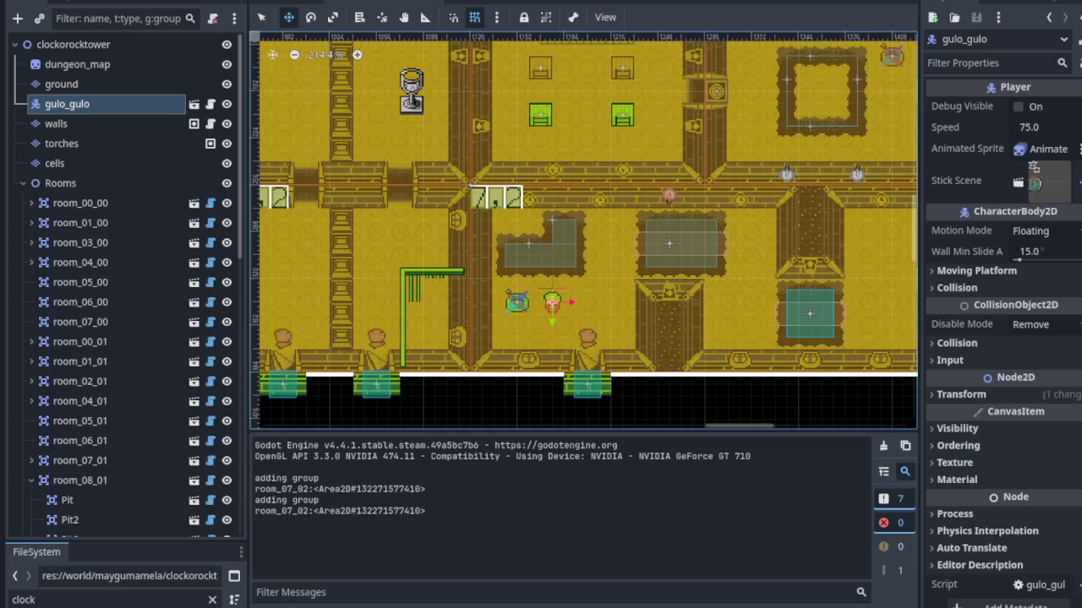
Hide the output log, pan across the dungeon map, and save the scene.
scroll(583, 297, down, 4)
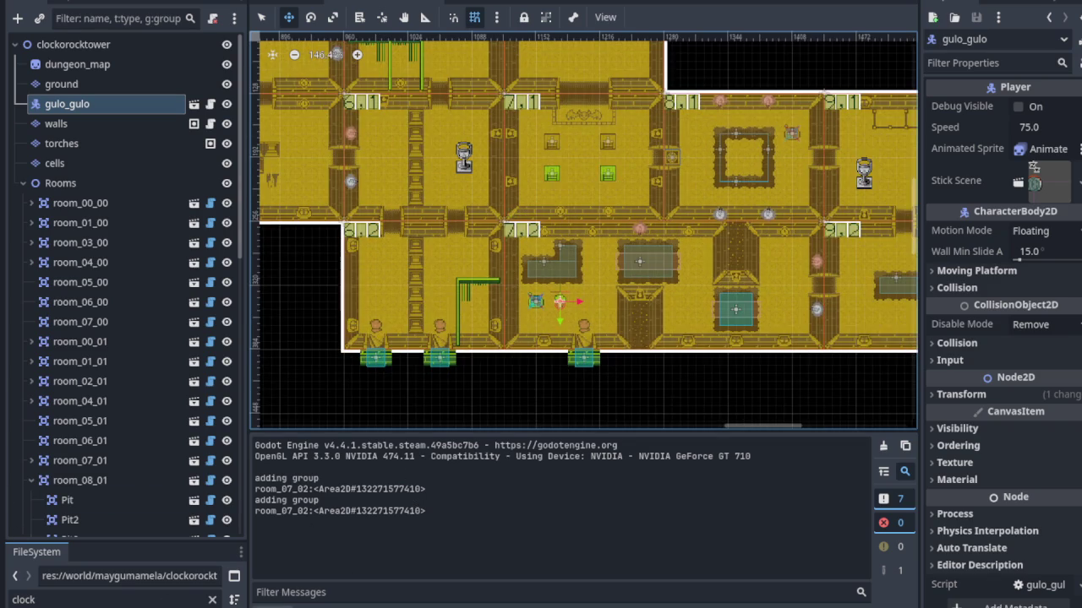
key(ctrl+j)
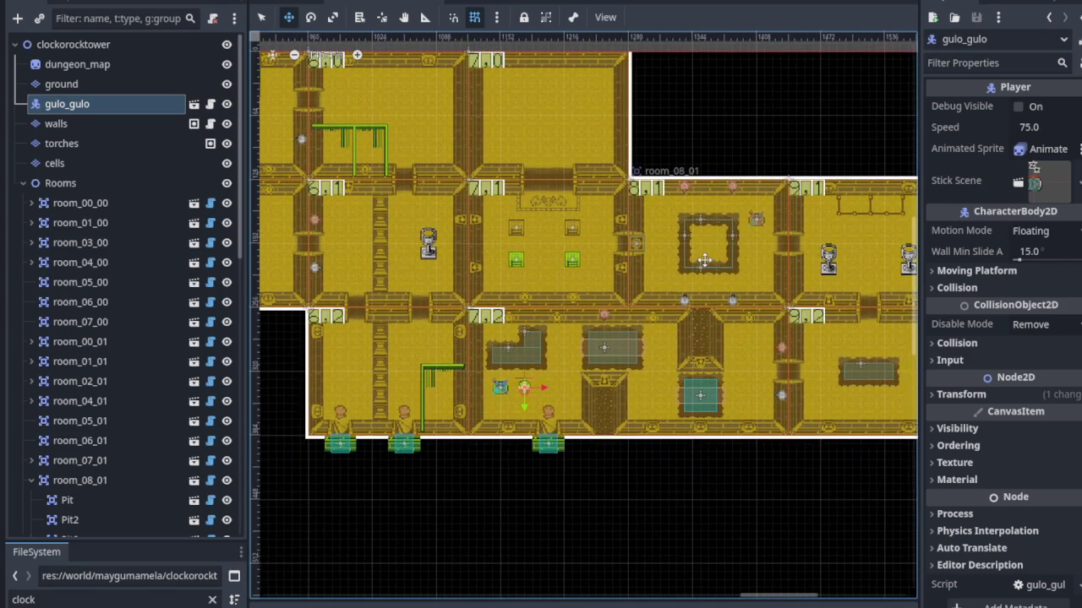
mouse_move(689, 261)
mouse_down()
mouse_move(637, 253)
mouse_move(695, 246)
mouse_up()
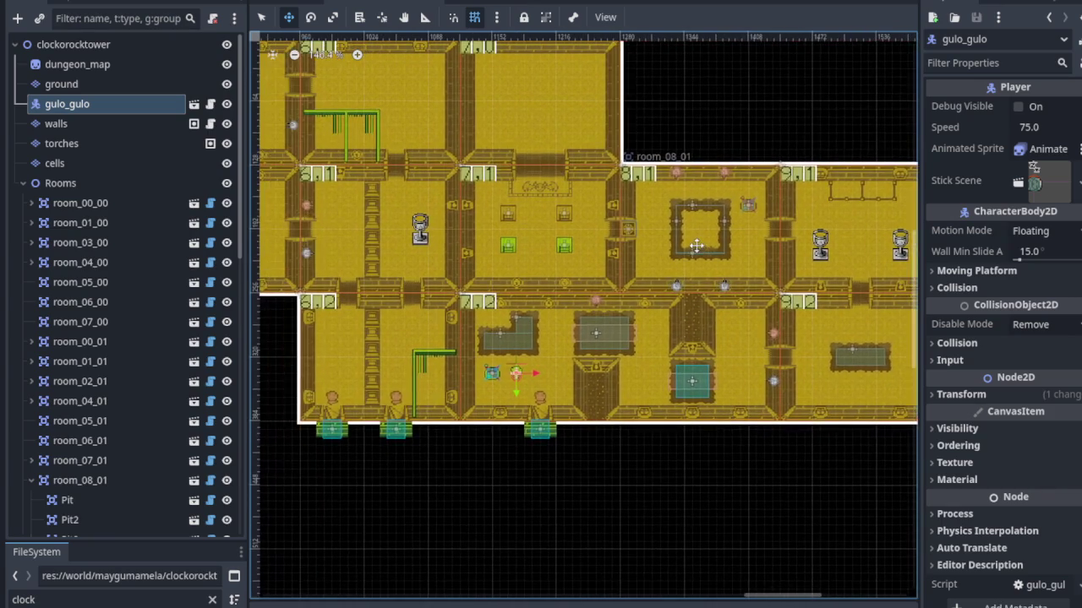
scroll(565, 243, left, 8)
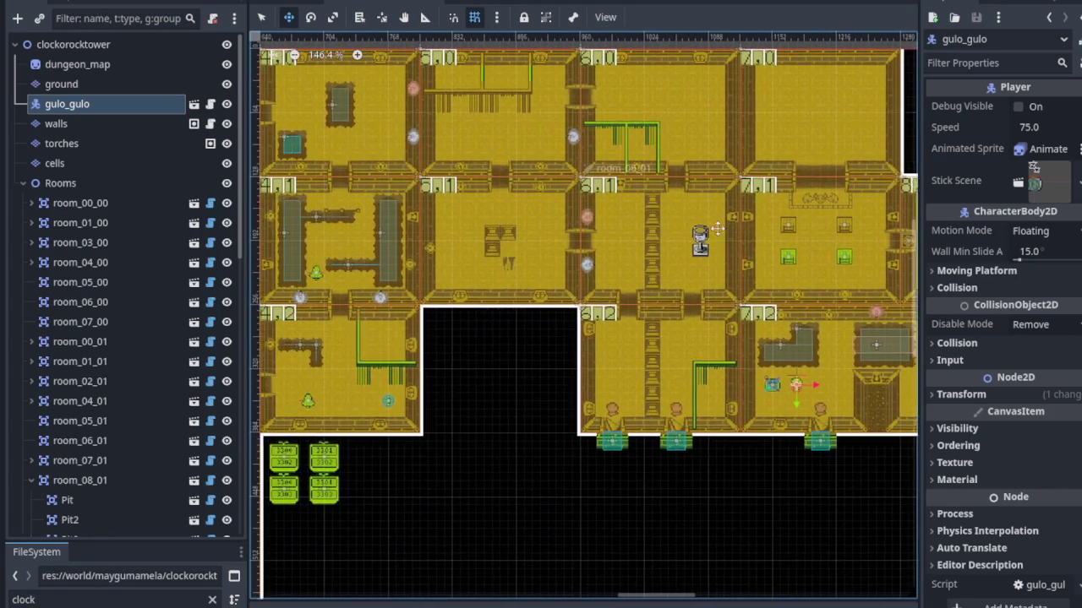
drag(601, 235, 442, 229)
scroll(442, 229, down, 5)
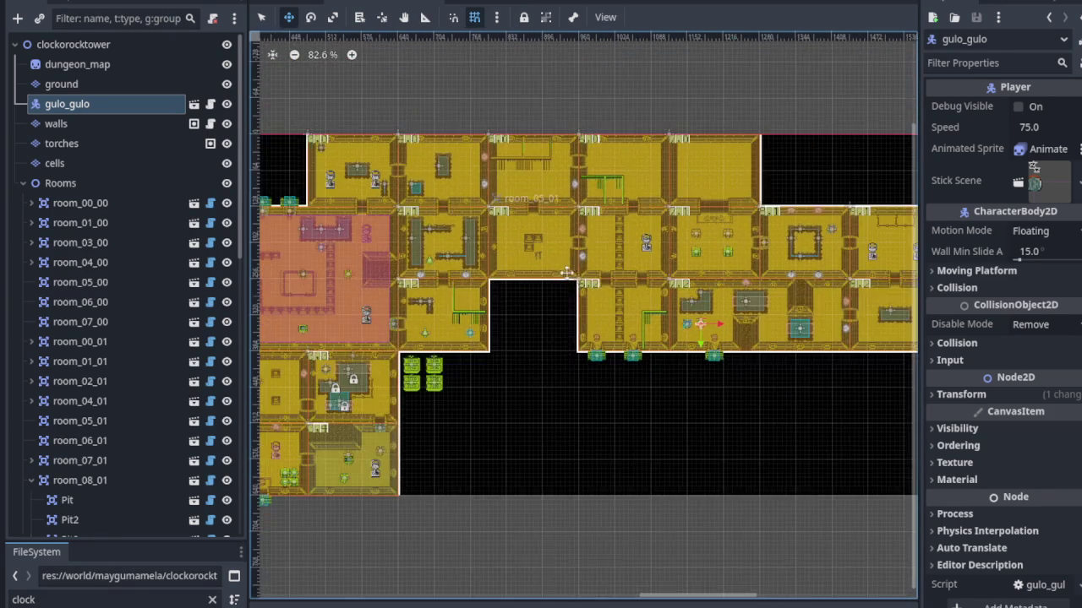
scroll(565, 269, left, 10)
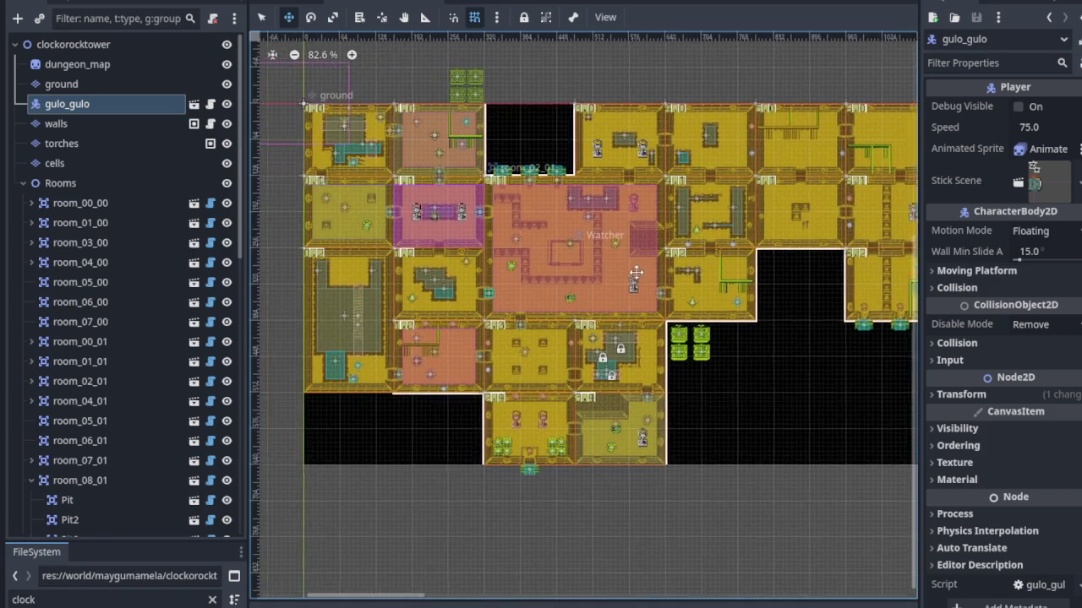
drag(677, 274, 411, 253)
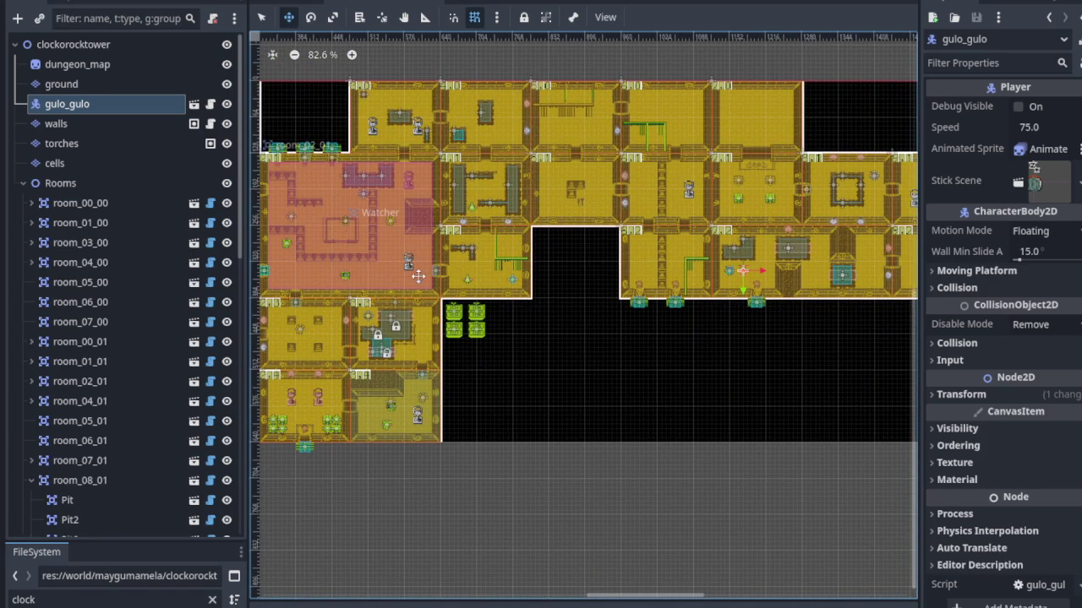
key(ctrl+s)
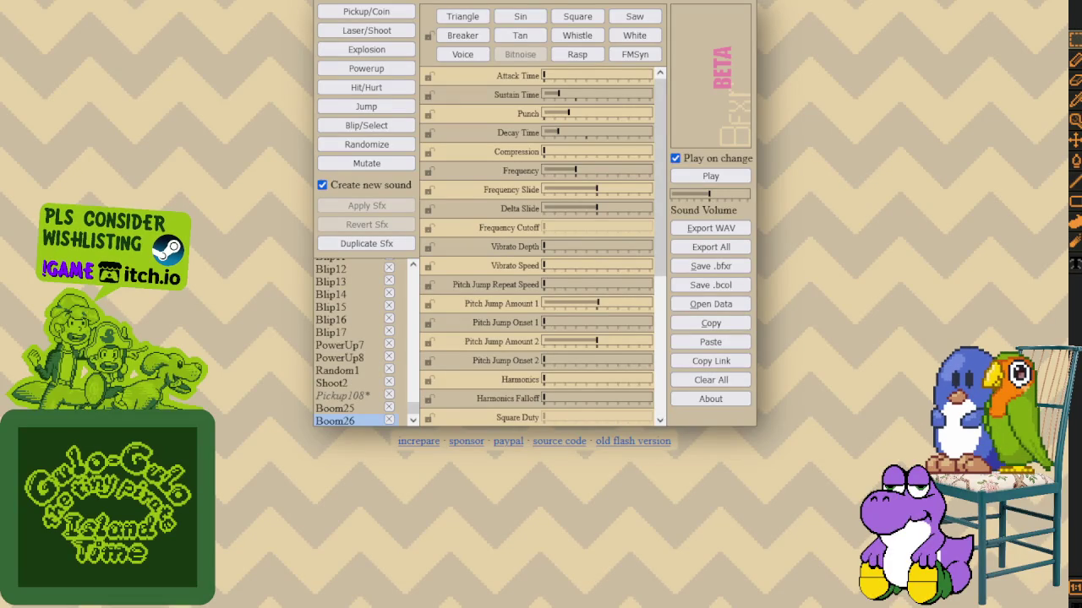
Open the saved-sound data dialog, close it, and randomize a new sound, Random2.
click(693, 310)
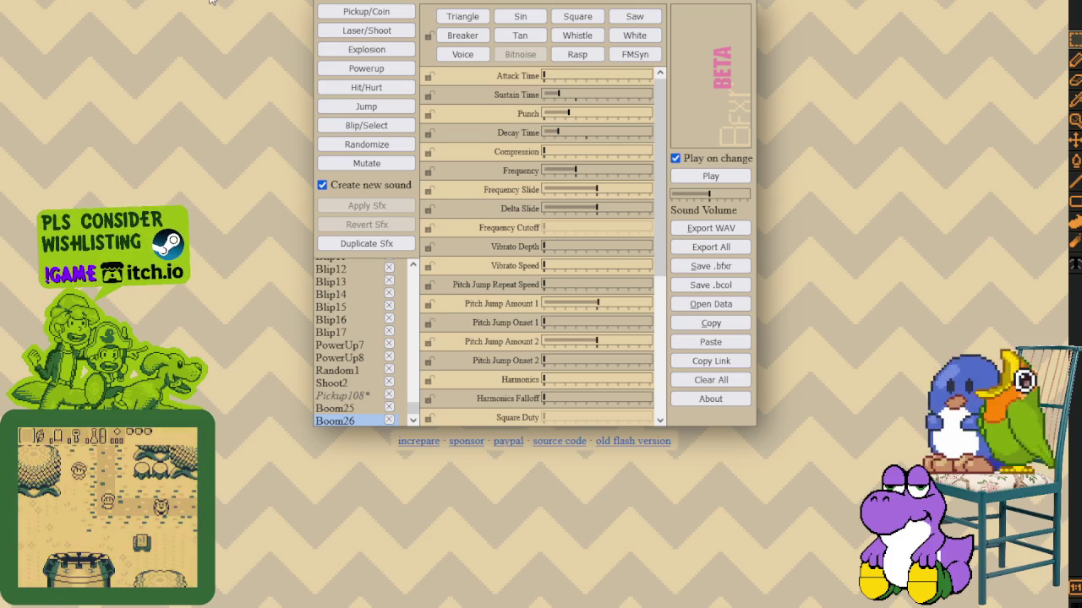
key(r)
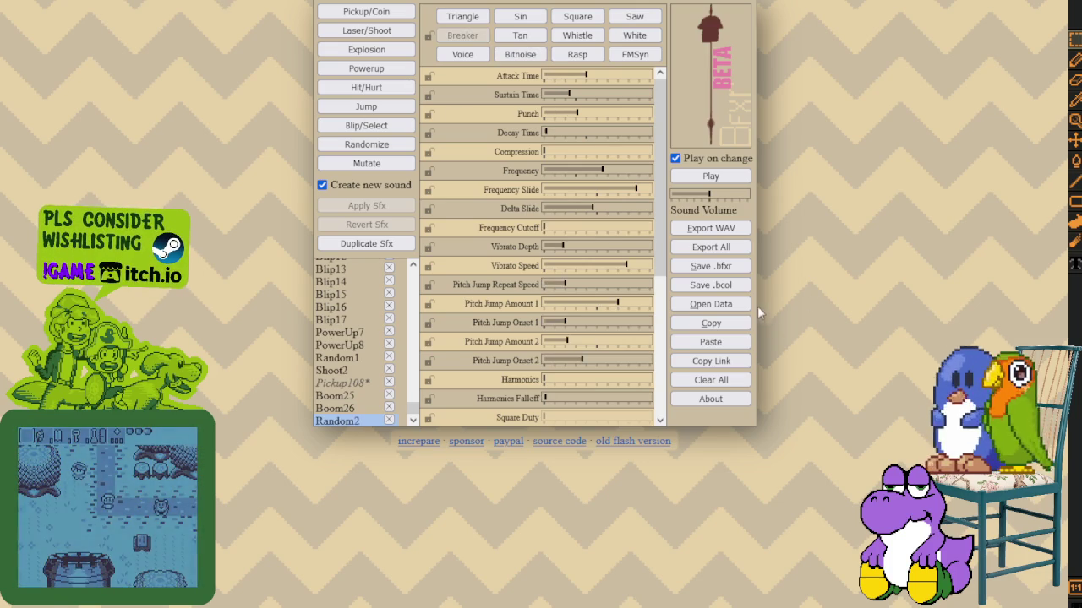
Audition Random2, export it as a WAV file, then generate pickup sound Pickup109.
click(714, 178)
click(714, 178)
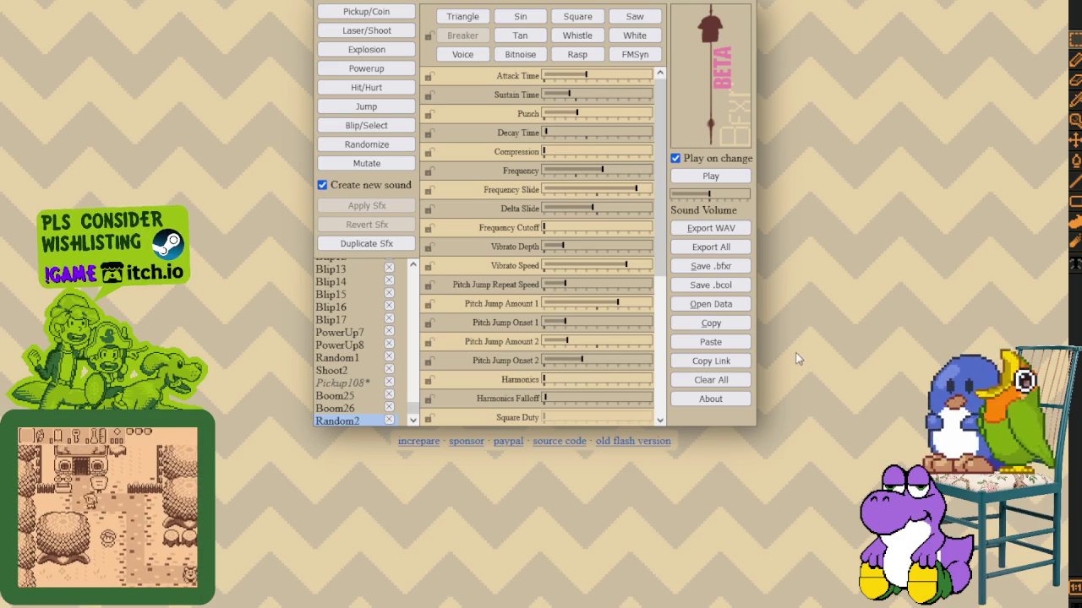
click(742, 230)
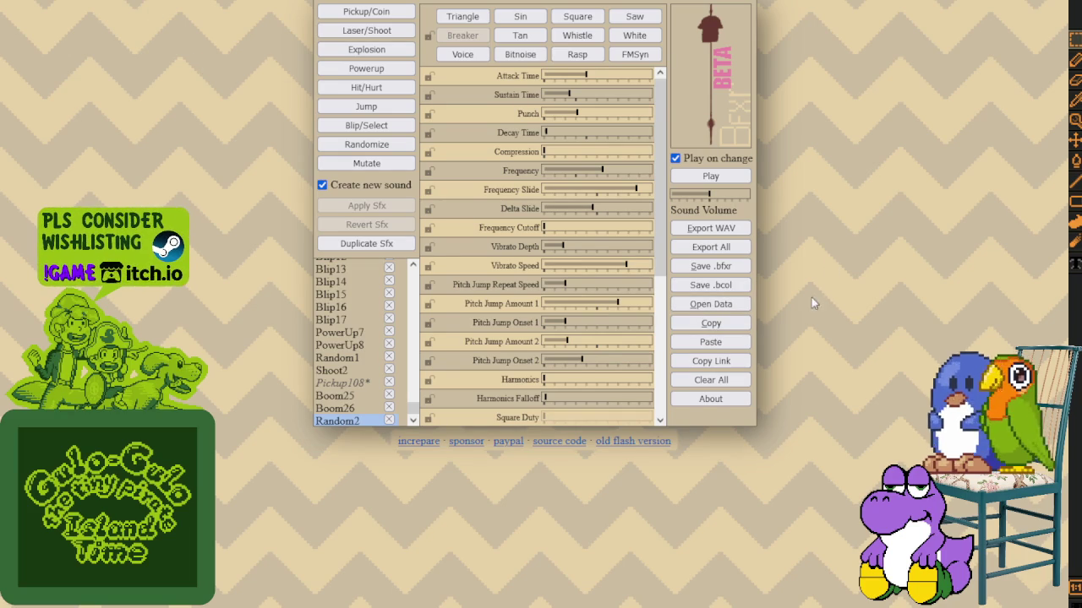
click(709, 342)
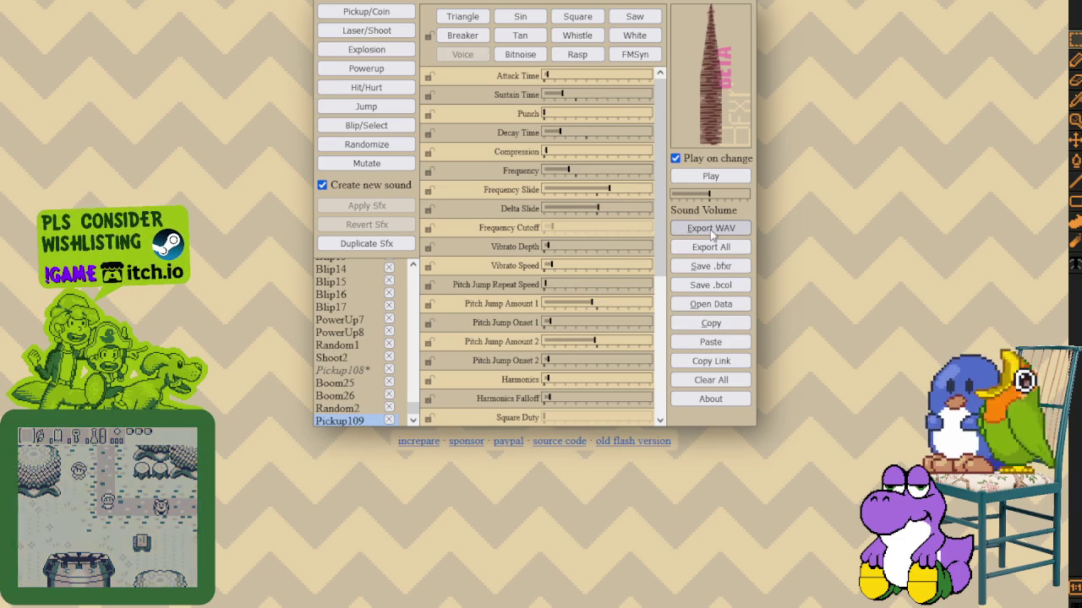
Deepen and retune Pickup109's vibrato and lengthen its sustain, previewing after each change.
drag(548, 247, 574, 246)
click(710, 178)
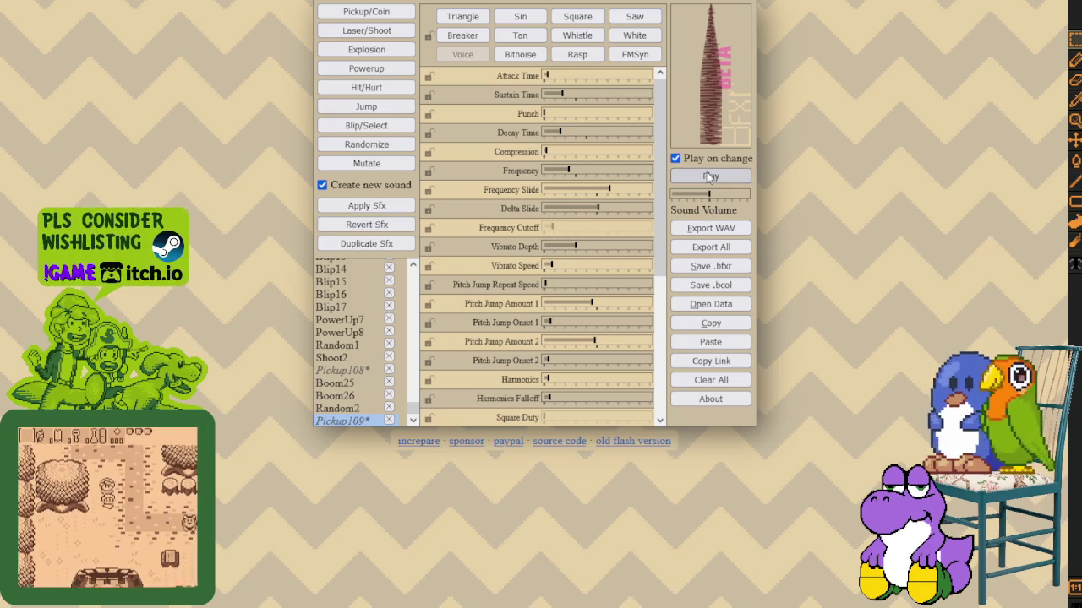
drag(549, 265, 592, 266)
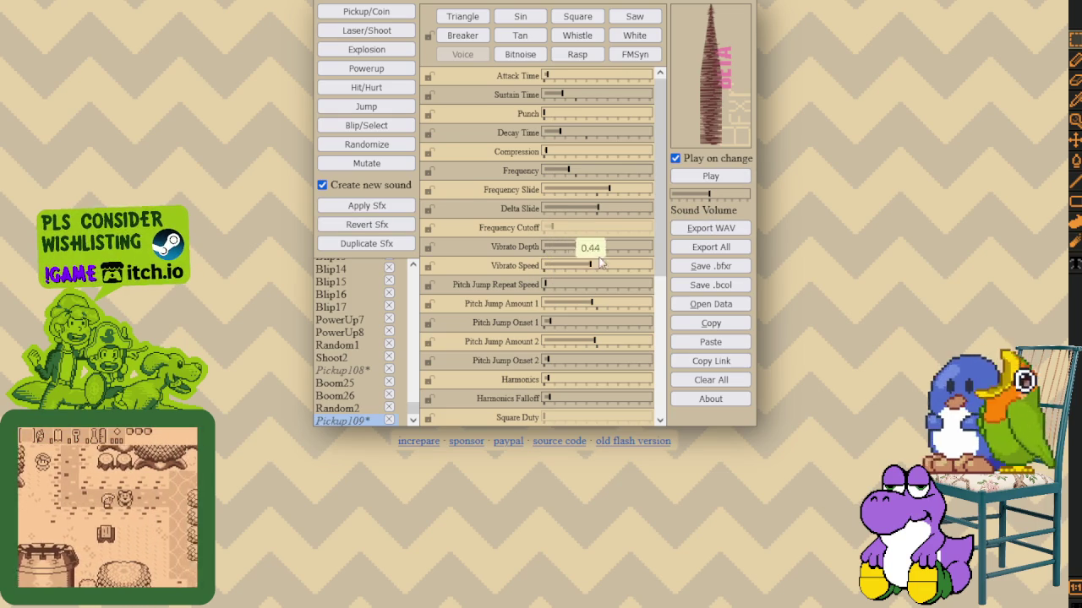
click(702, 178)
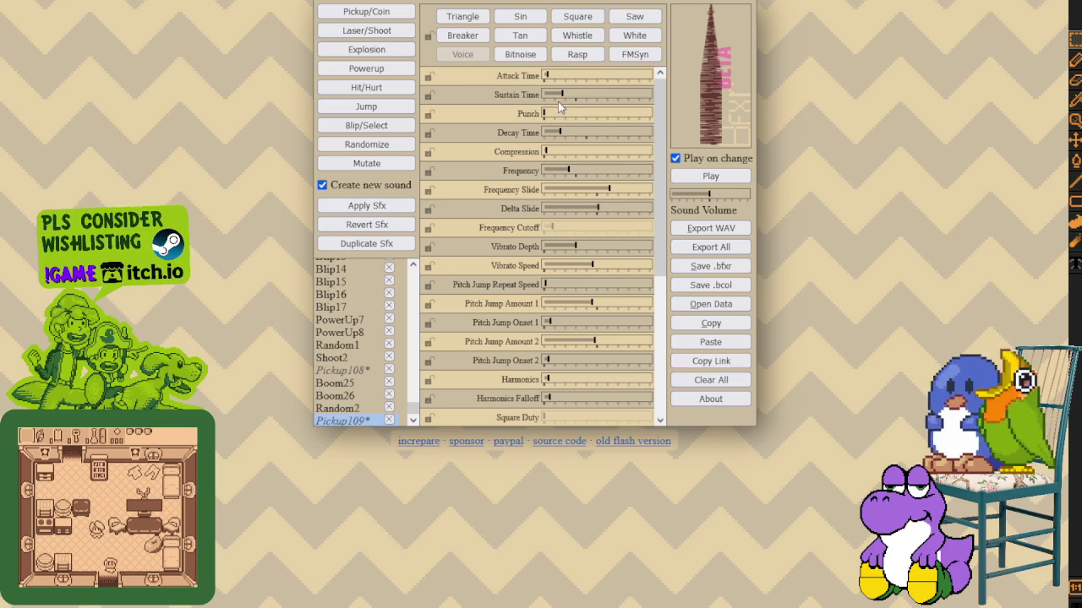
drag(561, 99, 595, 96)
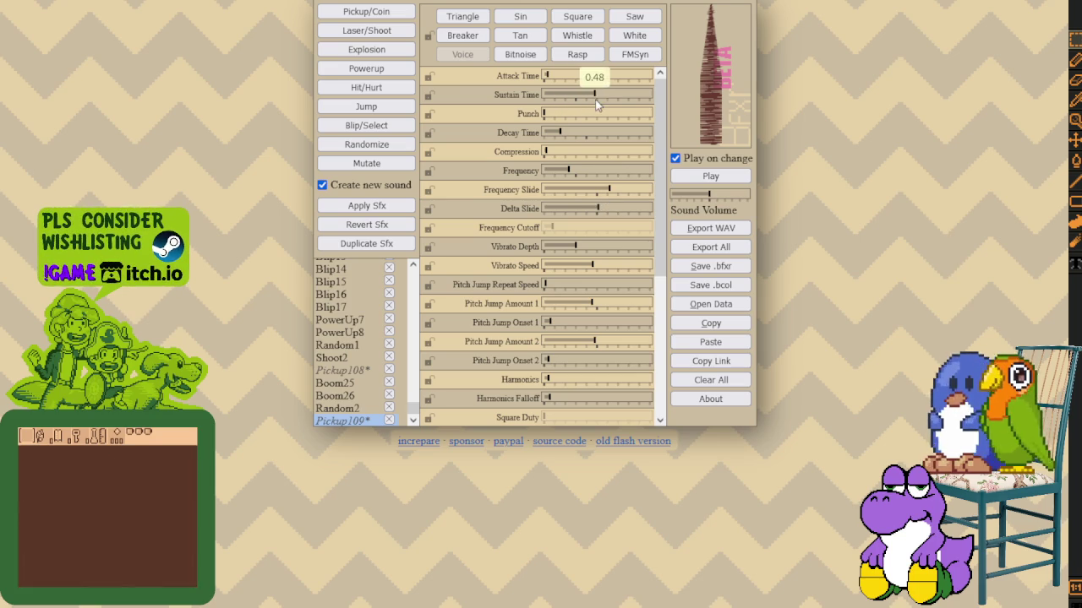
click(700, 178)
click(699, 178)
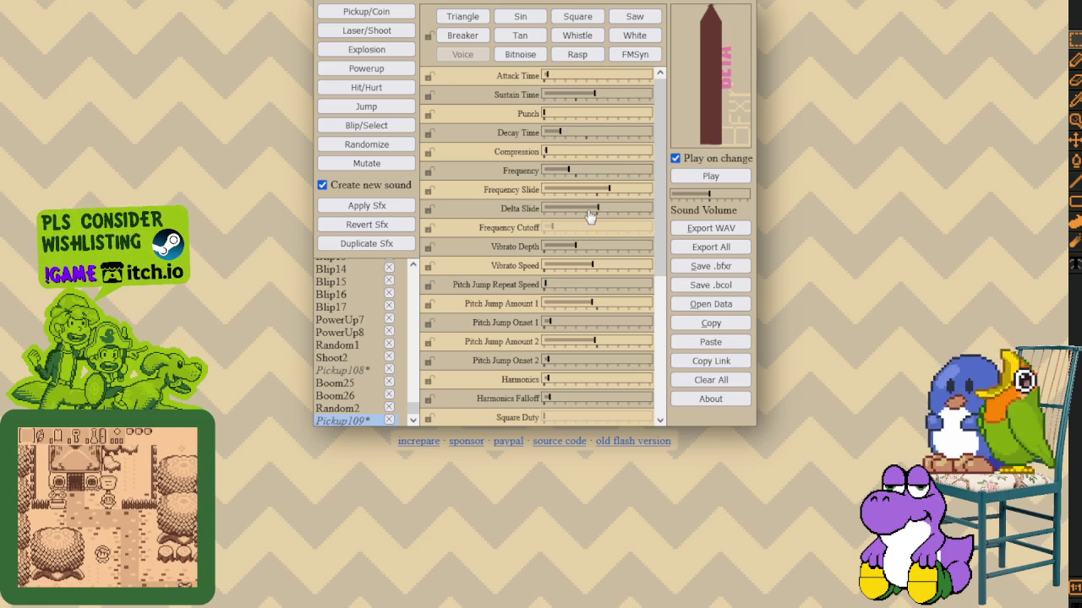
mouse_move(591, 269)
drag(591, 269, 572, 267)
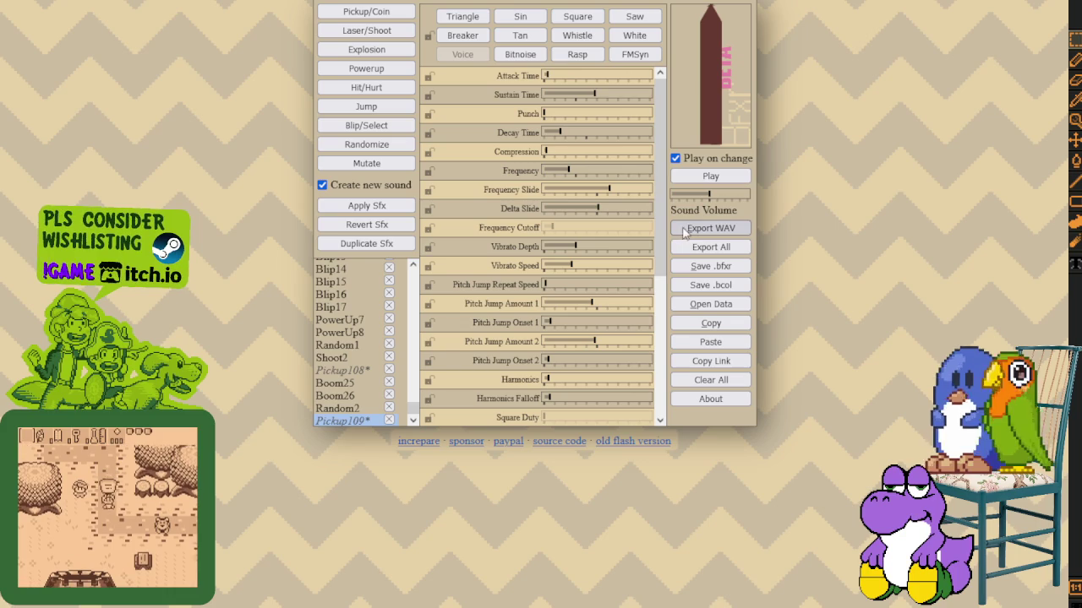
click(708, 176)
click(705, 180)
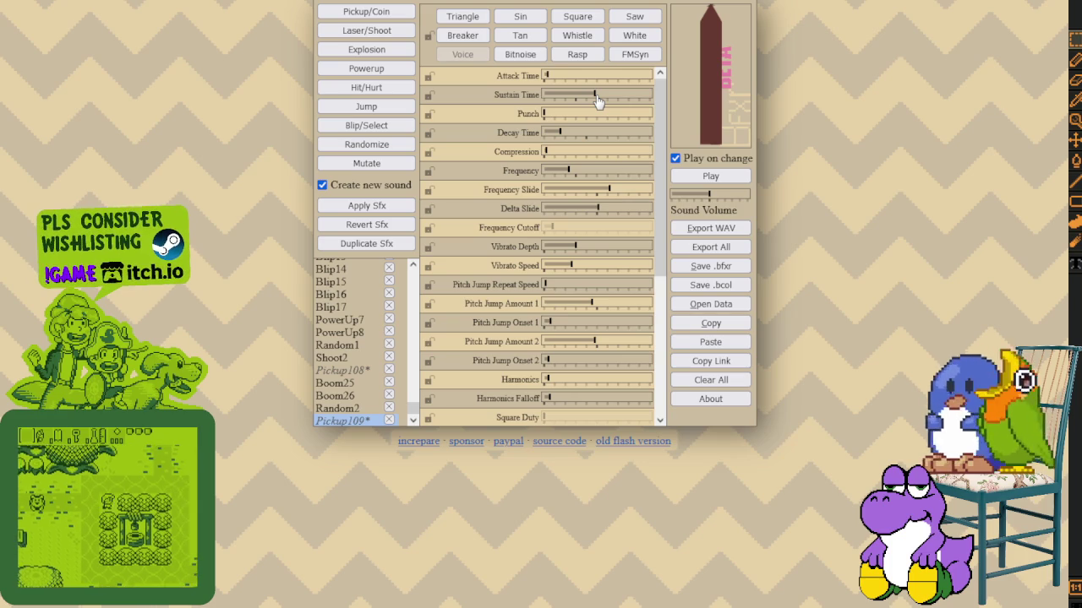
Adjust Pickup109's decay time to roughly 0.6, replaying to check the result.
click(711, 178)
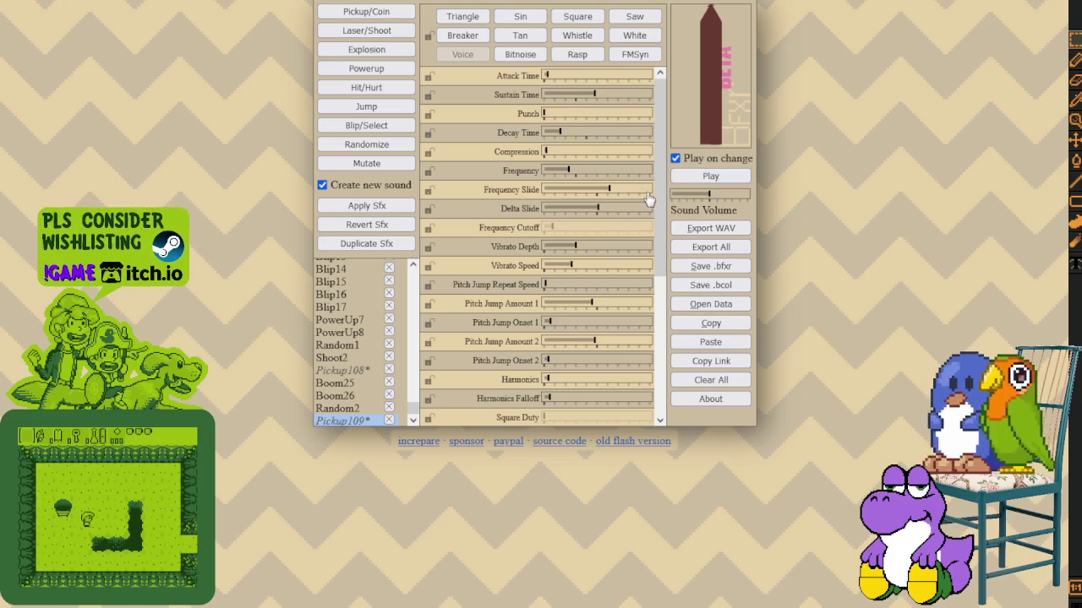
drag(658, 199, 666, 345)
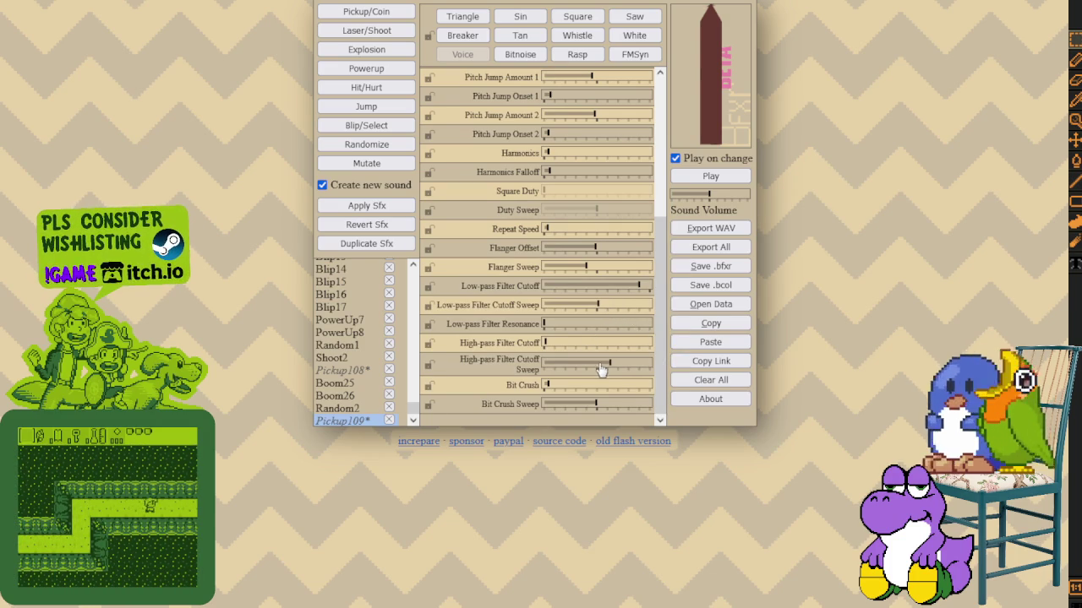
drag(657, 358, 665, 213)
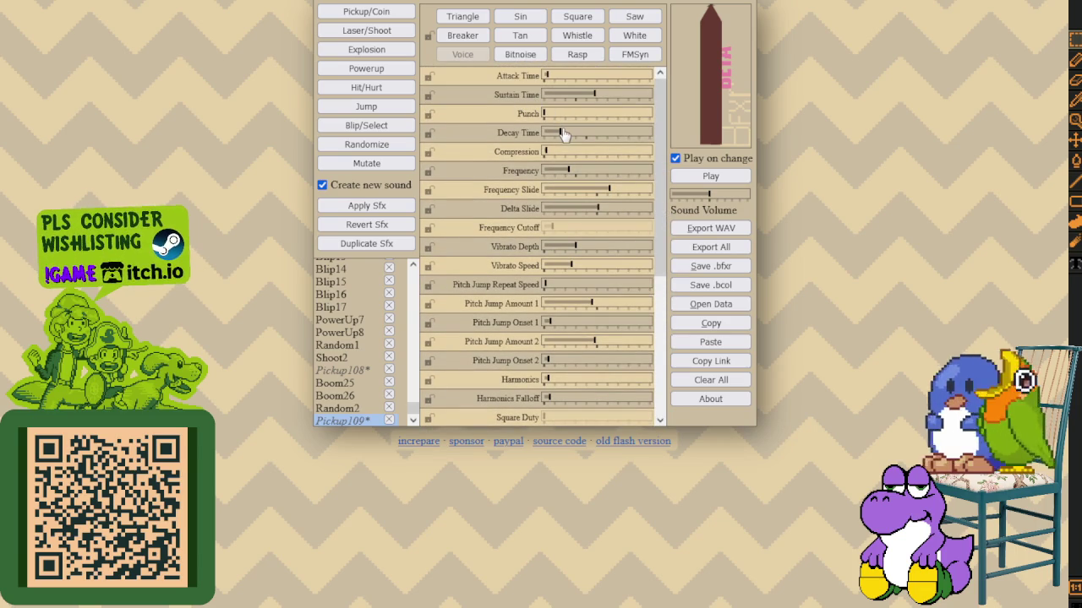
mouse_move(561, 136)
mouse_down()
mouse_move(550, 137)
mouse_move(598, 133)
mouse_up()
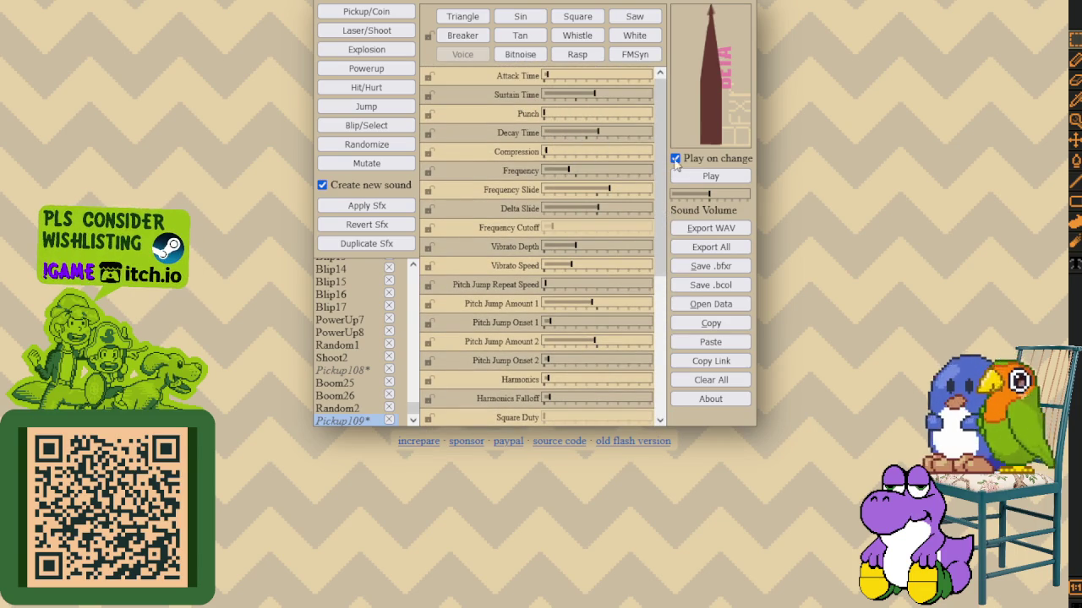
click(599, 138)
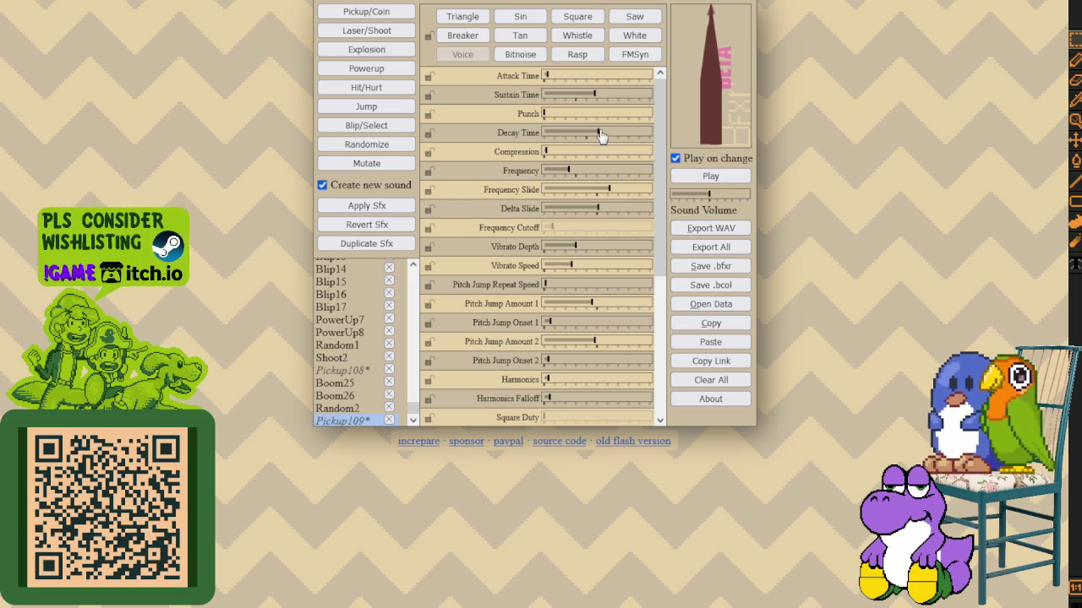
drag(599, 135, 603, 135)
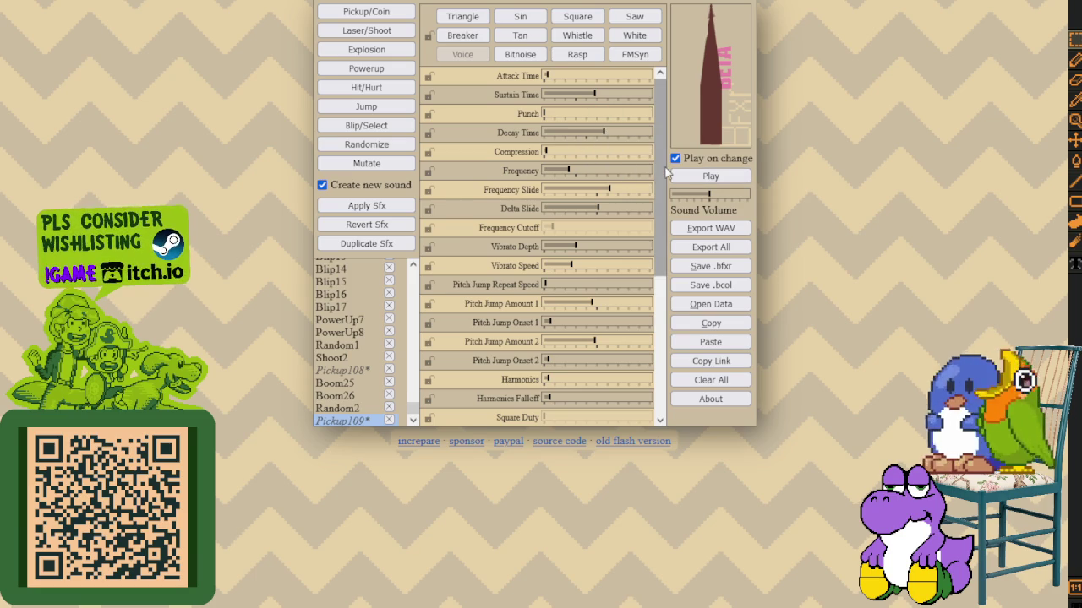
drag(604, 135, 599, 136)
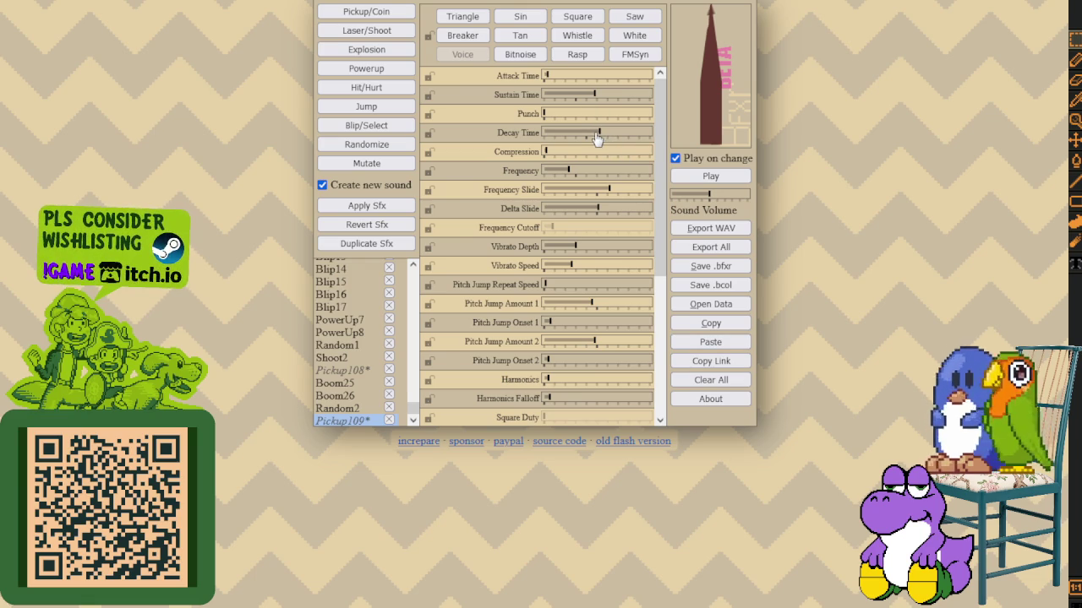
click(684, 177)
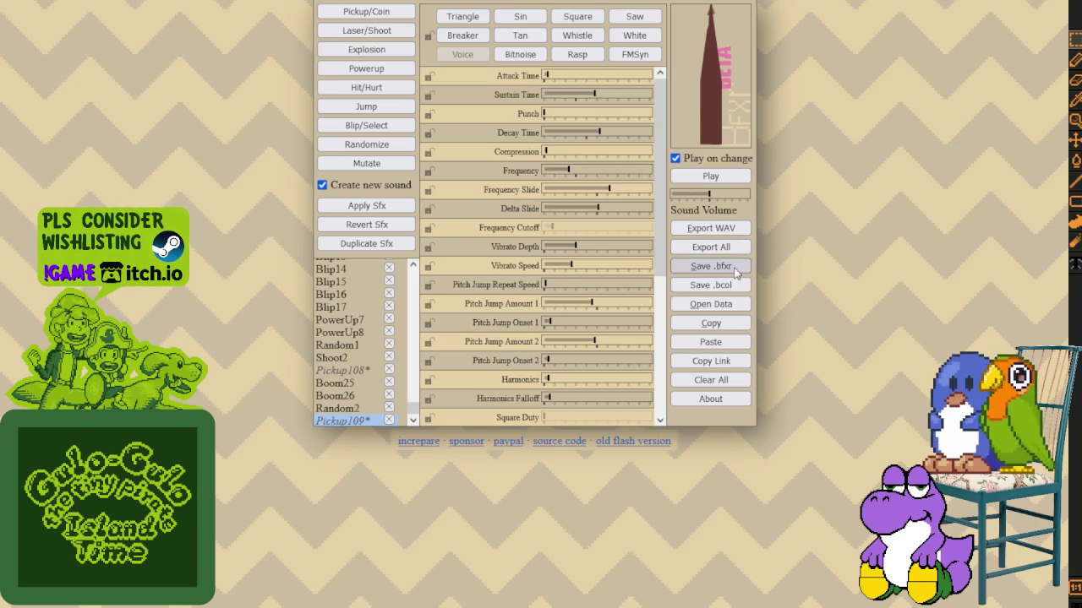
Save Pickup109 as a .bfxr file and set its frequency to 0.21.
click(733, 269)
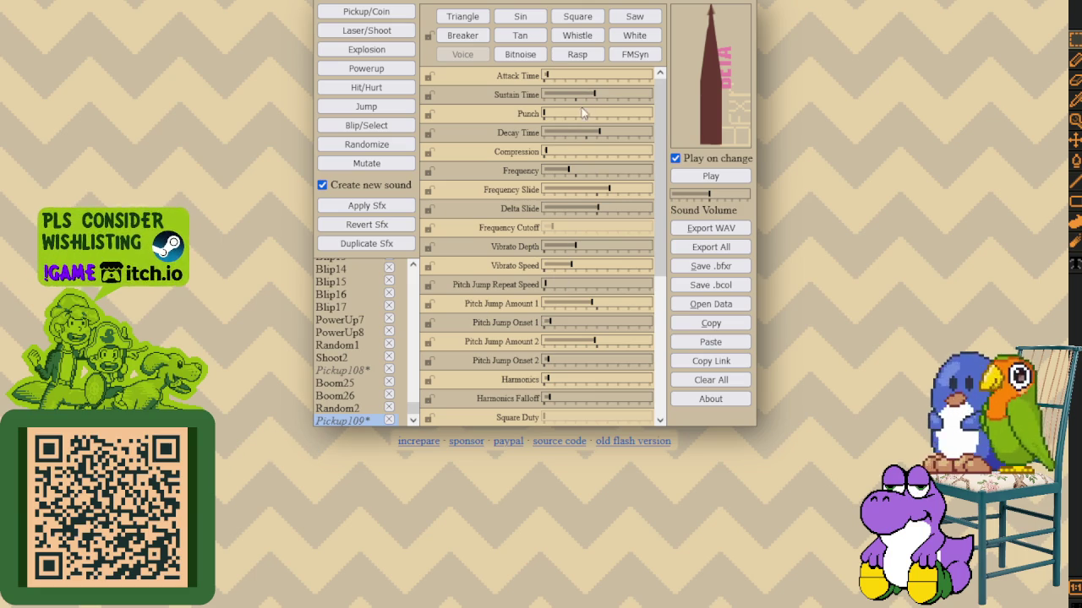
click(583, 171)
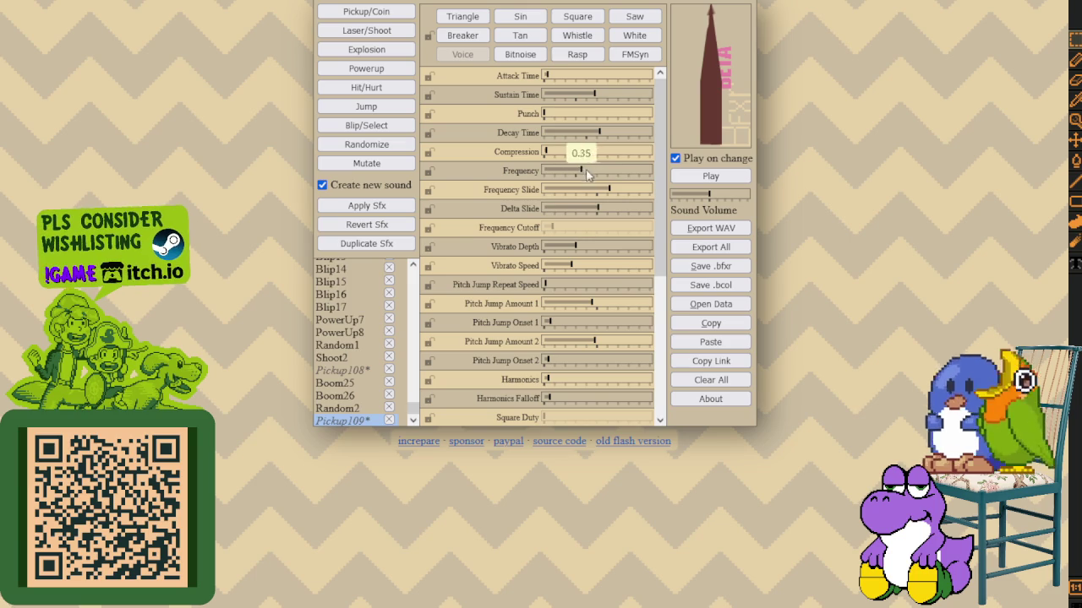
click(567, 171)
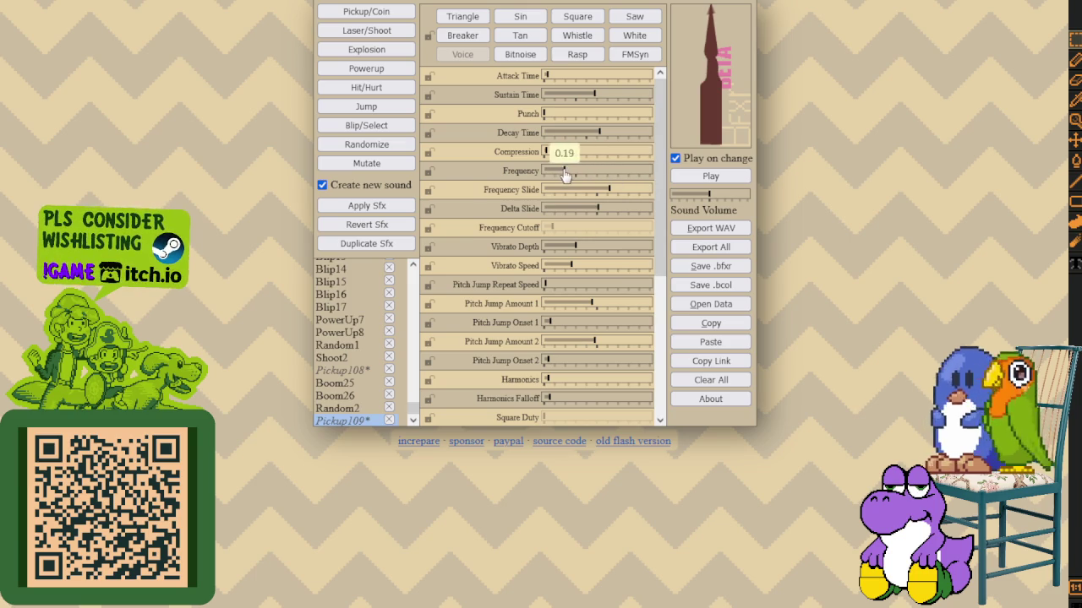
click(559, 173)
click(559, 172)
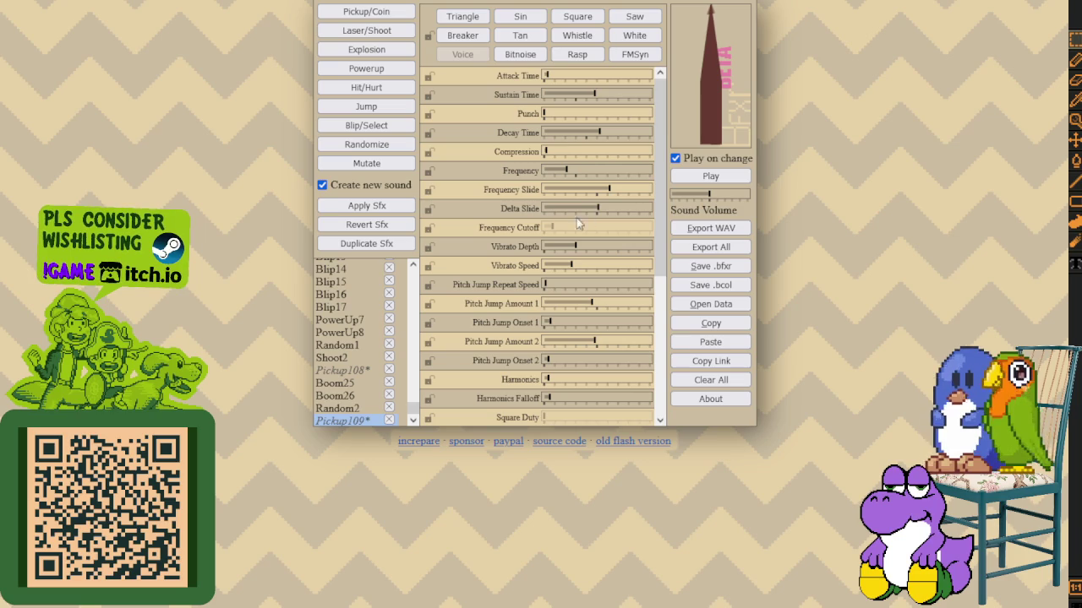
Set Pickup109's vibrato depth to 0.82 and retune both pitch jumps.
click(557, 247)
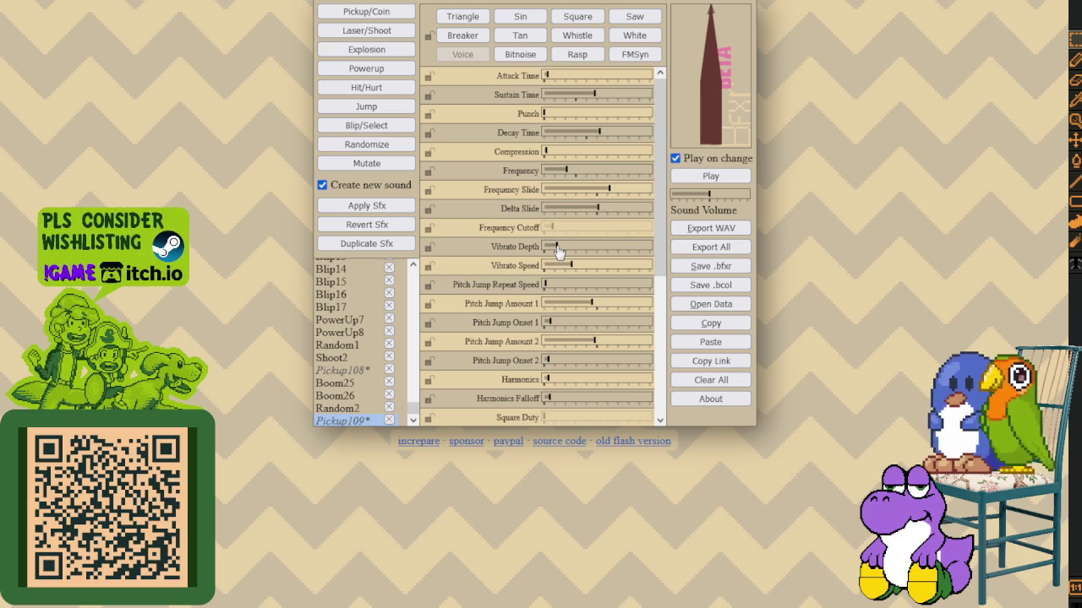
mouse_move(557, 248)
mouse_down()
mouse_move(603, 248)
mouse_move(556, 249)
mouse_up()
click(633, 249)
mouse_move(584, 303)
mouse_down()
mouse_move(612, 306)
mouse_move(579, 304)
mouse_move(601, 306)
mouse_move(573, 343)
mouse_move(652, 344)
mouse_up()
drag(547, 361, 578, 362)
mouse_move(647, 343)
mouse_down()
mouse_move(582, 343)
mouse_move(564, 362)
mouse_move(543, 361)
mouse_move(548, 382)
mouse_move(573, 387)
mouse_move(545, 382)
mouse_up()
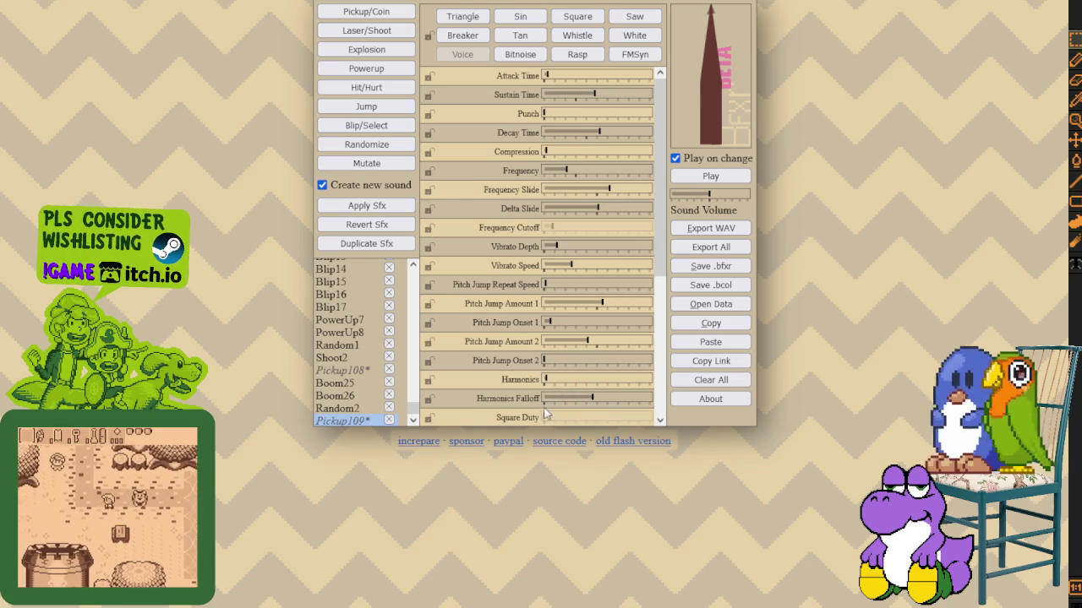
Turn vibrato speed fully down, reduce the delta slide, and randomize a new sound, Random3.
drag(571, 265, 546, 265)
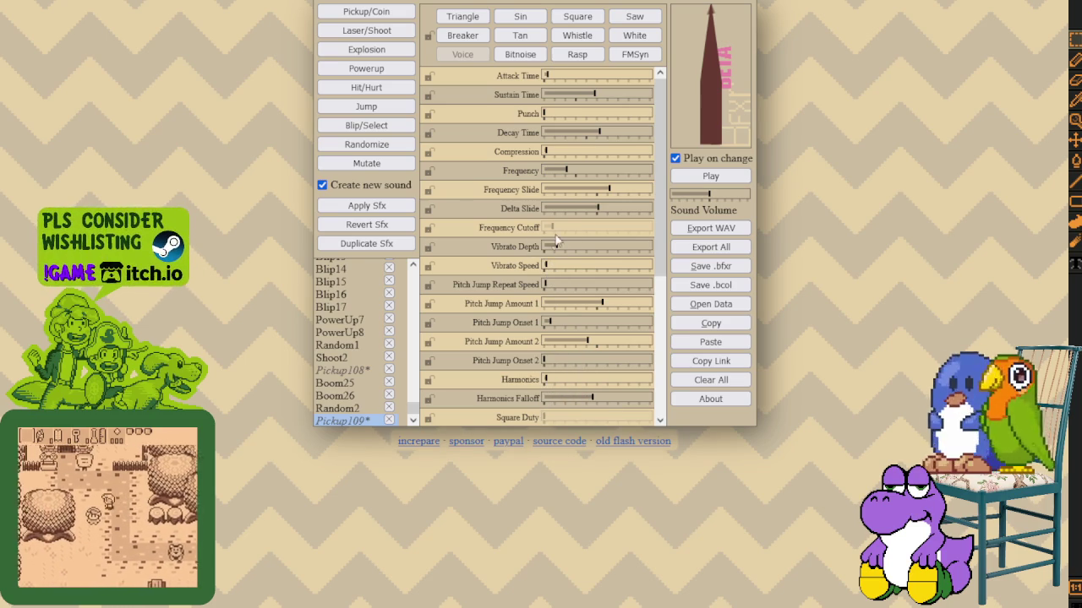
drag(597, 209, 568, 211)
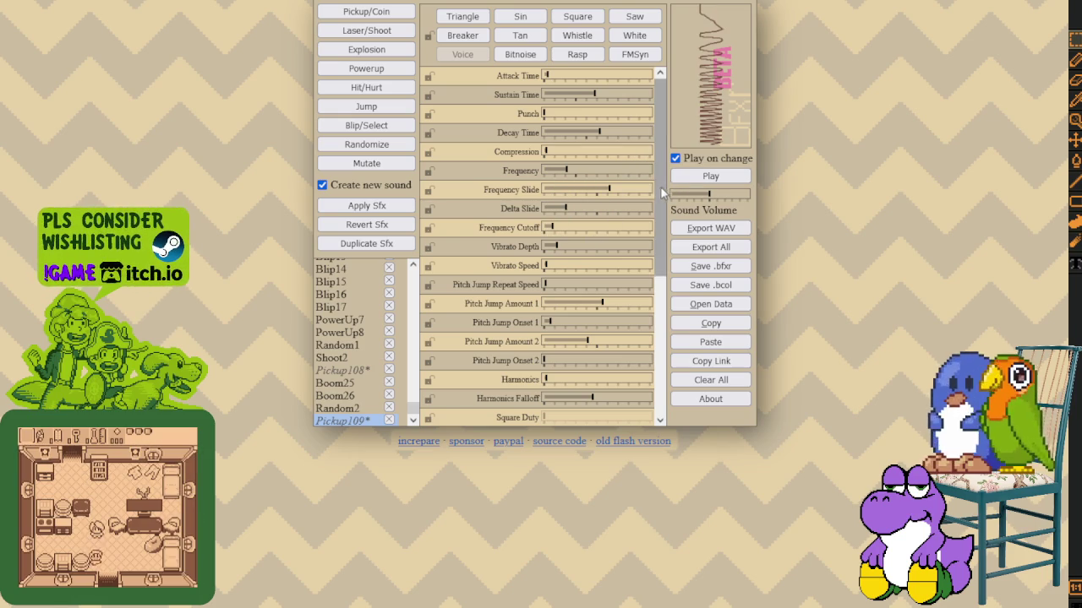
click(396, 151)
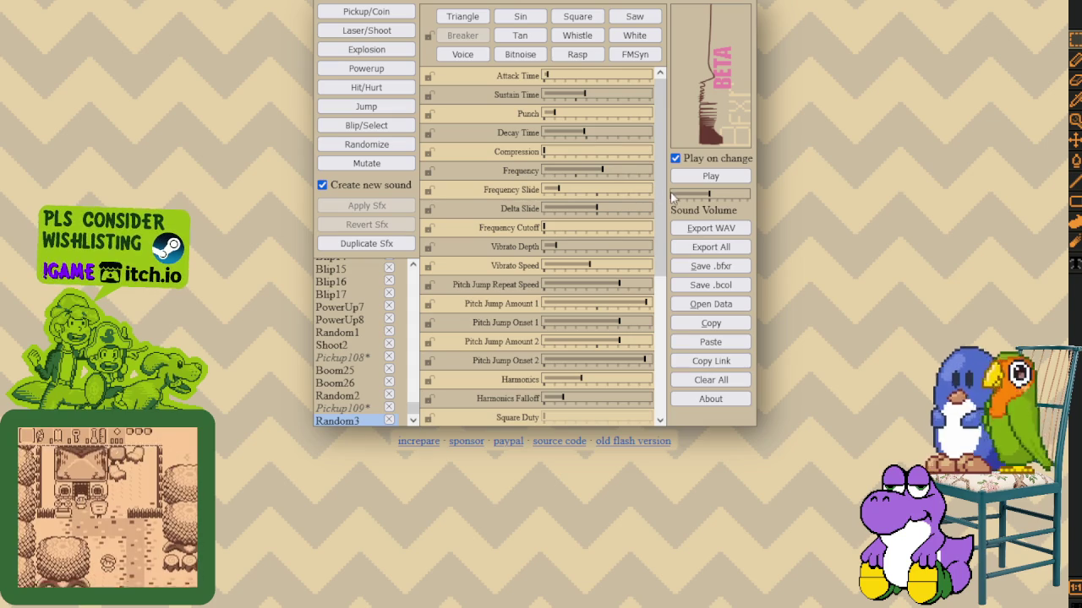
Lower Random3's frequency, add sustain, punch, compression and vibrato depth, then generate and play Pickup110.
mouse_move(602, 171)
mouse_down()
mouse_move(566, 171)
mouse_move(599, 189)
mouse_up()
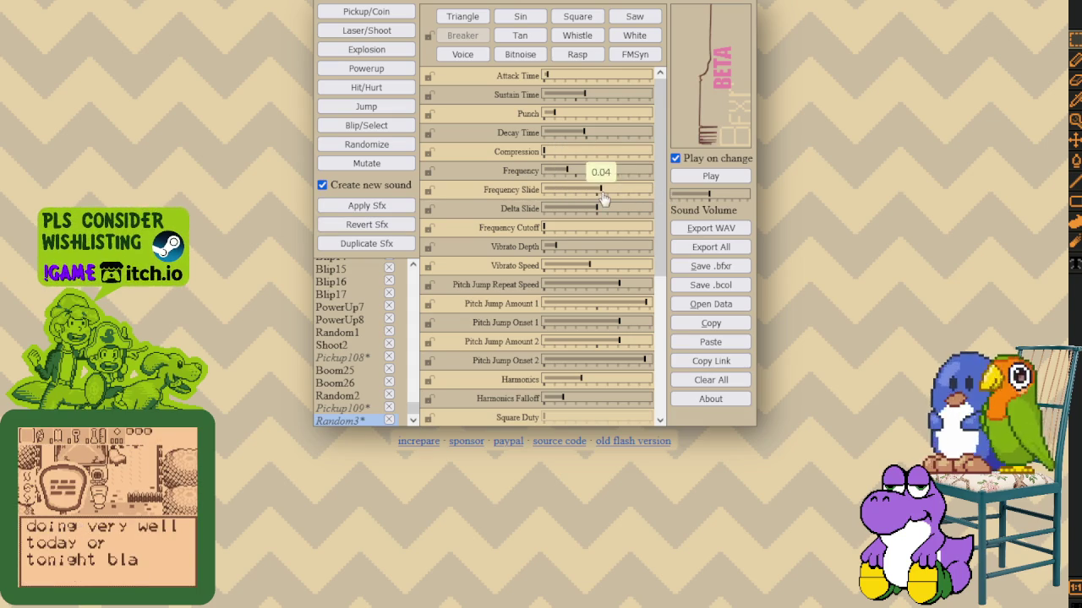
drag(585, 95, 608, 94)
drag(549, 114, 592, 113)
drag(544, 151, 583, 151)
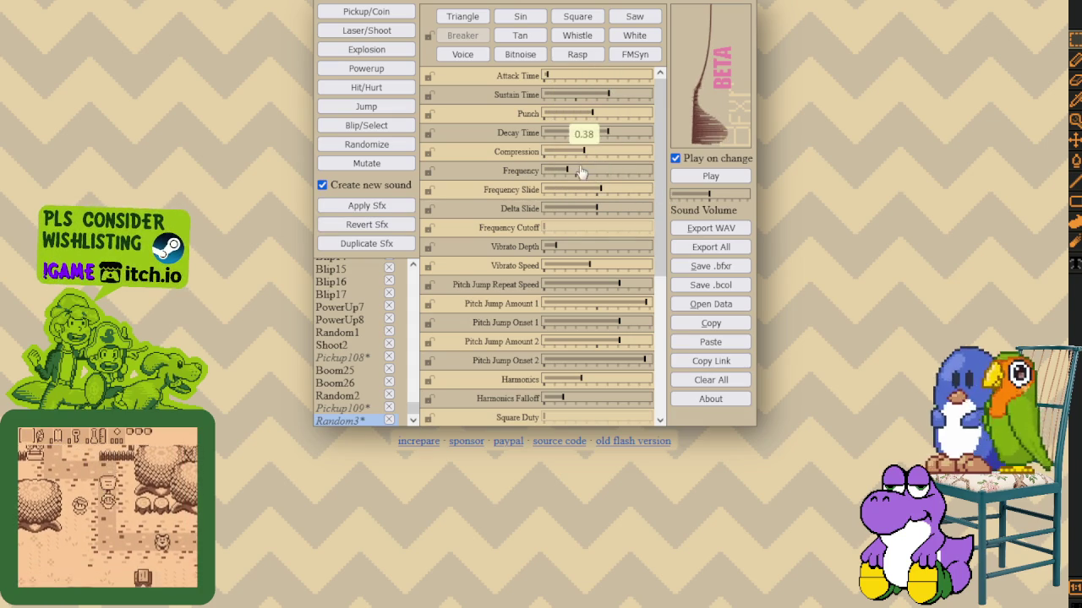
drag(570, 246, 583, 246)
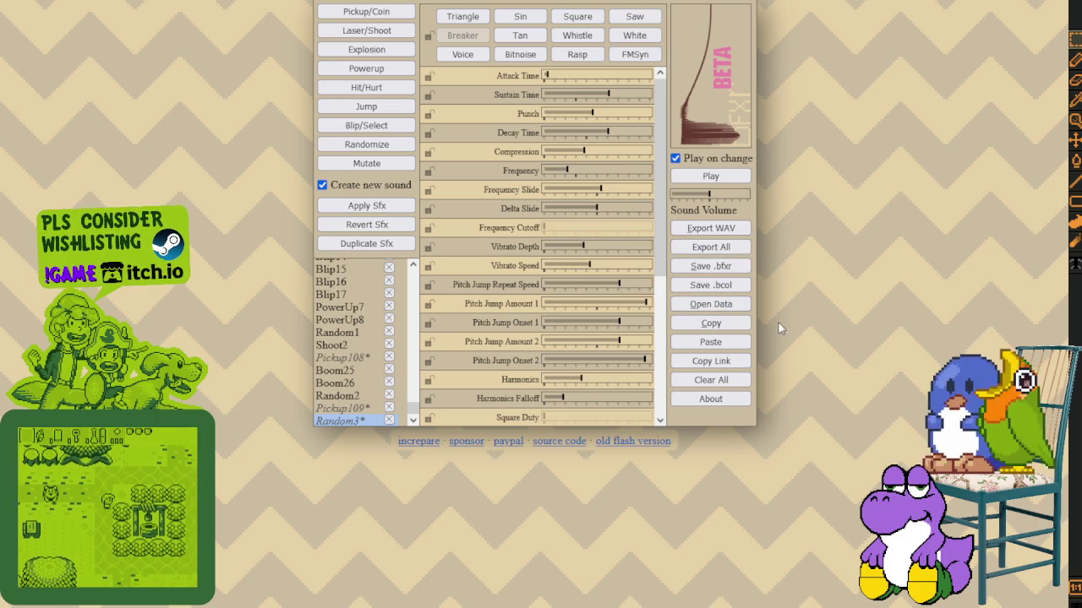
click(712, 178)
click(712, 177)
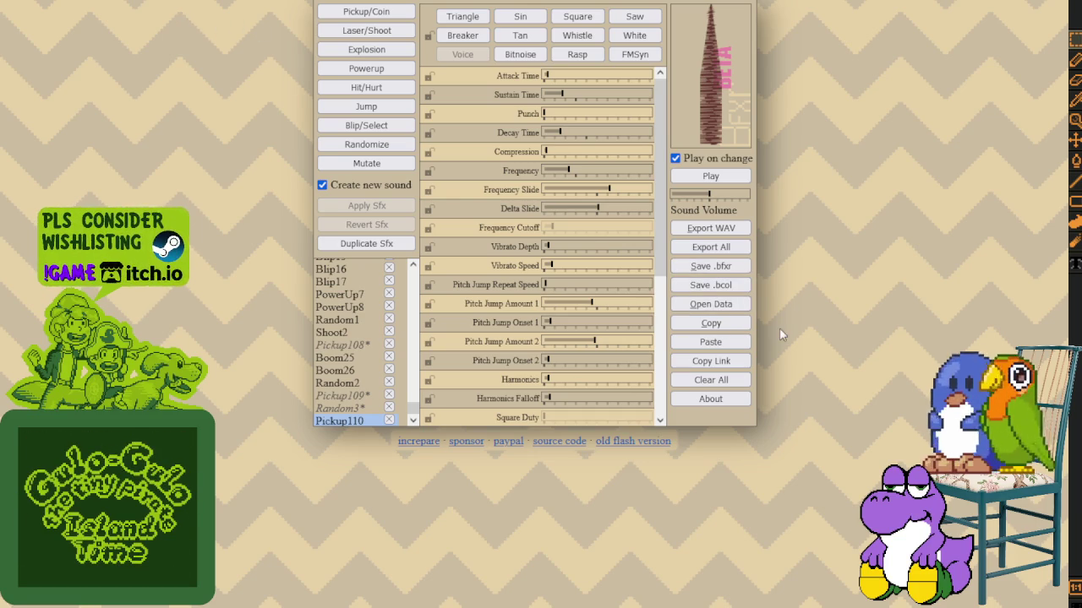
Generate a new explosion sound, Boom27, with the E shortcut.
key(e)
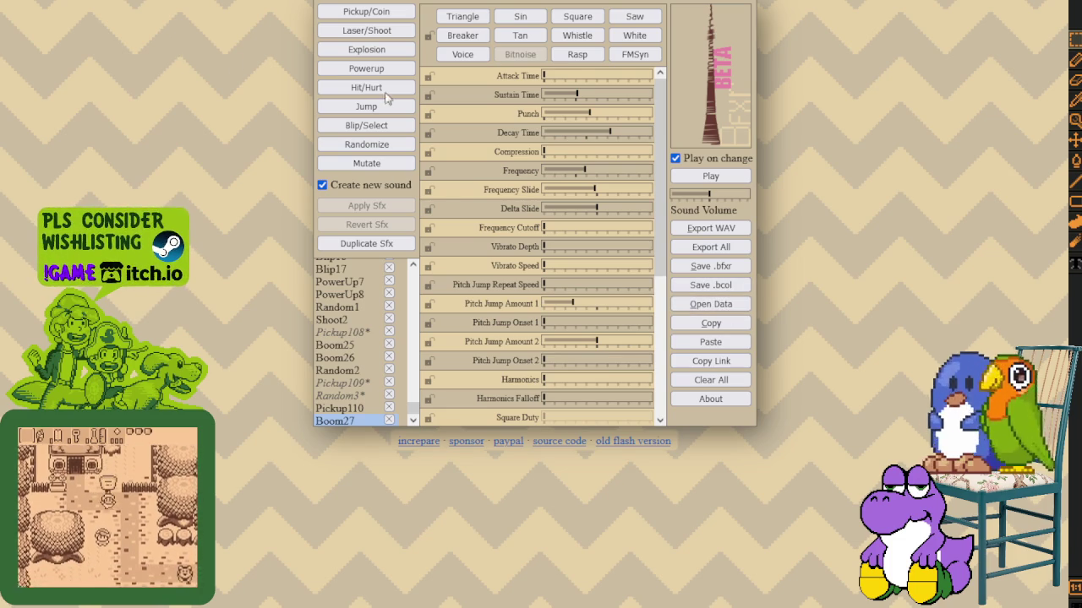
Generate and play Pickup111, mutate it into Pickup112, then generate Pickup113.
key(1)
click(721, 180)
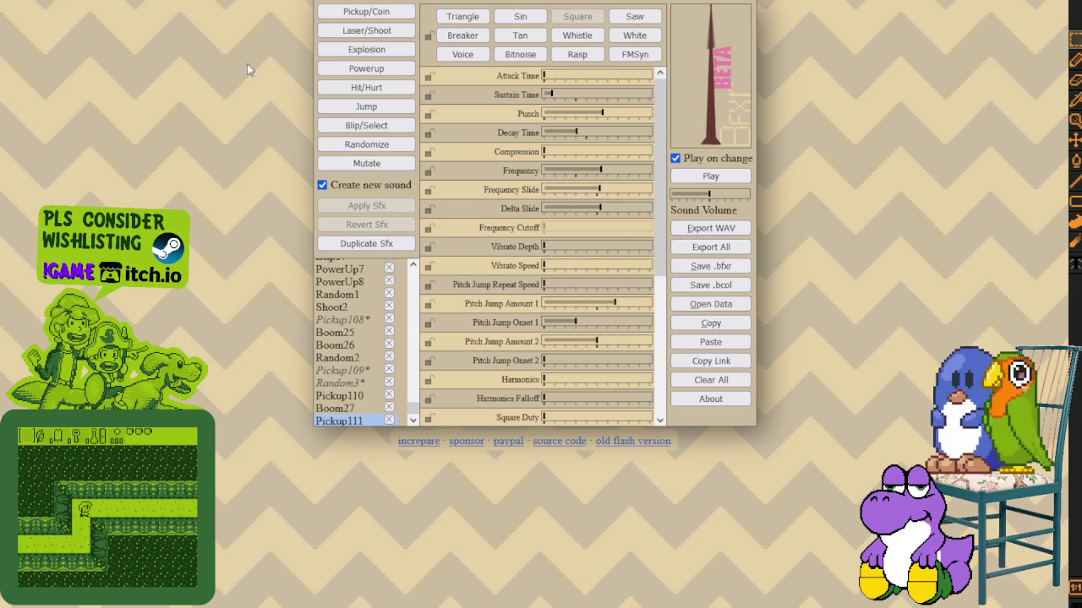
key(m)
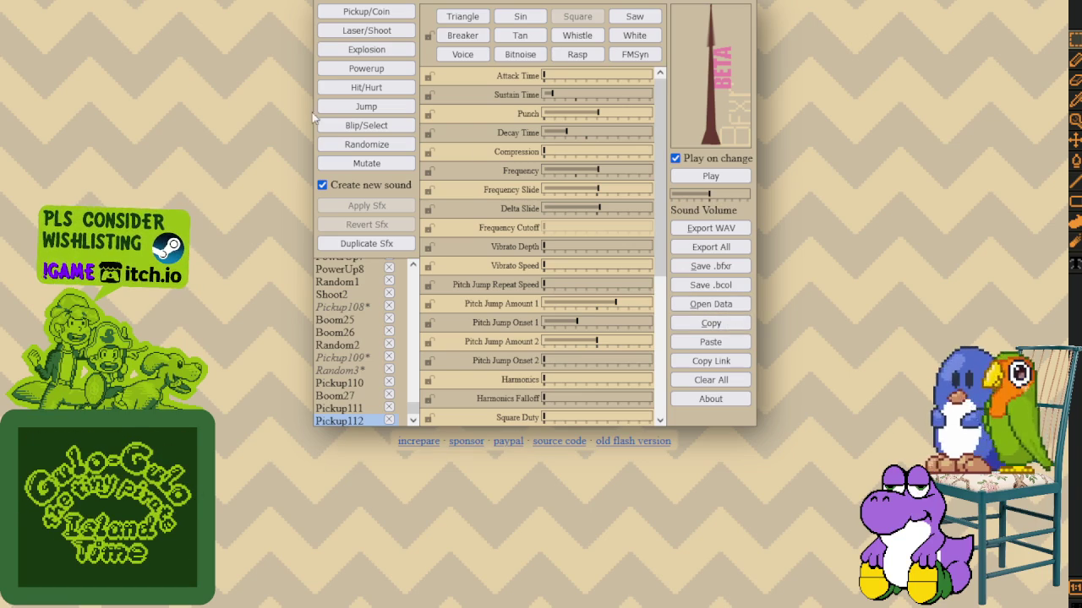
click(720, 228)
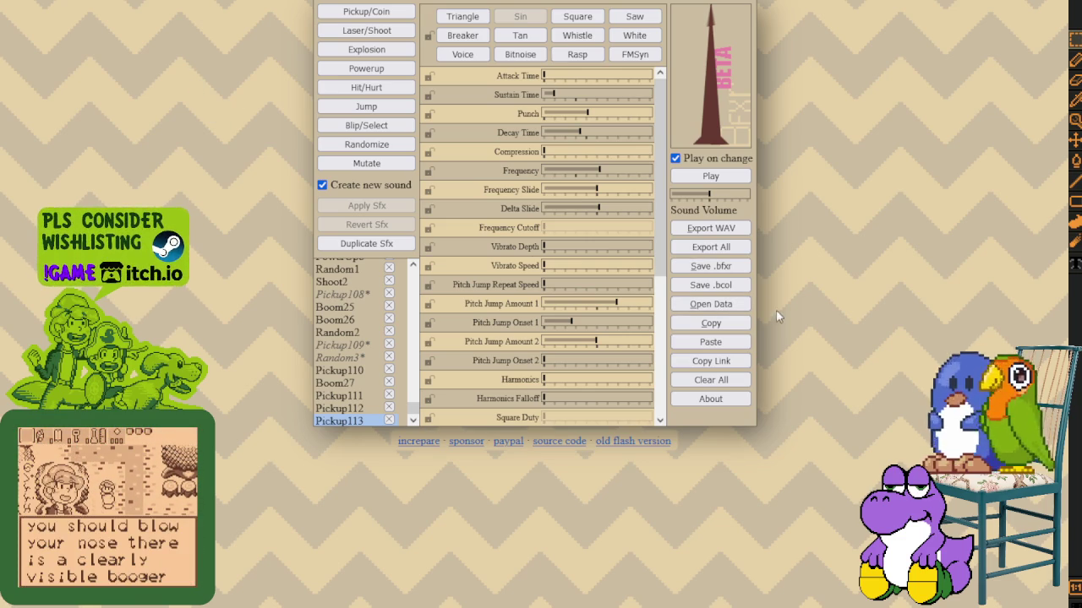
Generate another pickup sound, Pickup114, and a new blip sound, Blip18.
click(366, 11)
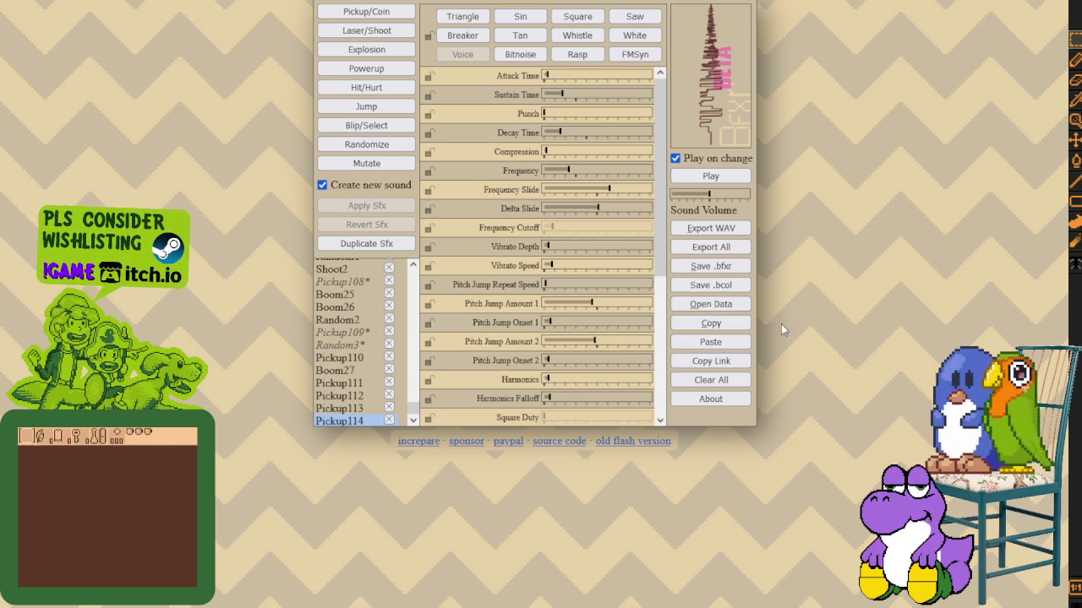
click(710, 176)
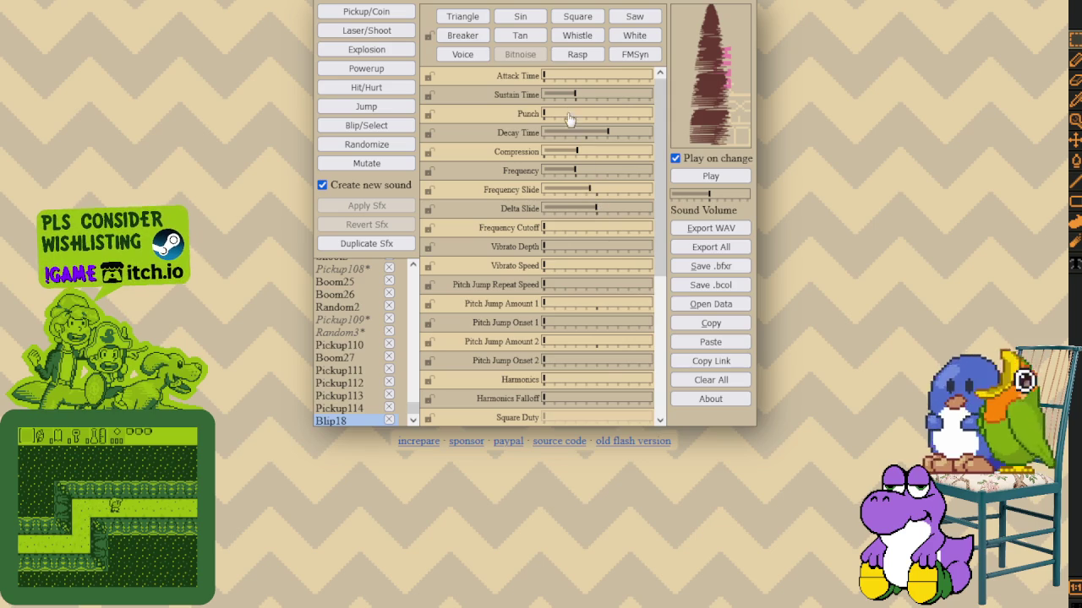
Shorten Blip18's decay time and lower its frequency slide and delta slide.
mouse_move(591, 135)
mouse_down()
mouse_move(565, 141)
mouse_move(588, 141)
mouse_move(574, 140)
mouse_up()
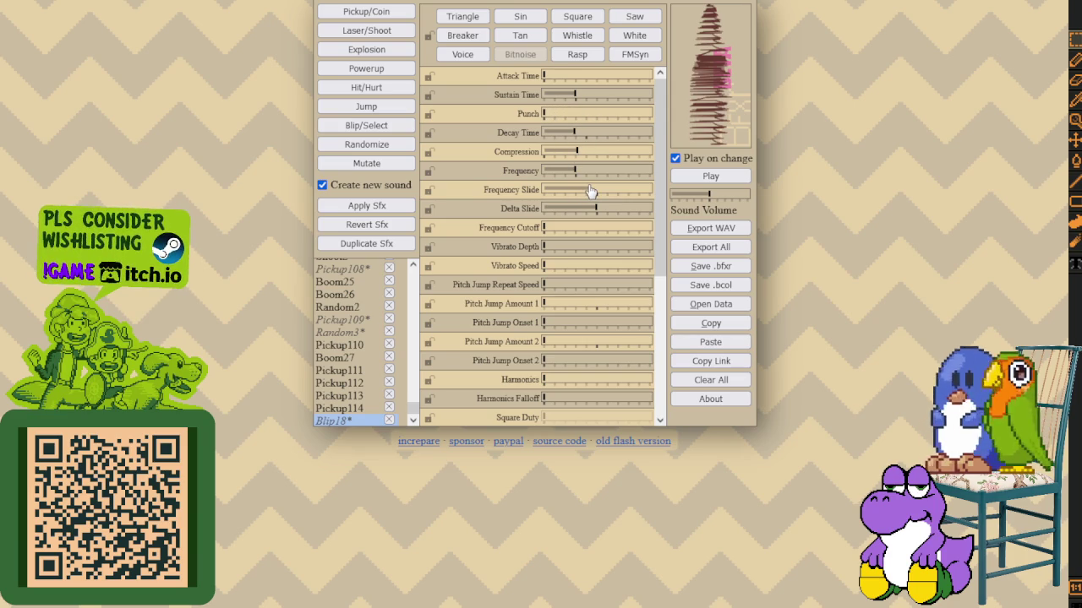
mouse_move(591, 192)
mouse_down()
mouse_move(563, 209)
mouse_move(568, 190)
mouse_move(579, 213)
mouse_move(568, 212)
mouse_up()
click(576, 210)
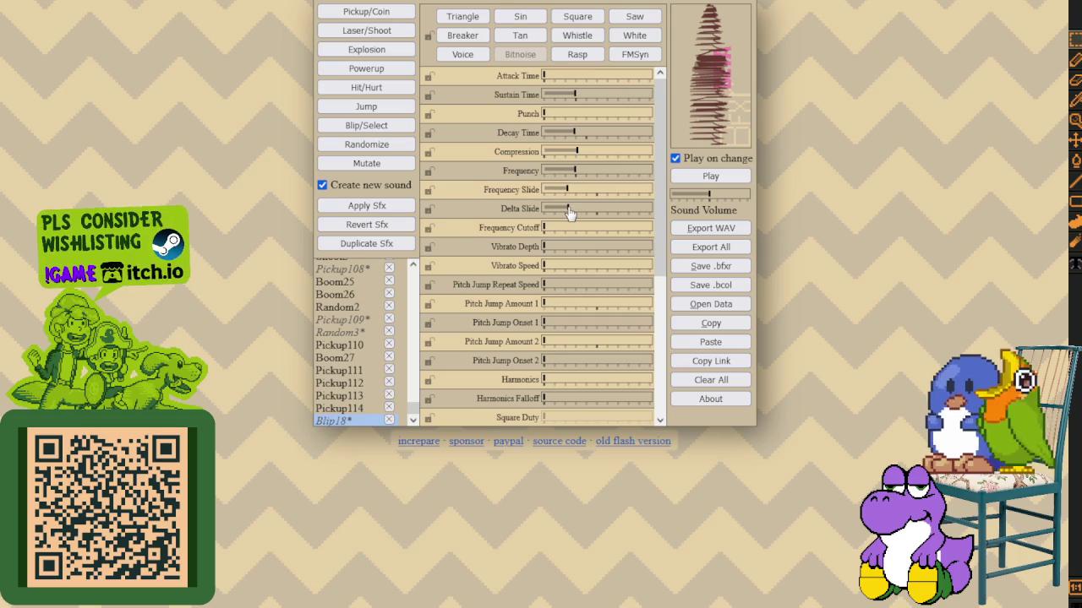
scroll(562, 271, down, 3)
Reduce Blip18's bit crush sweep, flanger sweep and low-pass cutoff, sweep the cutoff downward, and replay it.
drag(590, 365, 588, 366)
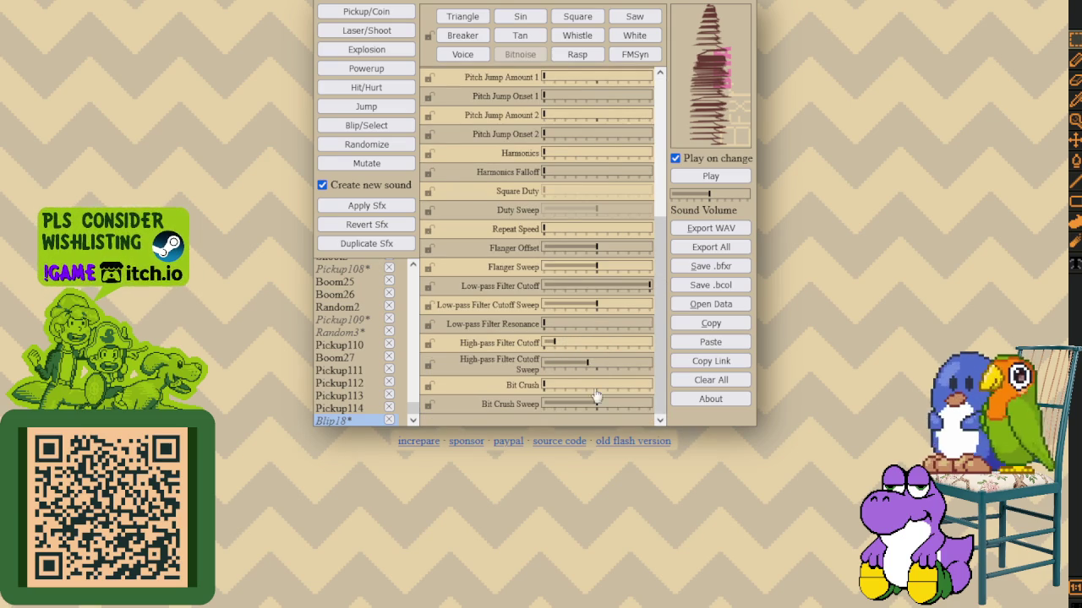
mouse_move(599, 413)
mouse_down()
mouse_move(569, 420)
mouse_move(578, 416)
mouse_up()
click(580, 317)
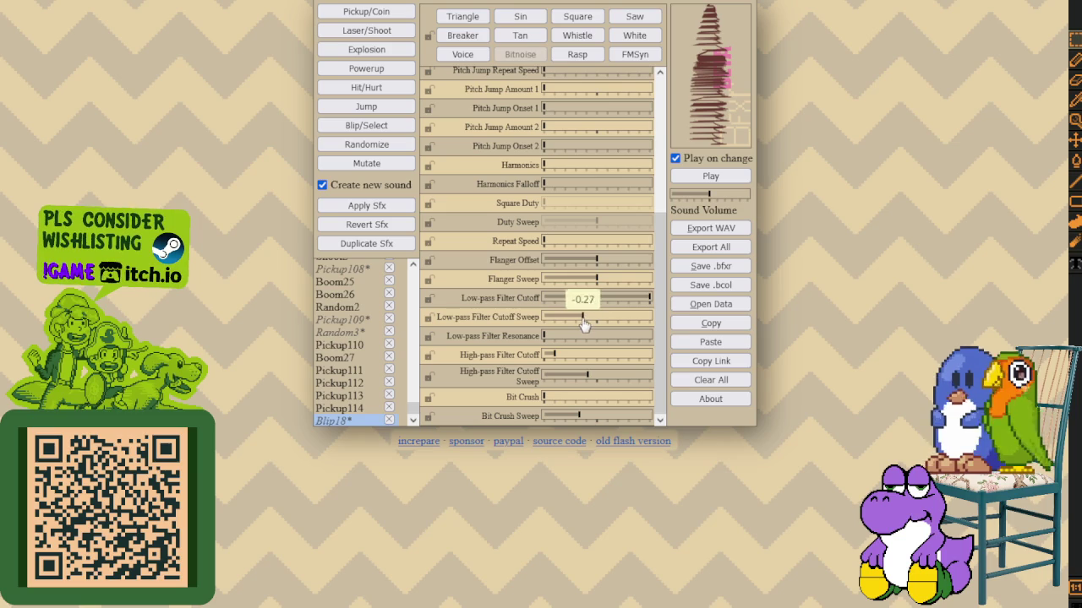
drag(580, 318, 575, 317)
mouse_move(597, 280)
mouse_down()
mouse_move(552, 287)
mouse_move(596, 283)
mouse_move(593, 261)
mouse_move(581, 267)
mouse_move(596, 268)
mouse_up()
click(581, 267)
mouse_move(647, 304)
mouse_down()
mouse_move(558, 310)
mouse_move(652, 306)
mouse_up()
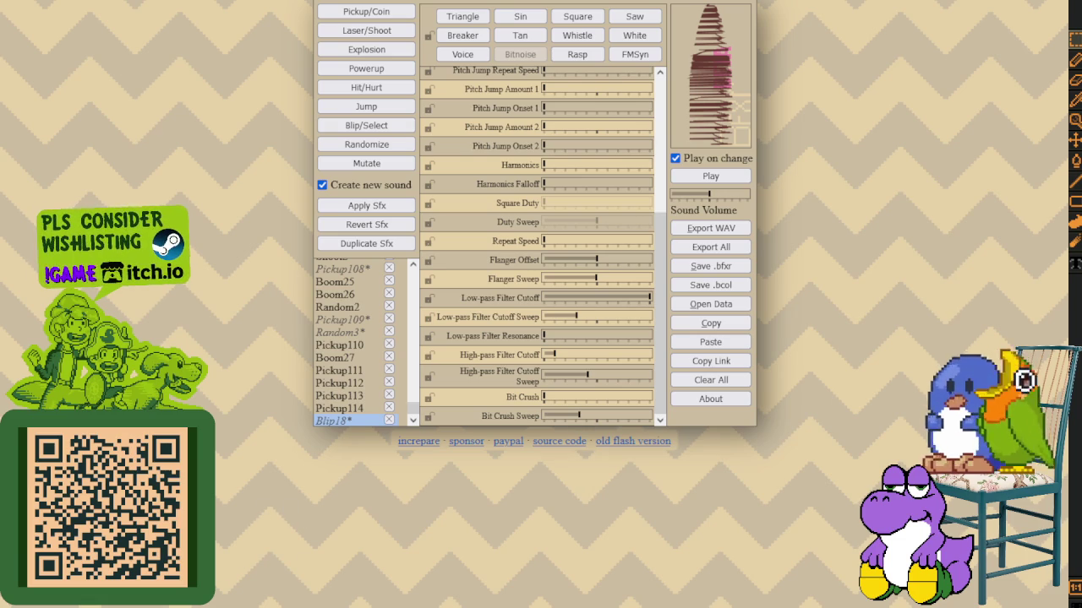
key(space)
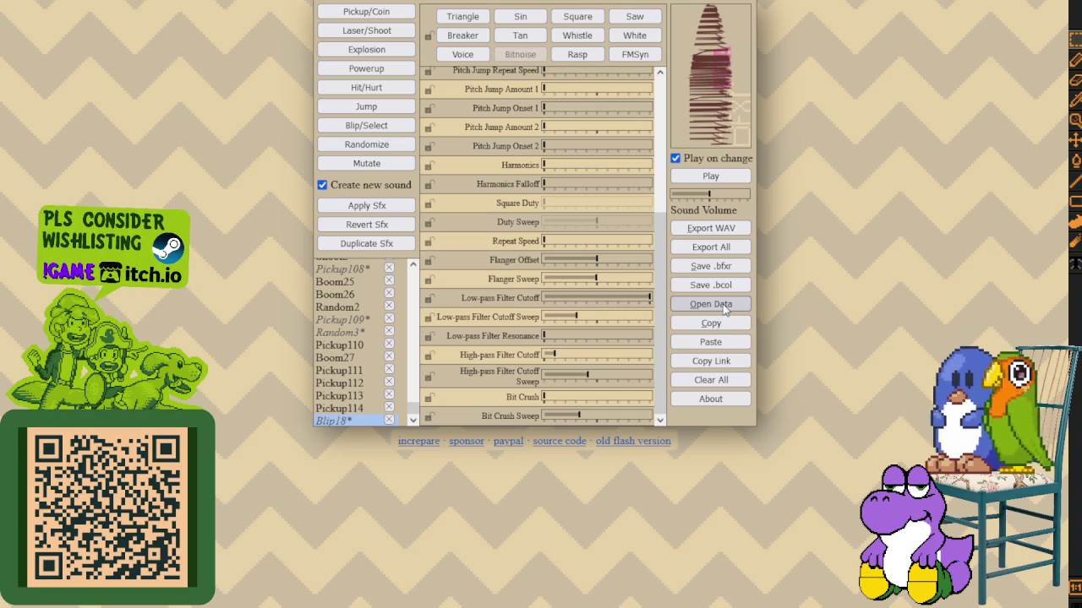
click(725, 309)
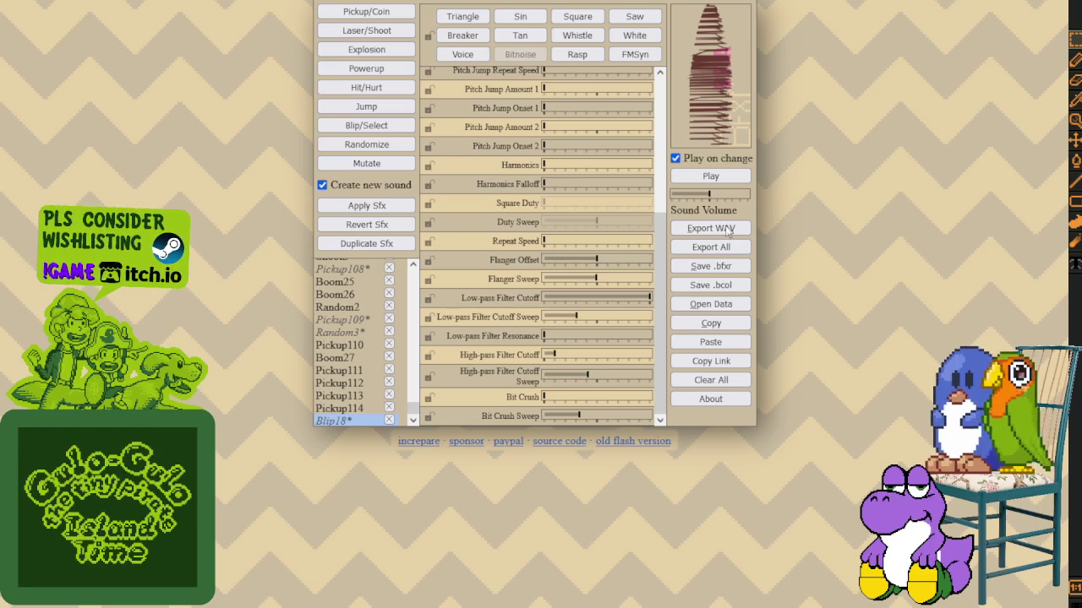
Play the edited Blip18 sound to hear it.
click(718, 186)
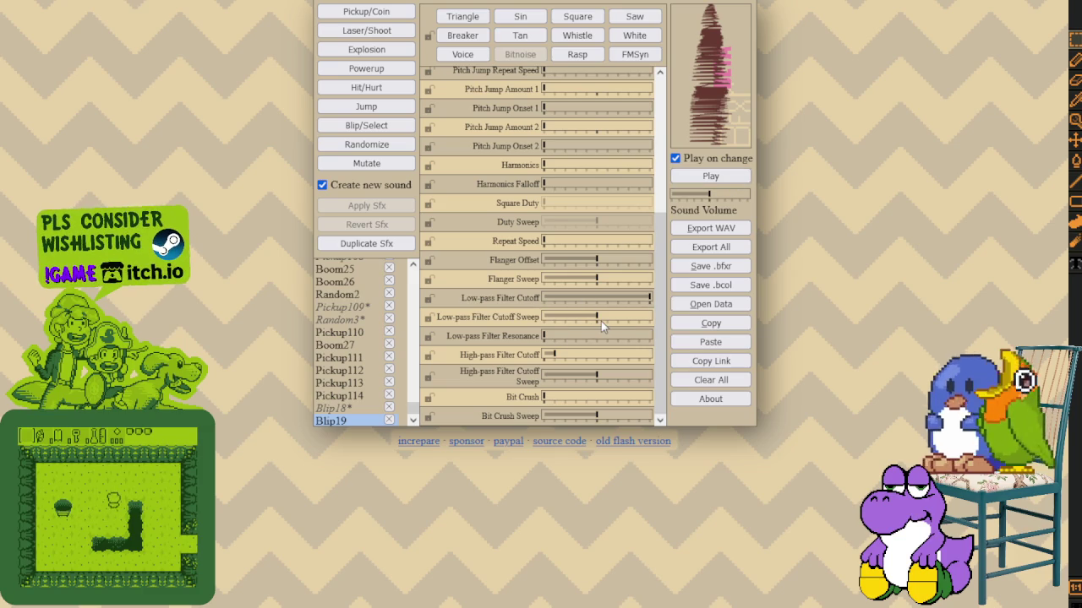
Give Blip19 low-pass cutoff 1.0, a slightly lower cutoff sweep, and bit crush sweep -0.17.
drag(646, 303, 623, 299)
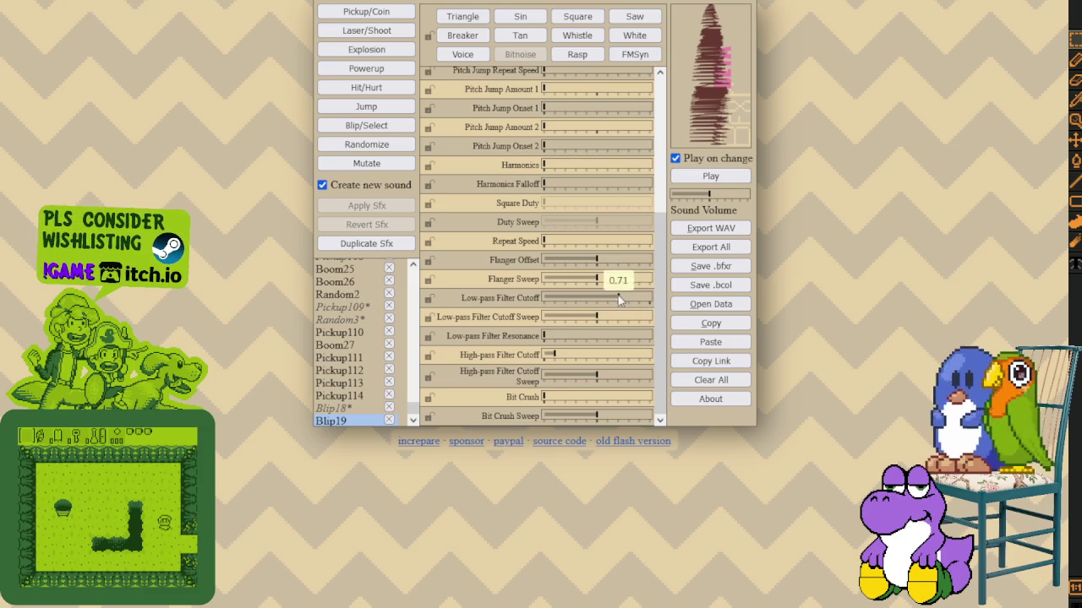
click(649, 298)
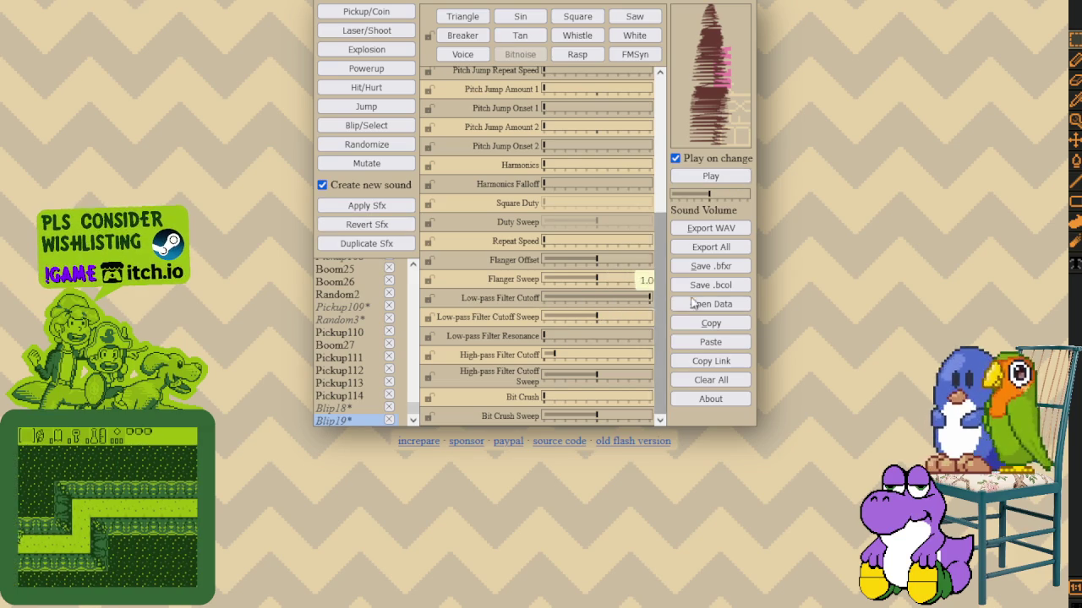
click(595, 317)
click(593, 317)
click(579, 379)
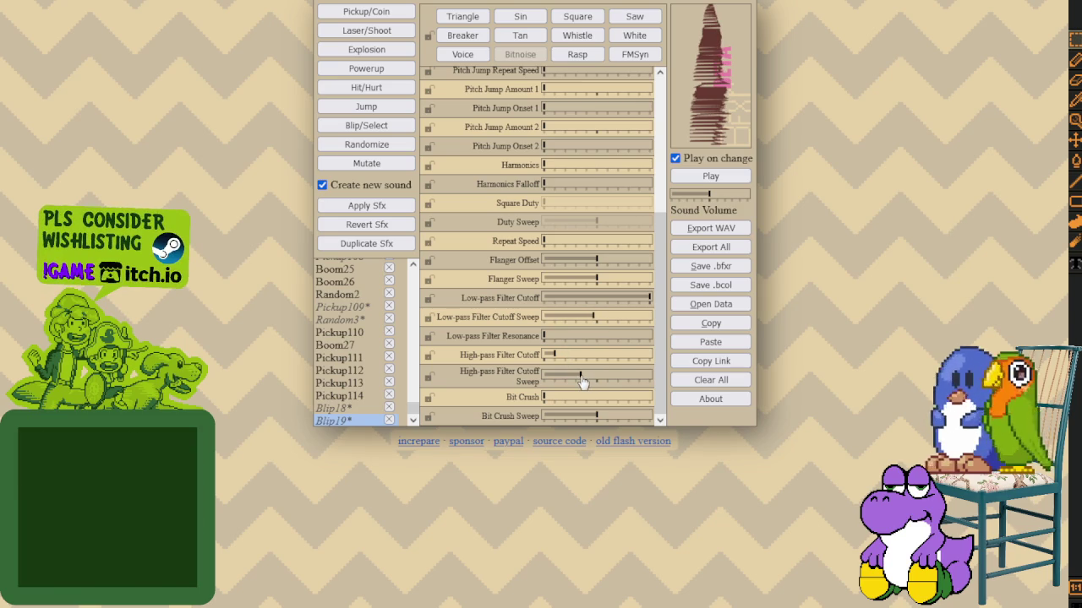
click(584, 418)
click(588, 418)
Retune the decay time, generate variant Blip20, and shorten its decay to about 0.32.
scroll(624, 338, up, 5)
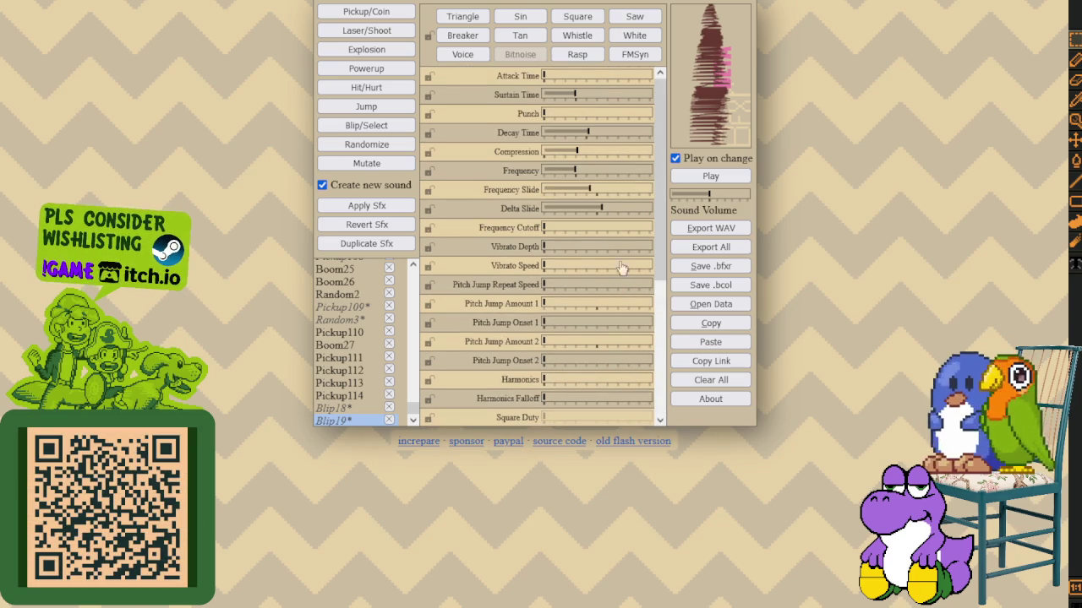
click(585, 135)
click(568, 139)
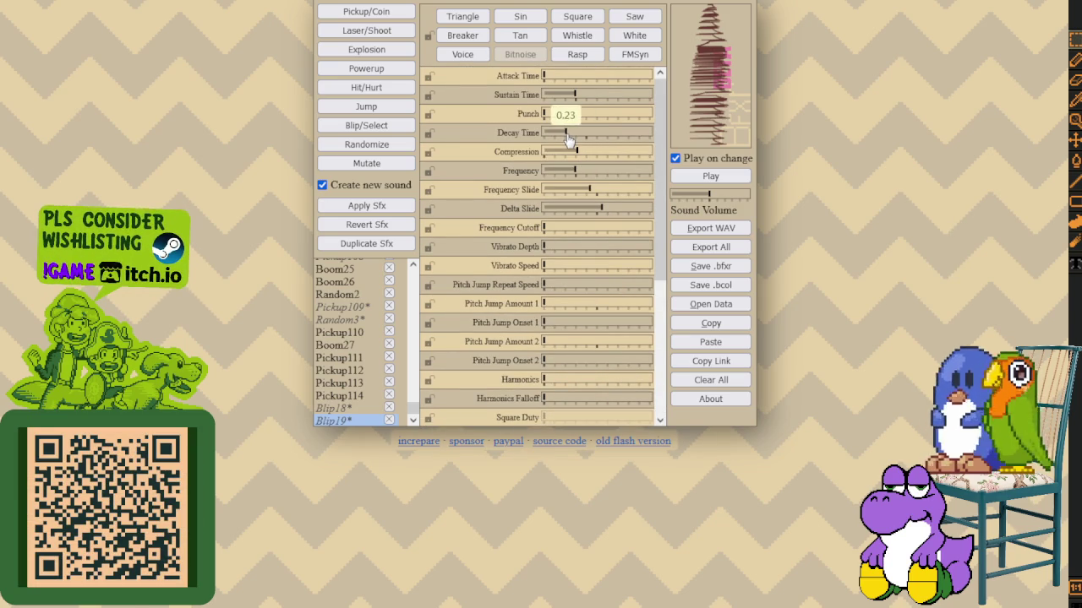
click(576, 139)
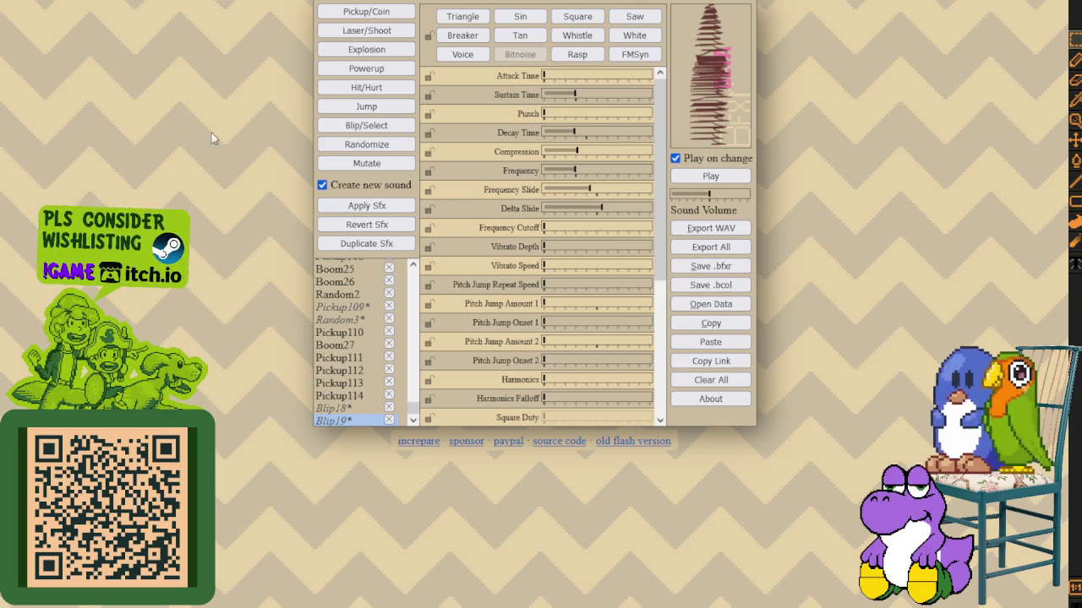
click(366, 163)
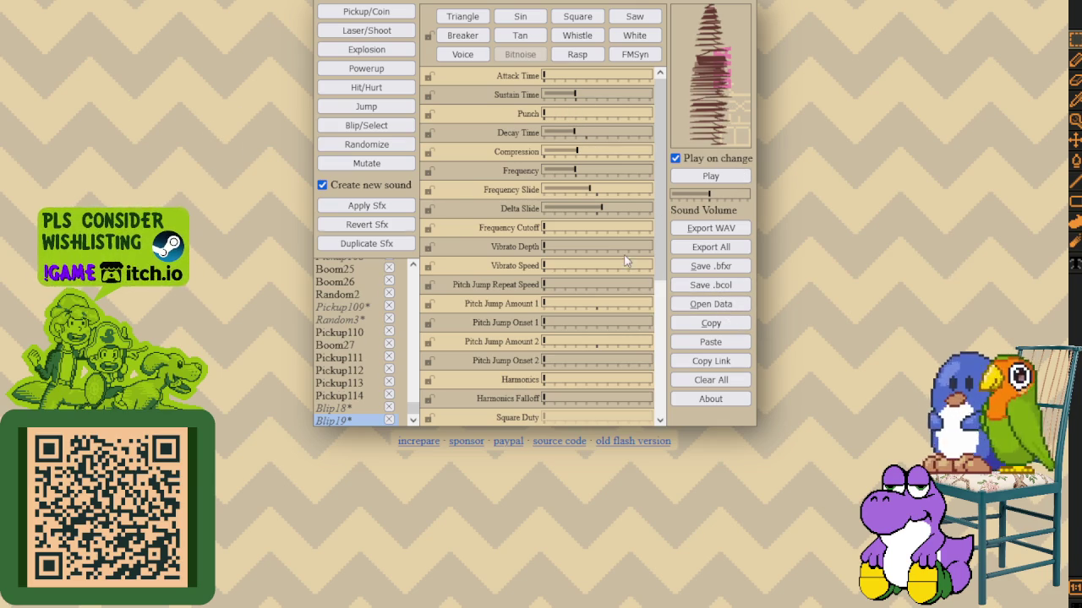
drag(583, 134, 577, 133)
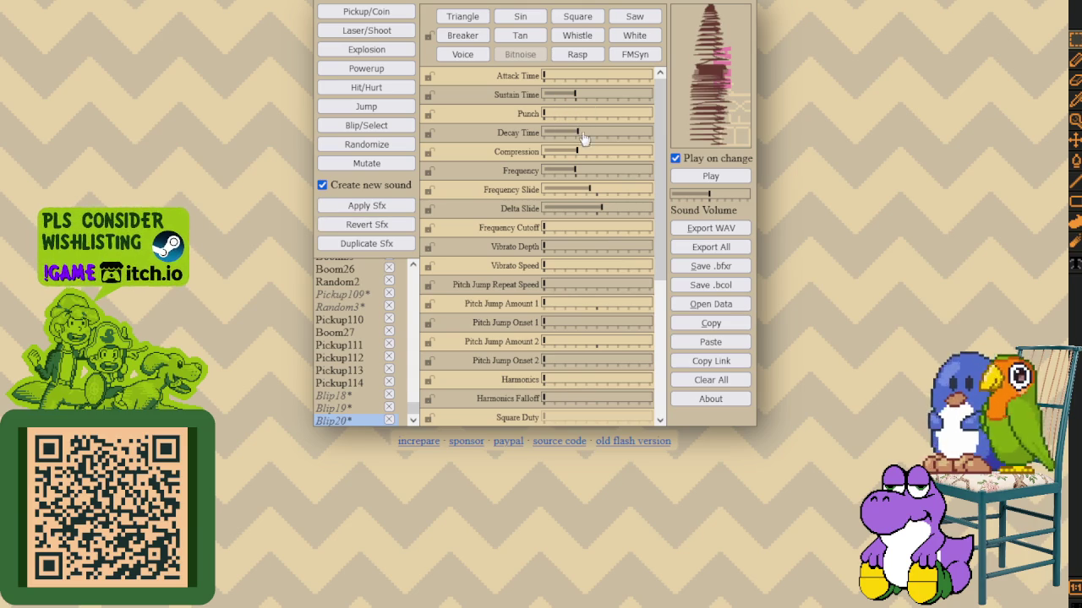